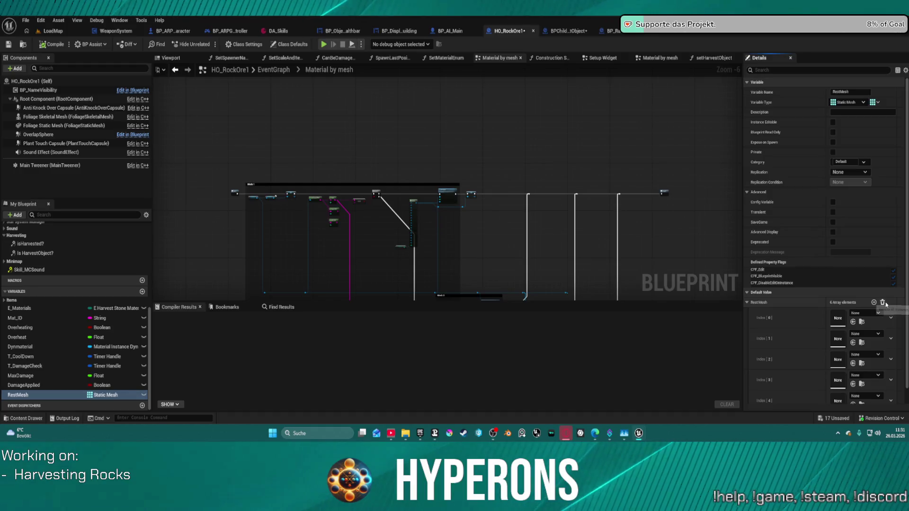
Clear the RestMesh default list and fill it with the seven SM_Debris rock meshes.
{"action": "left_click", "coordinate": [882, 302]}
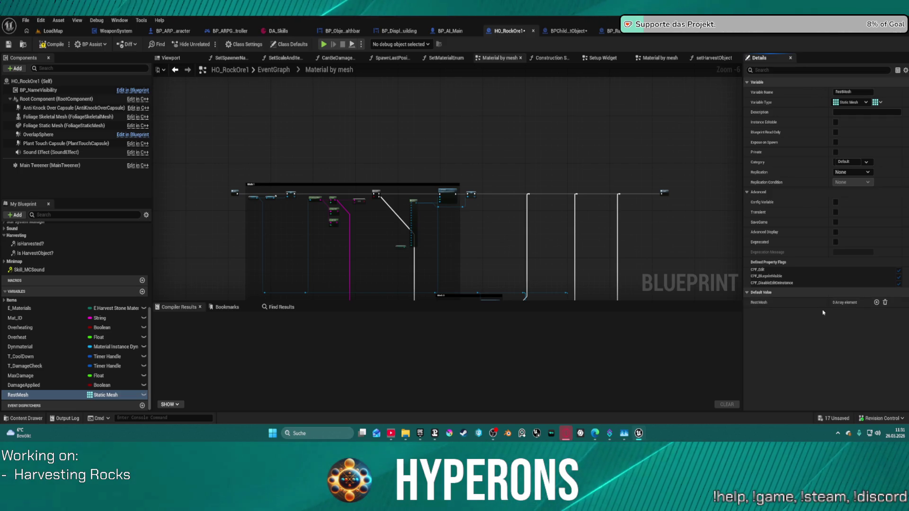
{"action": "left_click_drag", "start_coordinate": [800, 19], "coordinate": [843, 302]}
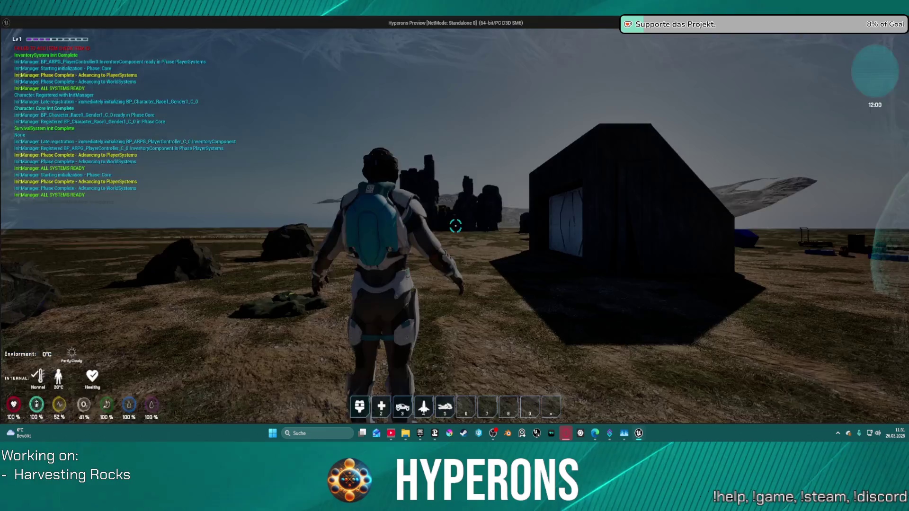
Equip the Harvester from the inventory in the play test.
{"action": "key", "text": "i"}
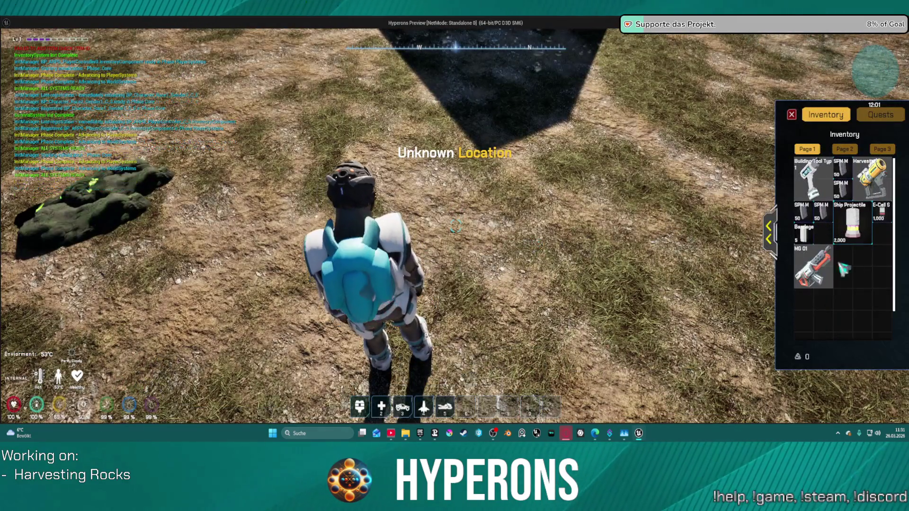
{"action": "left_click", "coordinate": [871, 179]}
{"action": "key", "text": "i"}
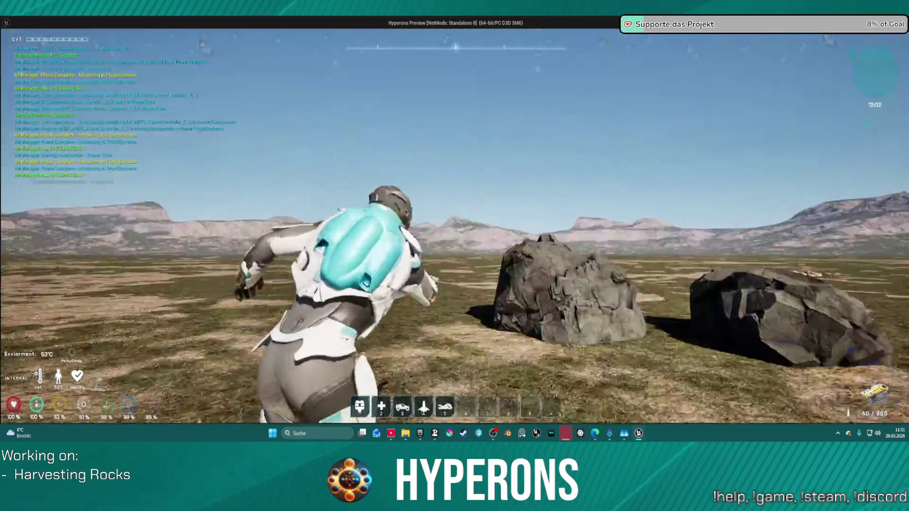
Harvest a nearby rock and a large rock with the beam, then stop the play test.
{"action": "left_click", "coordinate": [456, 226]}
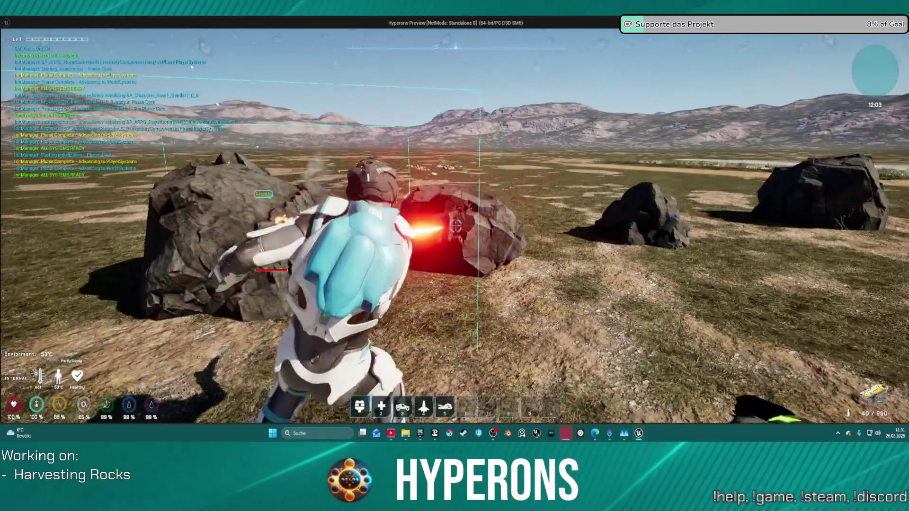
{"action": "key", "text": "w"}
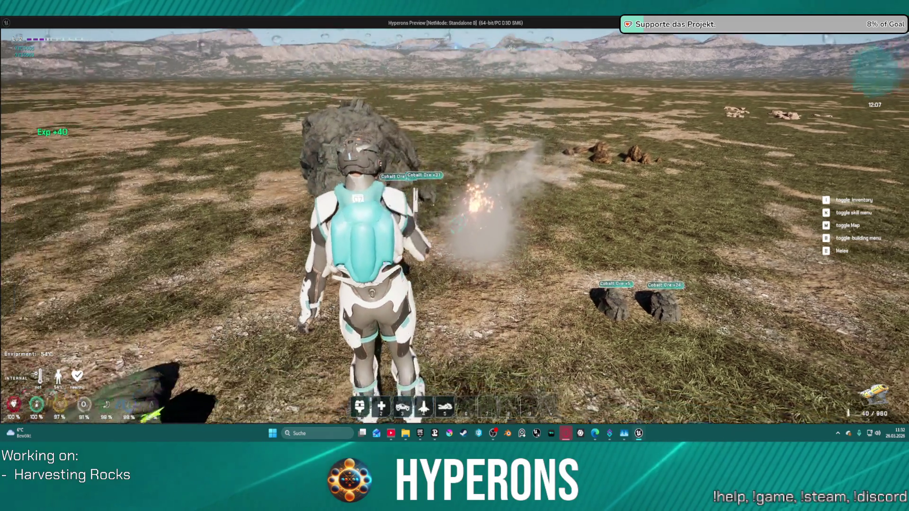
{"action": "key", "text": "w"}
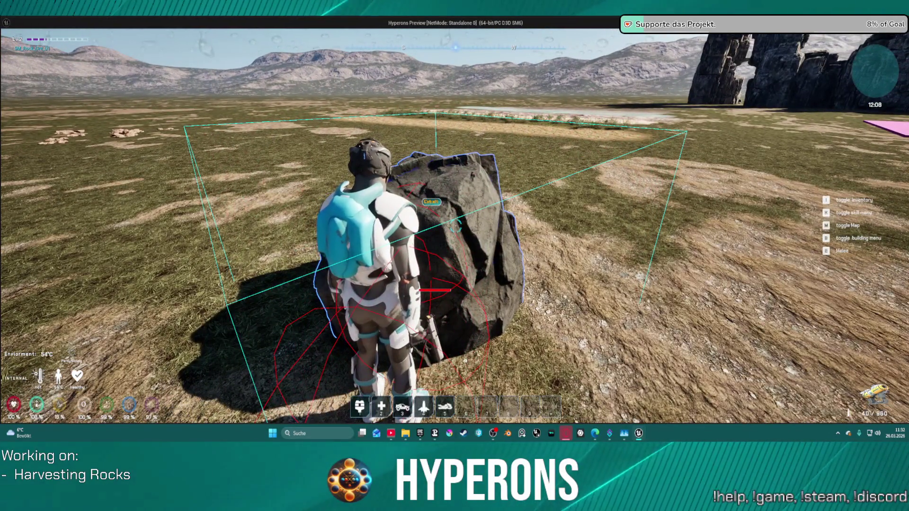
{"action": "scroll", "coordinate": [455, 227], "scroll_direction": "up", "scroll_amount": 2}
{"action": "left_click", "coordinate": [455, 228]}
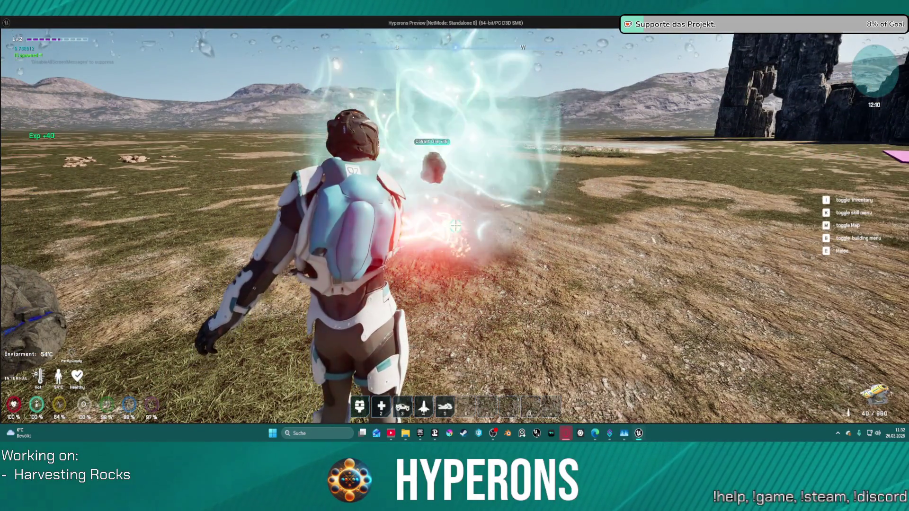
{"action": "key", "text": "Escape"}
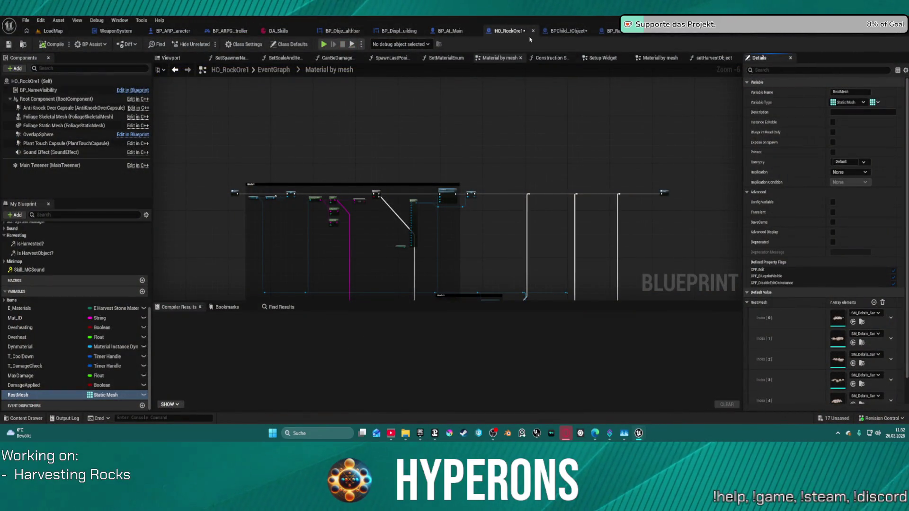
In BP_RandomSpawner, run the cast on Async Load Completed and chain Set Material into Set Life Span.
{"action": "left_click", "coordinate": [610, 31]}
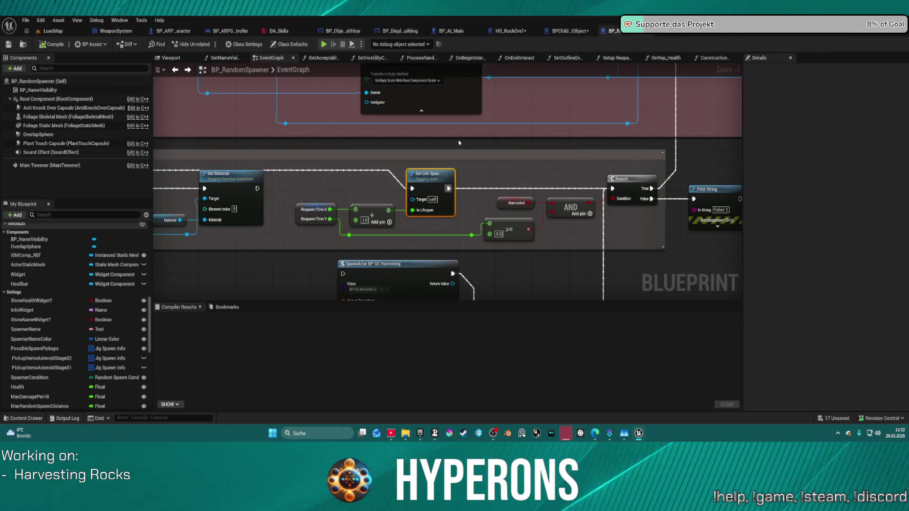
{"action": "left_click_drag", "start_coordinate": [581, 145], "coordinate": [277, 134]}
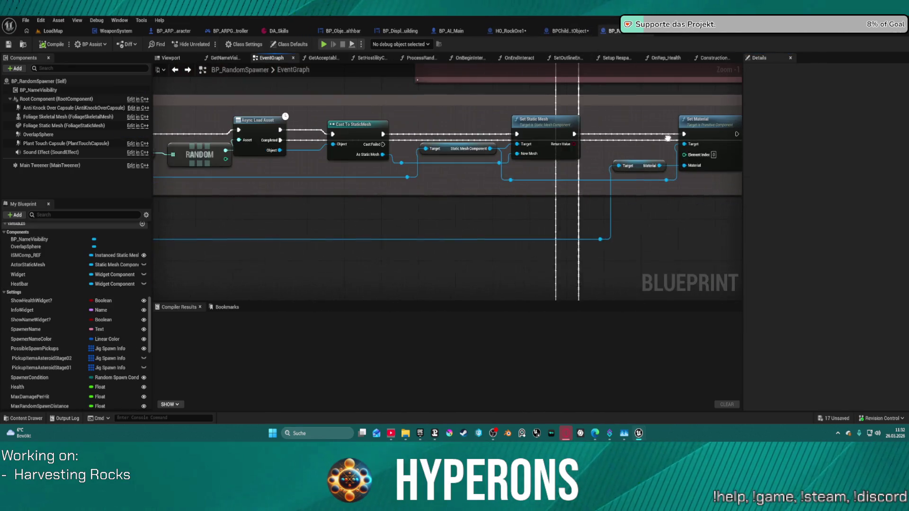
{"action": "left_click", "coordinate": [288, 131], "text": "alt"}
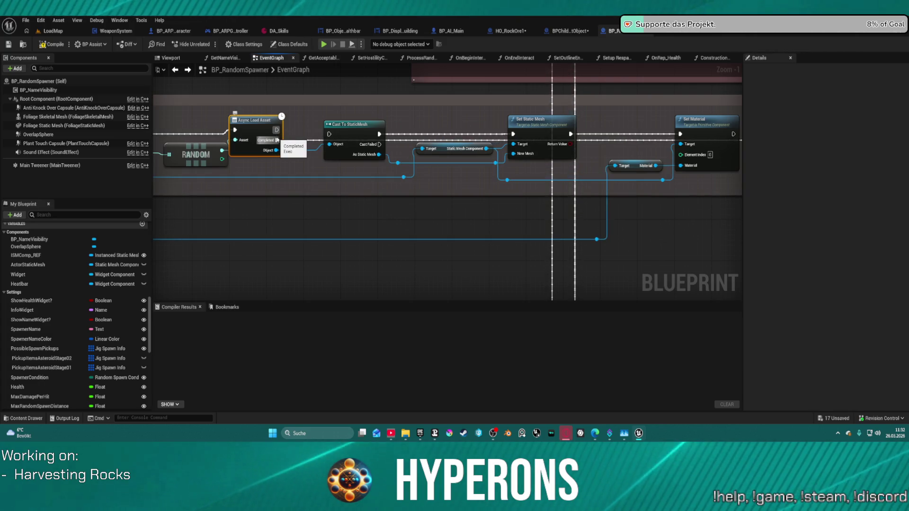
{"action": "left_click_drag", "start_coordinate": [649, 114], "coordinate": [392, 122]}
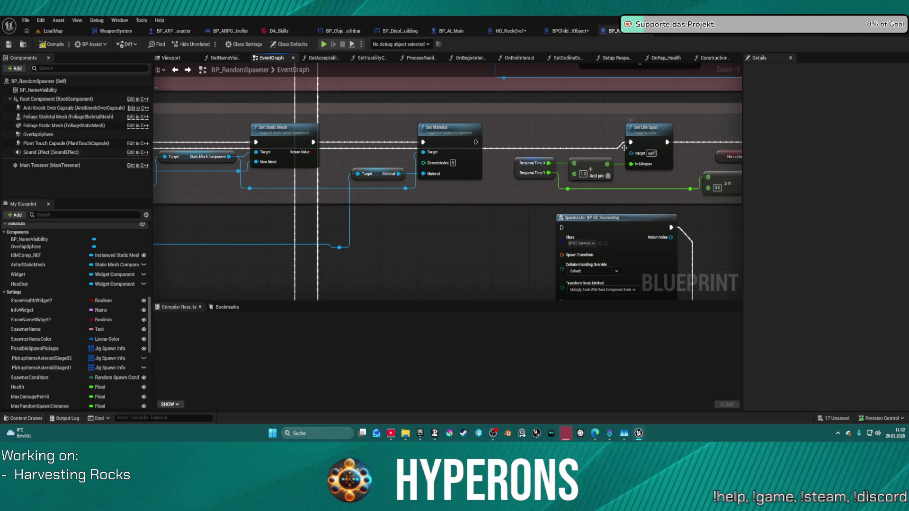
{"action": "left_click_drag", "start_coordinate": [154, 147], "coordinate": [353, 139]}
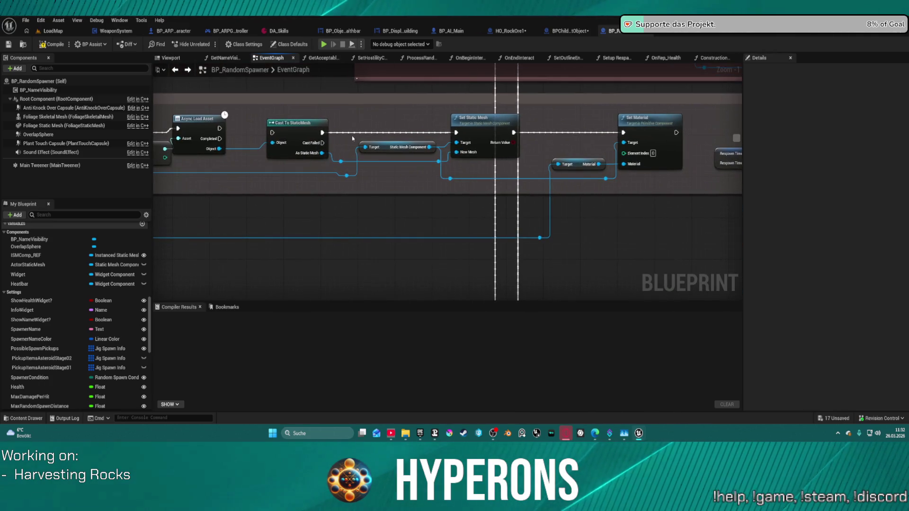
{"action": "left_click_drag", "start_coordinate": [219, 138], "coordinate": [272, 133]}
{"action": "mouse_move", "coordinate": [676, 133]}
{"action": "left_mouse_down"}
{"action": "mouse_move", "coordinate": [730, 101]}
{"action": "mouse_move", "coordinate": [703, 133]}
{"action": "left_mouse_up"}
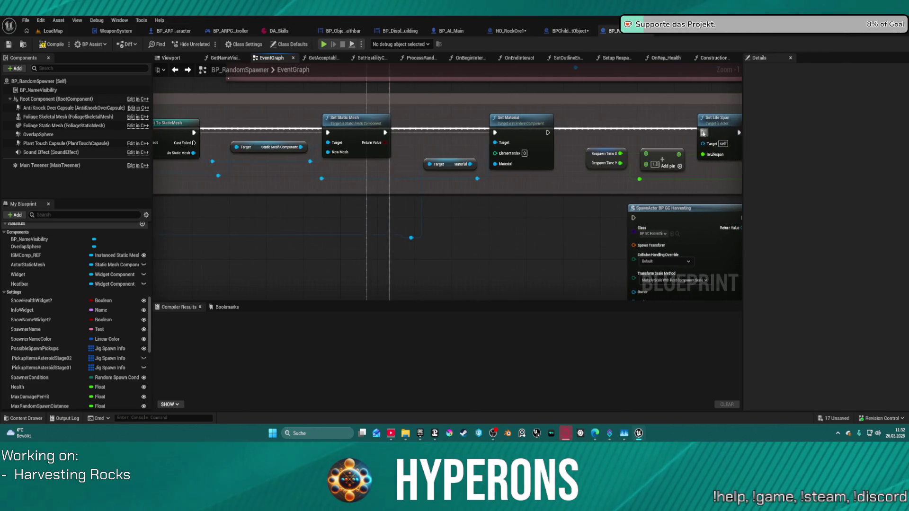
{"action": "mouse_move", "coordinate": [502, 133]}
{"action": "left_mouse_down"}
{"action": "mouse_move", "coordinate": [587, 135]}
{"action": "mouse_move", "coordinate": [521, 151]}
{"action": "mouse_move", "coordinate": [738, 111]}
{"action": "mouse_move", "coordinate": [717, 112]}
{"action": "left_mouse_up"}
Set the Set Mobility node's In Mobility to Static and review the node chain.
{"action": "mouse_move", "coordinate": [222, 136]}
{"action": "left_mouse_down"}
{"action": "mouse_move", "coordinate": [180, 137]}
{"action": "mouse_move", "coordinate": [333, 128]}
{"action": "left_mouse_up"}
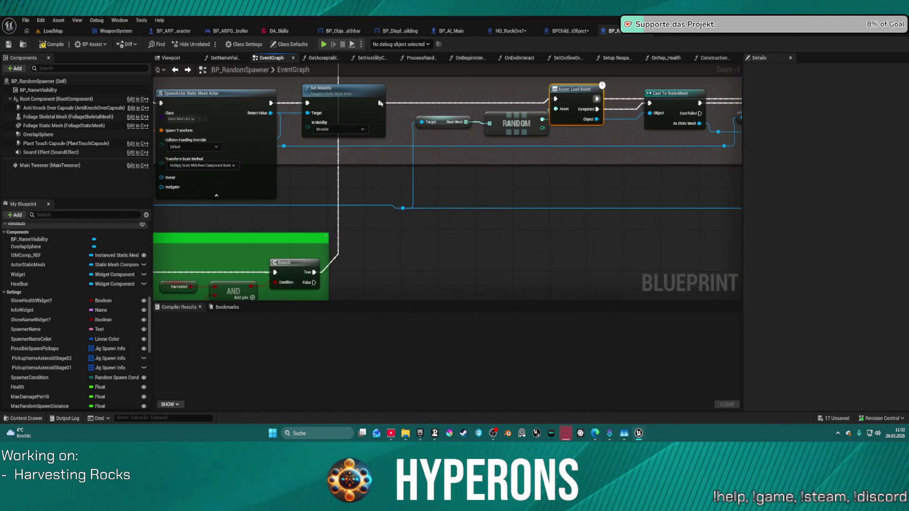
{"action": "left_click", "coordinate": [333, 128]}
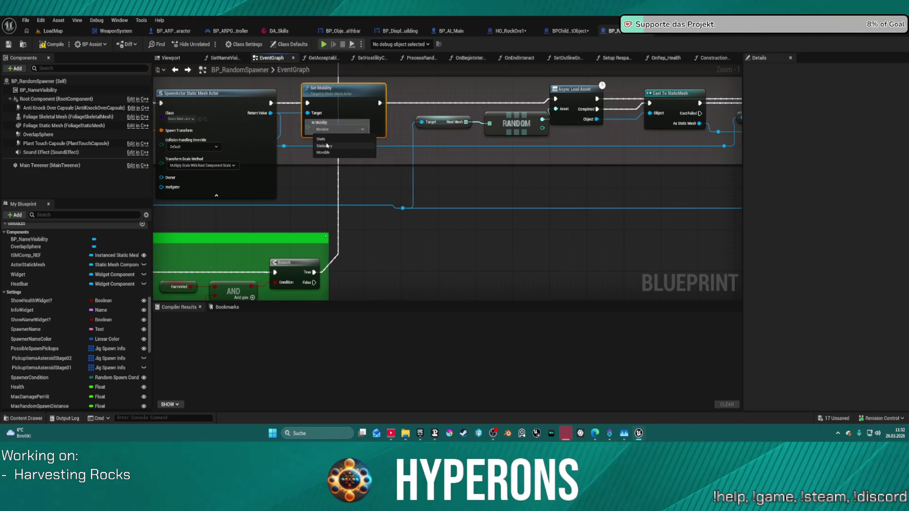
{"action": "left_click", "coordinate": [329, 140]}
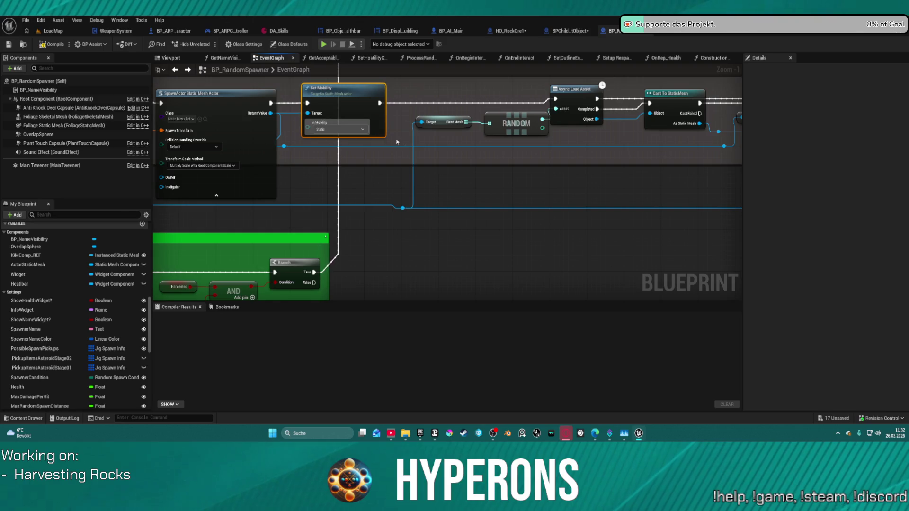
{"action": "left_click", "coordinate": [409, 142]}
{"action": "left_click_drag", "start_coordinate": [519, 138], "coordinate": [907, 122]}
{"action": "left_click_drag", "start_coordinate": [554, 137], "coordinate": [316, 147]}
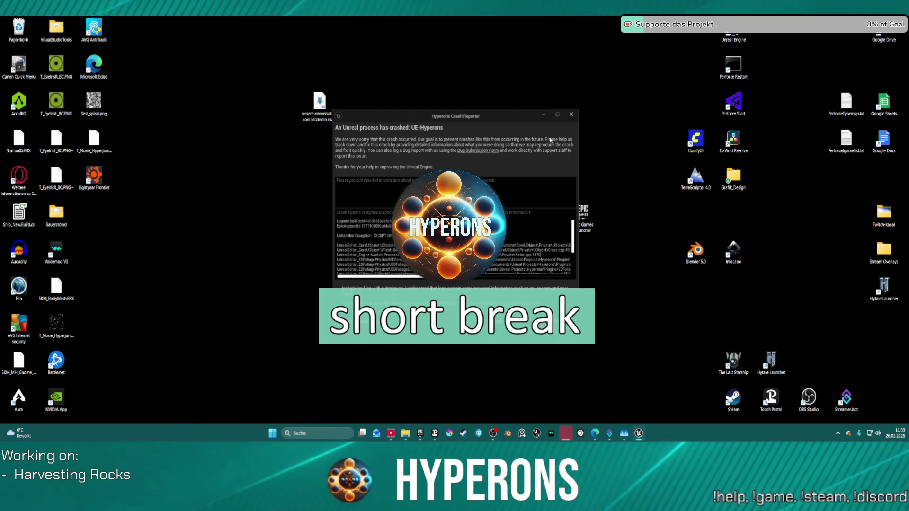
Dismiss the Crash Reporter window after the editor crash.
{"action": "key", "text": "alt+F4"}
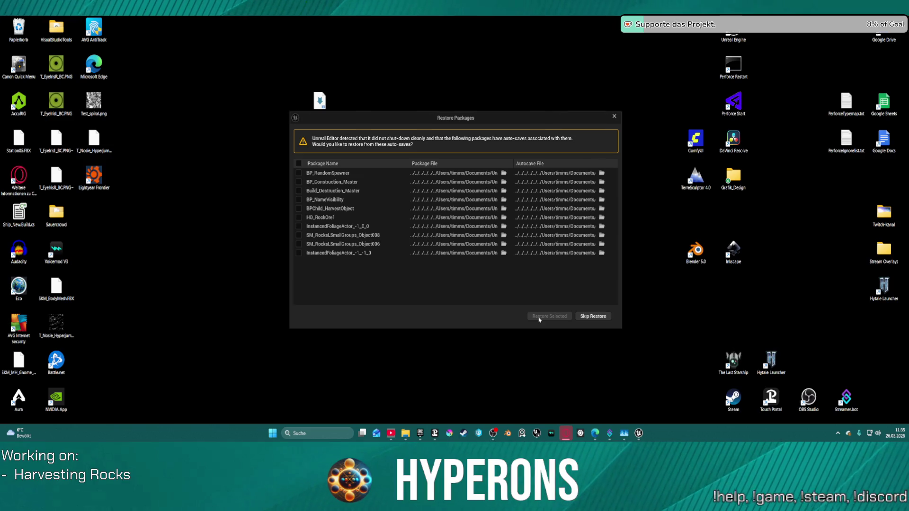
Select all auto-saved packages and restore them.
{"action": "left_click", "coordinate": [299, 163]}
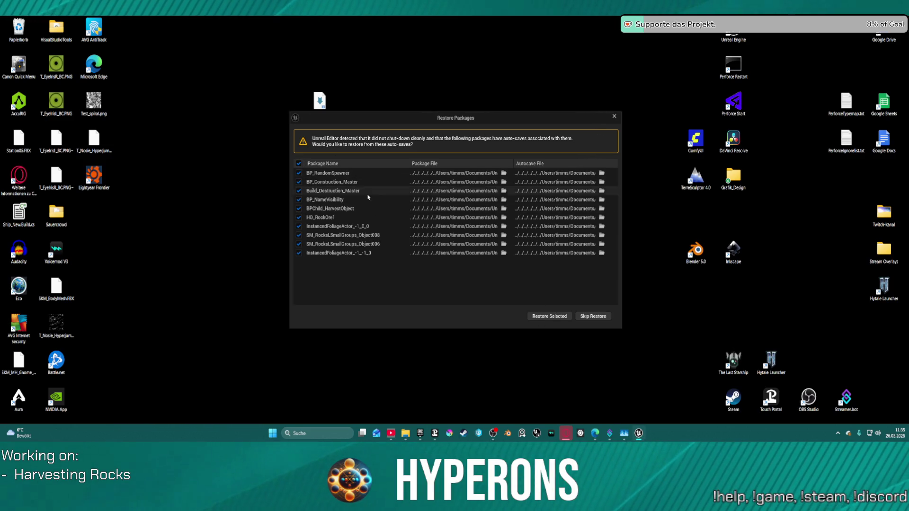
{"action": "left_click", "coordinate": [558, 319]}
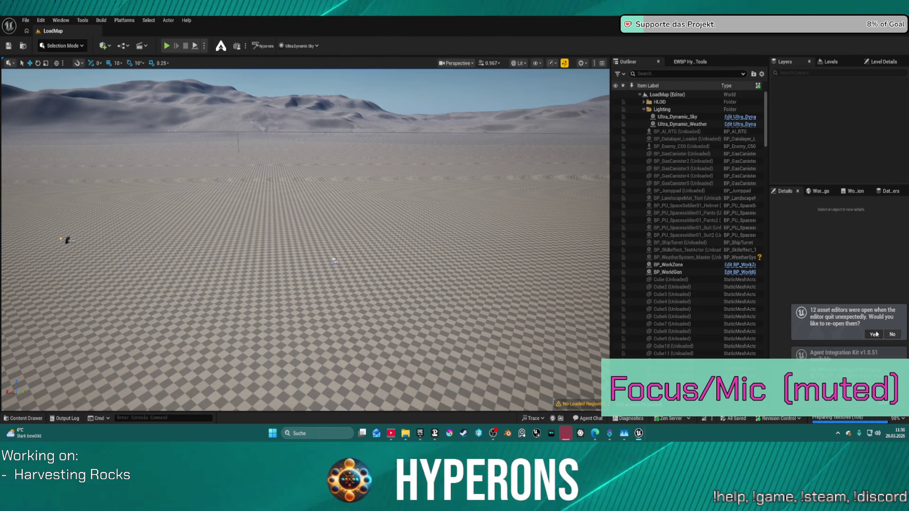
Reopen the 12 previous asset editors and bring up BPChild_HO_Main_Rock.
{"action": "left_click", "coordinate": [874, 334]}
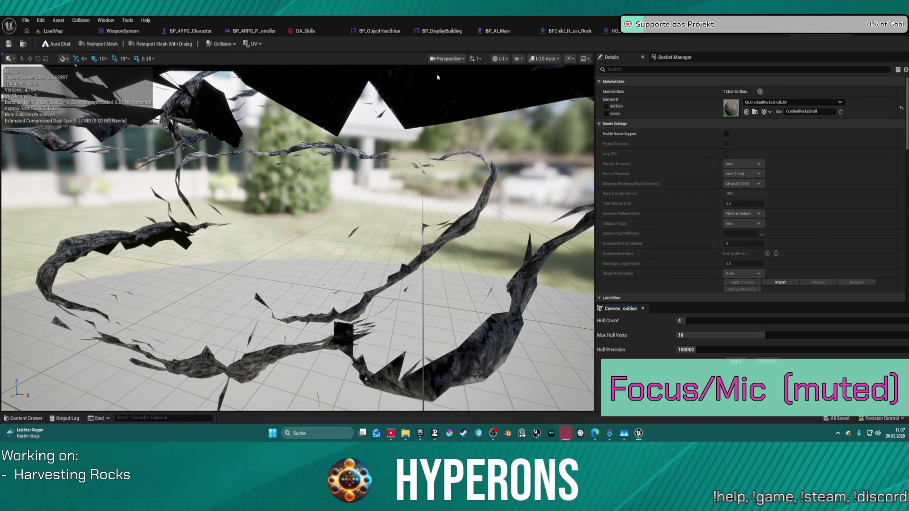
{"action": "left_click", "coordinate": [574, 32]}
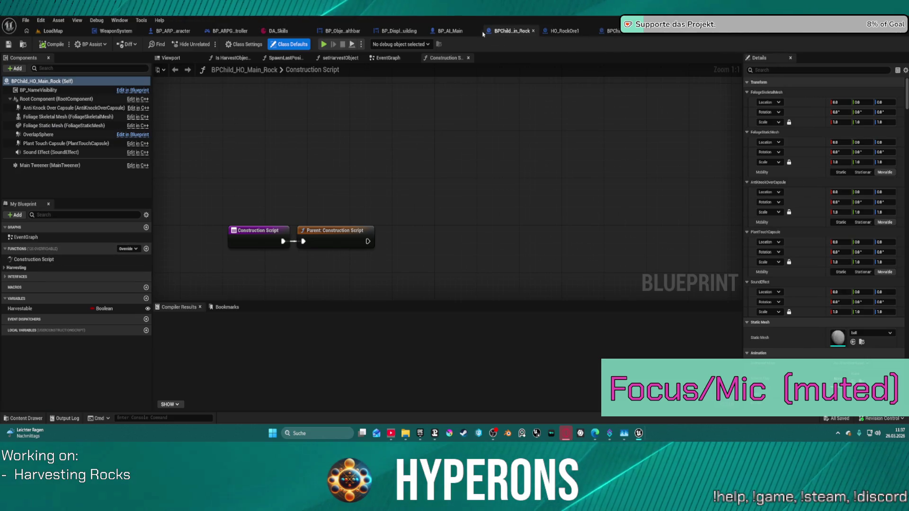
Delete the Rest component from the HO_RockOre1 blueprint.
{"action": "left_click", "coordinate": [559, 31]}
{"action": "scroll", "coordinate": [48, 331], "scroll_direction": "down", "scroll_amount": 3}
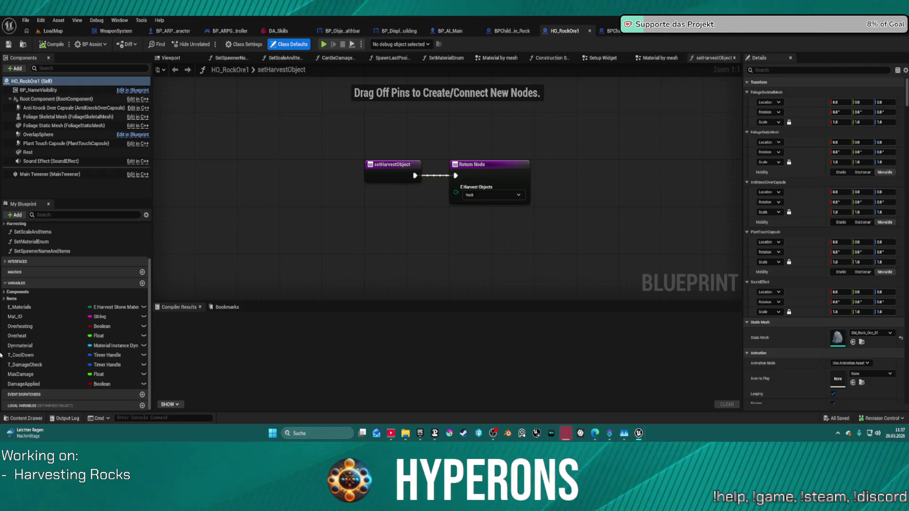
{"action": "left_click", "coordinate": [35, 152]}
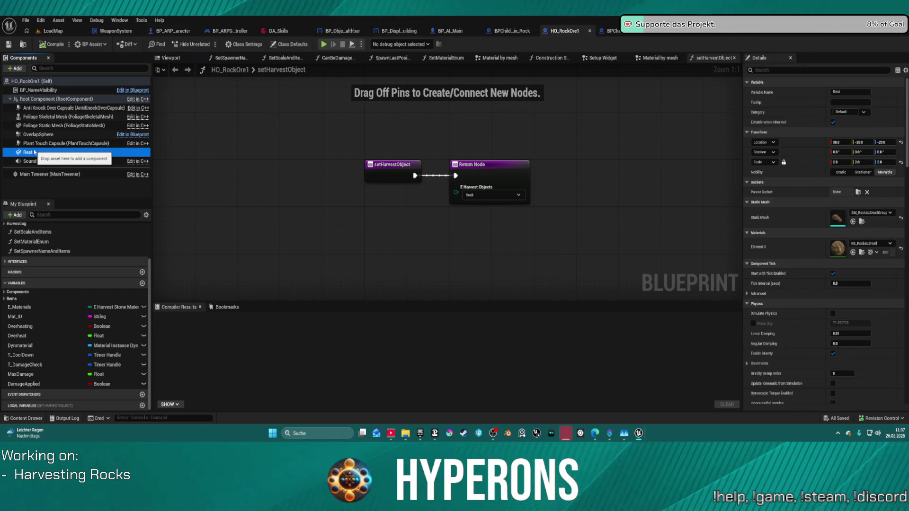
{"action": "right_click", "coordinate": [35, 152]}
{"action": "left_click", "coordinate": [52, 199]}
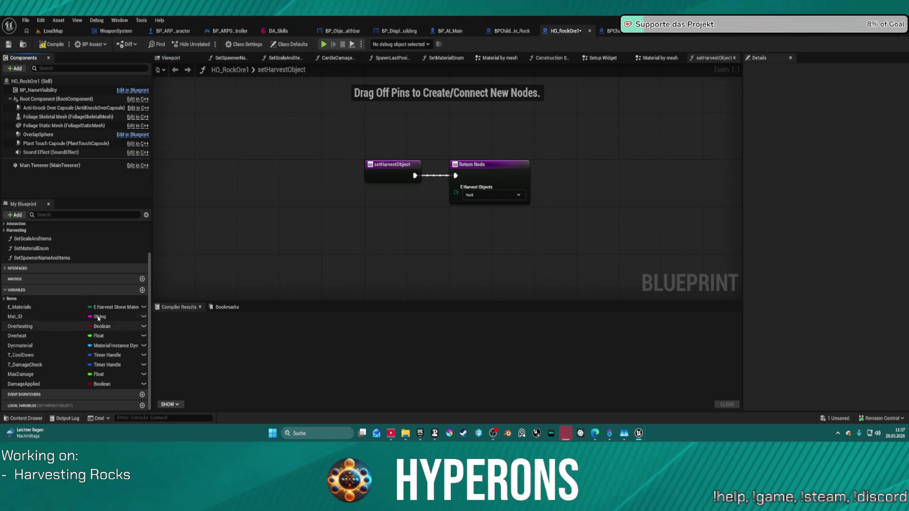
Add a new variable named RestStaticMesh.
{"action": "left_click", "coordinate": [142, 290]}
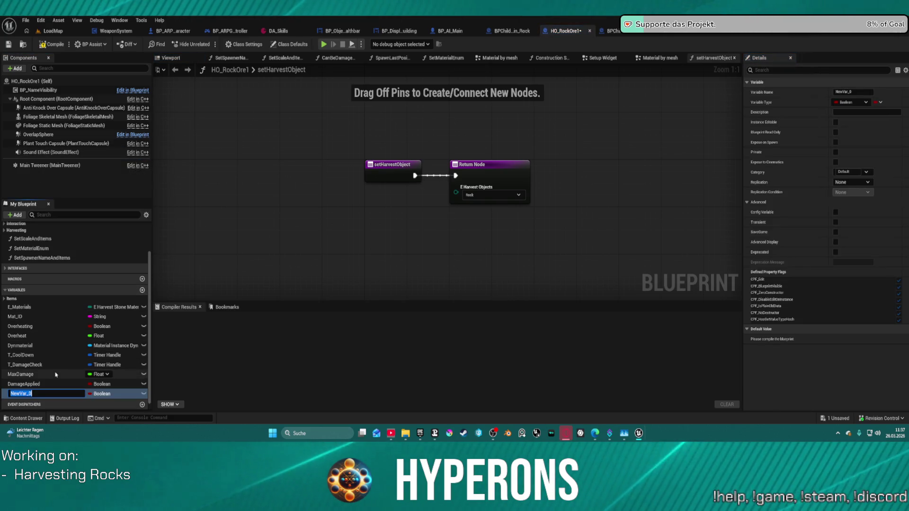
{"action": "type", "text": "St"}
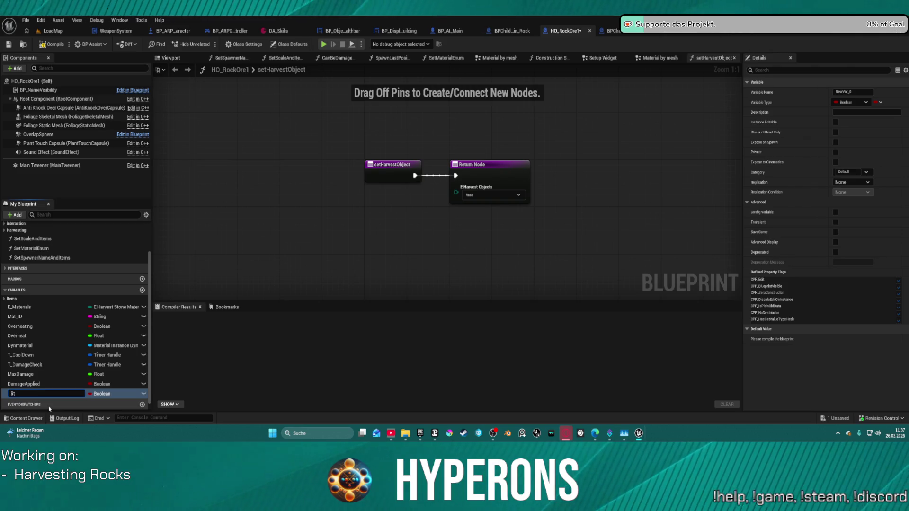
{"action": "key", "text": "BackSpace"}
{"action": "key", "text": "BackSpace"}
{"action": "type", "text": "RestStatic"}
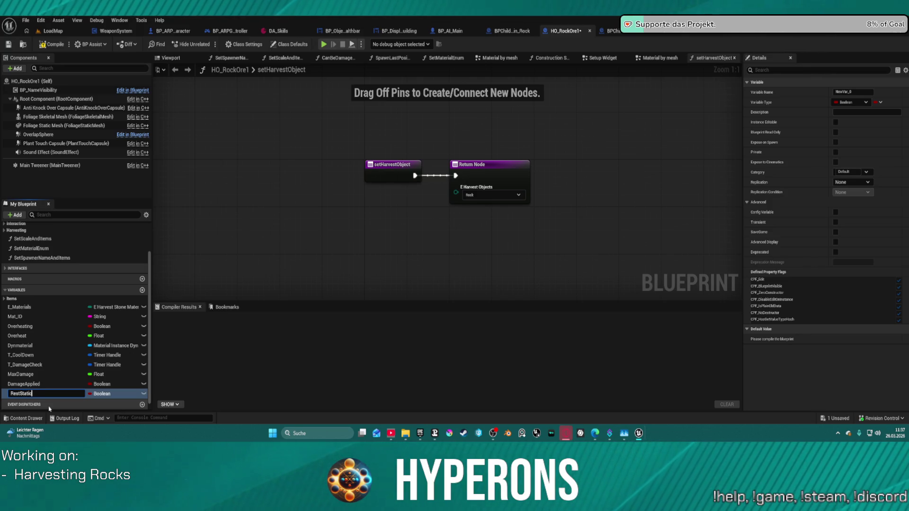
{"action": "type", "text": "Mesh"}
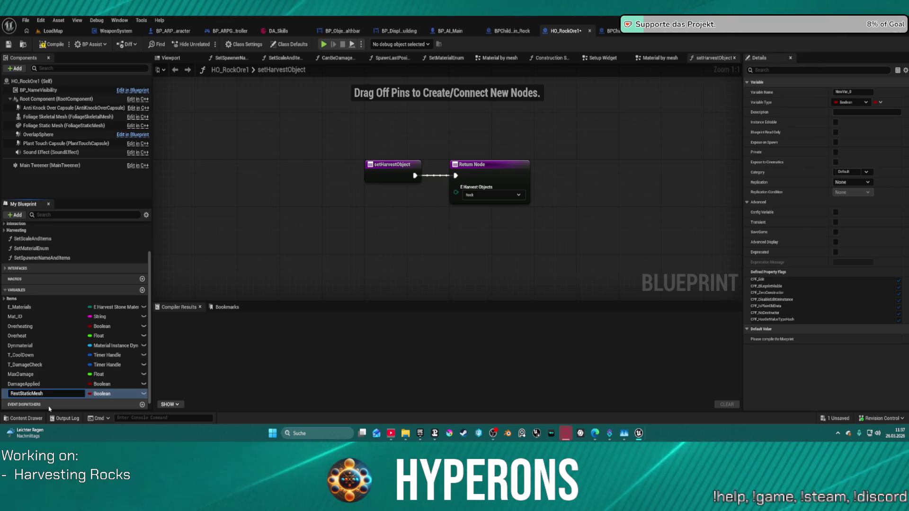
{"action": "key", "text": "Return"}
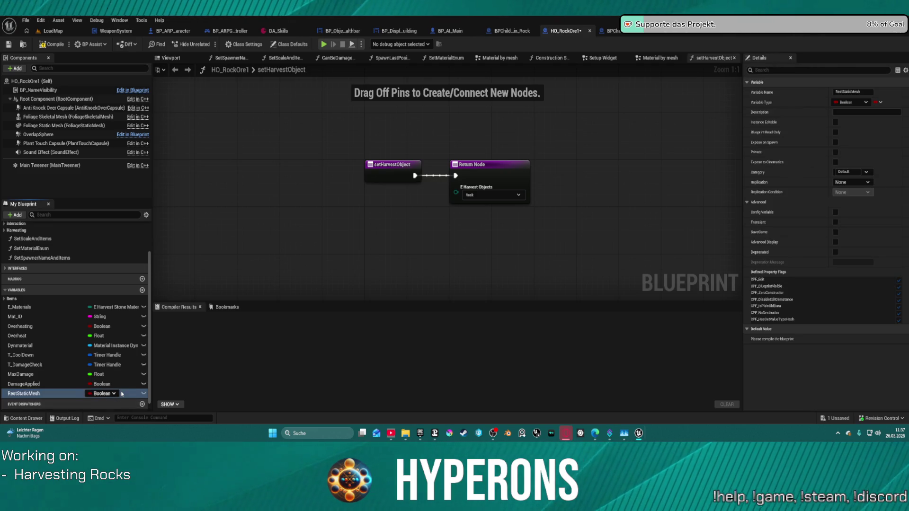
{"action": "left_click", "coordinate": [113, 394]}
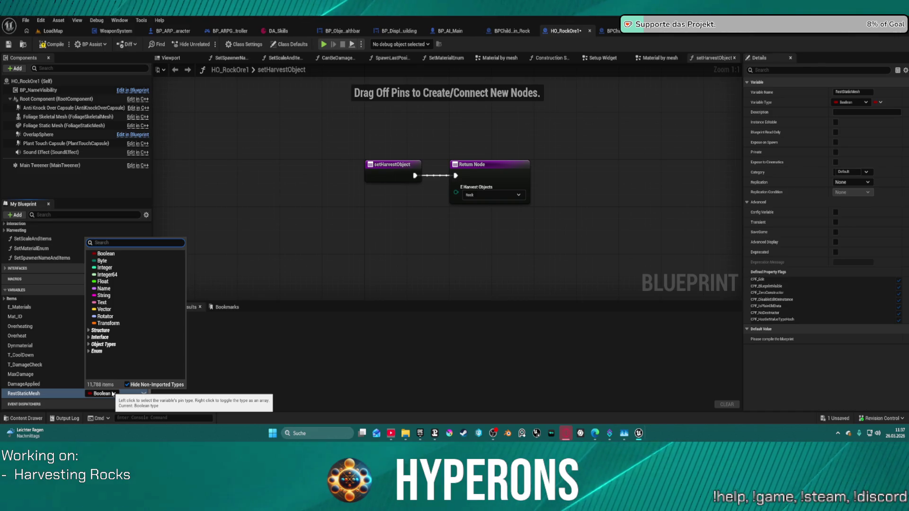
Change RestStaticMesh's type from Boolean to a Static Mesh soft object reference.
{"action": "type", "text": "stati"}
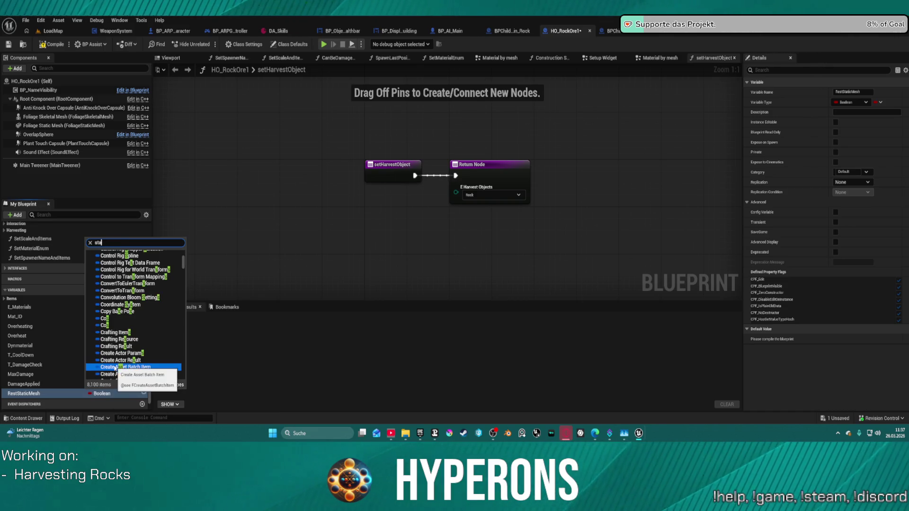
{"action": "key", "text": "BackSpace"}
{"action": "key", "text": "BackSpace"}
{"action": "key", "text": "BackSpace"}
{"action": "type", "text": "sh"}
{"action": "mouse_move", "coordinate": [120, 355]}
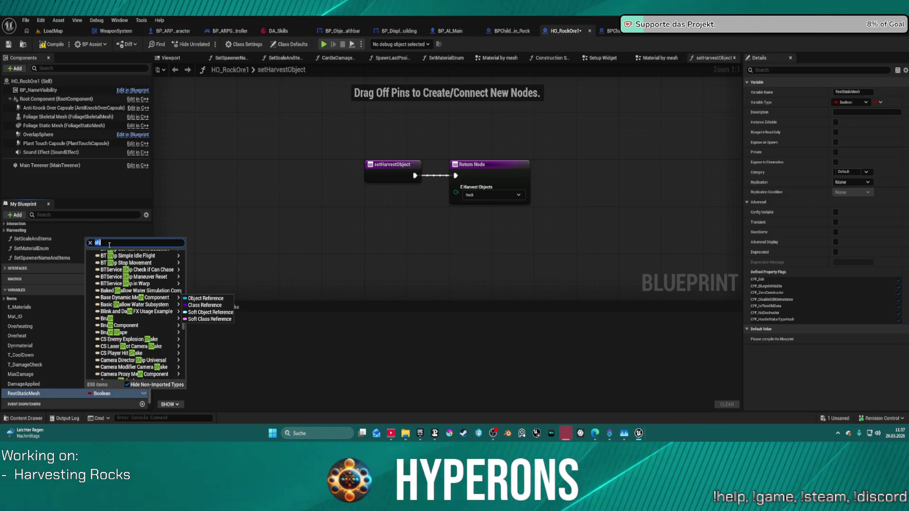
{"action": "type", "text": "t"}
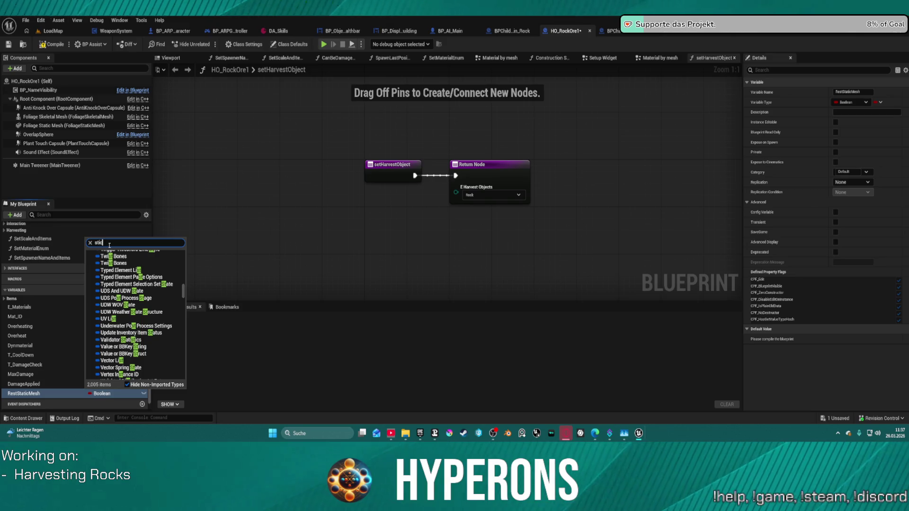
{"action": "type", "text": "e"}
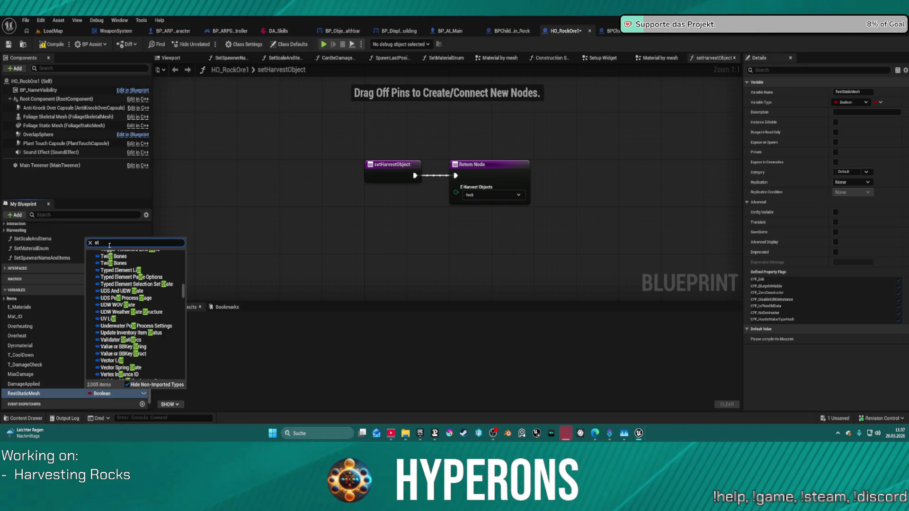
{"action": "type", "text": "tic"}
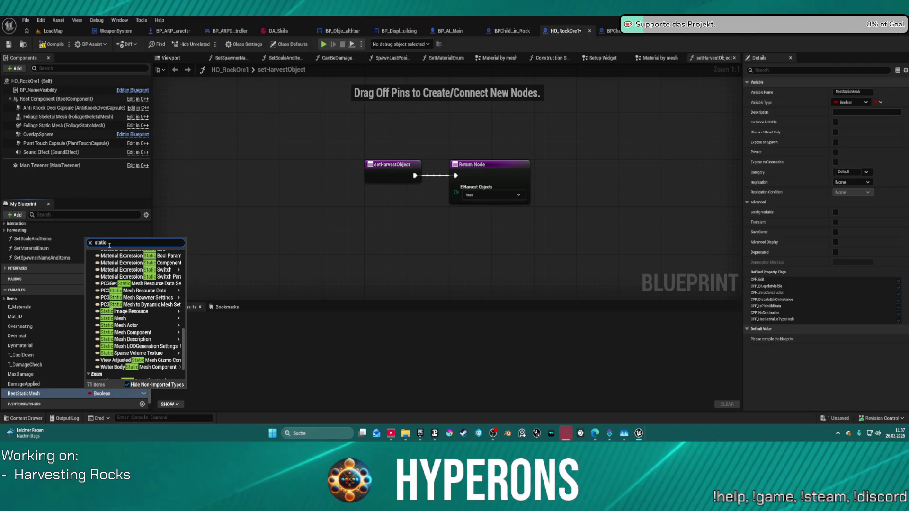
{"action": "mouse_move", "coordinate": [132, 325]}
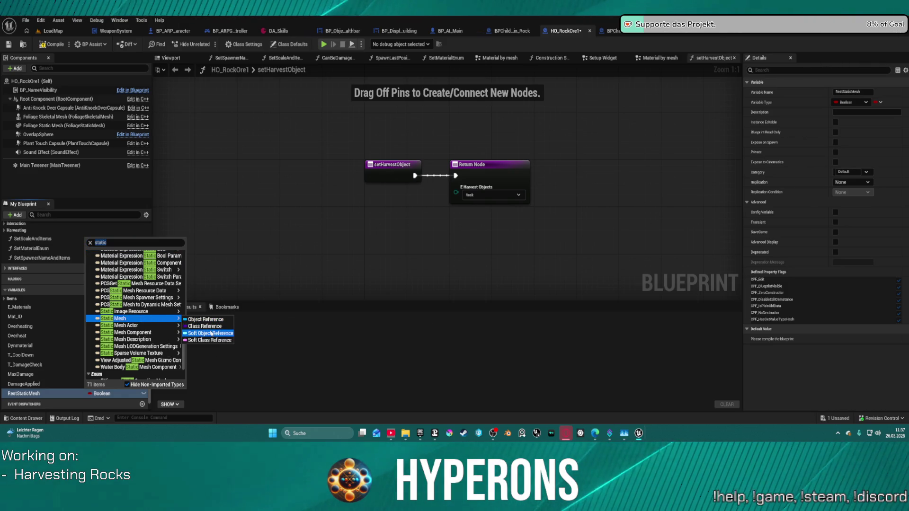
{"action": "left_click", "coordinate": [211, 333]}
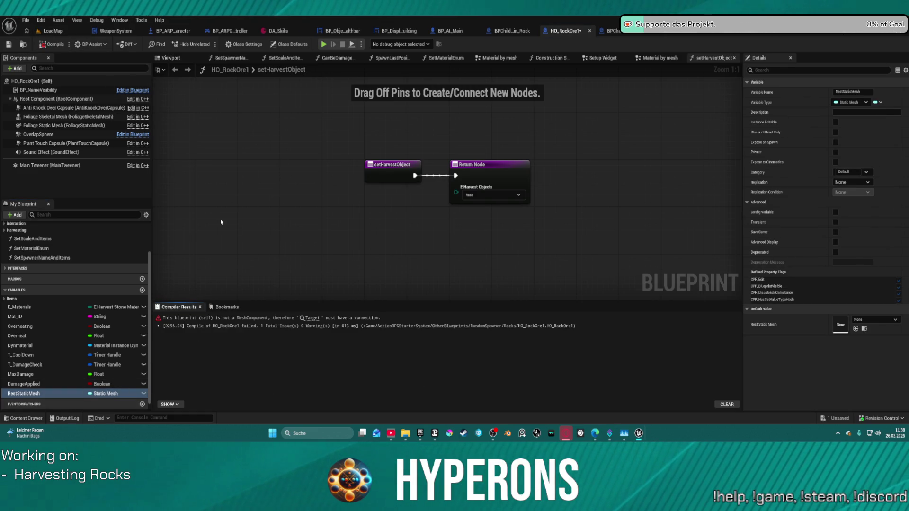
Delete the erroring Set Overlay Material node and its leftover Material node.
{"action": "left_click", "coordinate": [312, 318]}
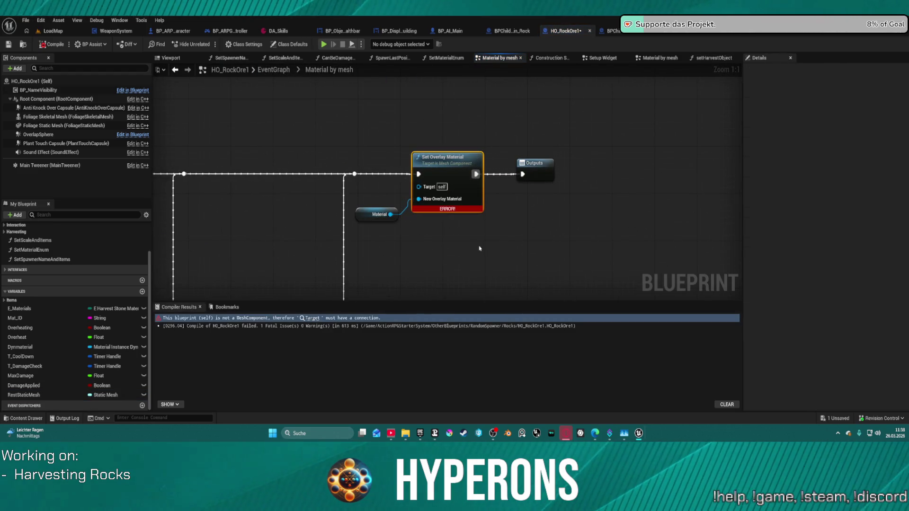
{"action": "key", "text": "Delete"}
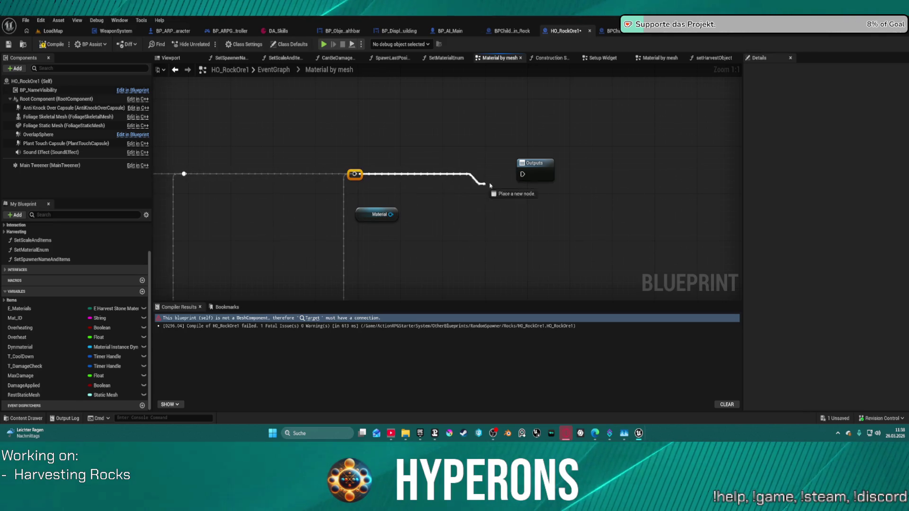
{"action": "left_click_drag", "start_coordinate": [382, 208], "coordinate": [381, 209]}
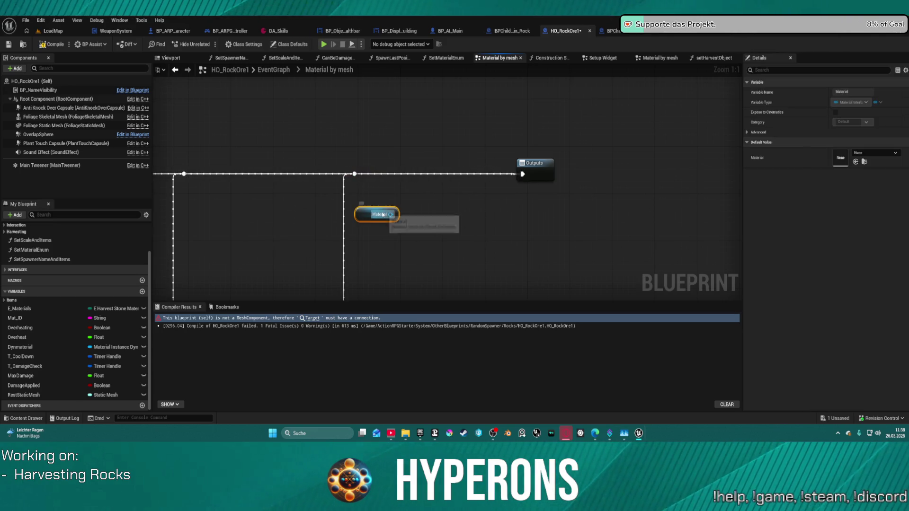
{"action": "key", "text": "Delete"}
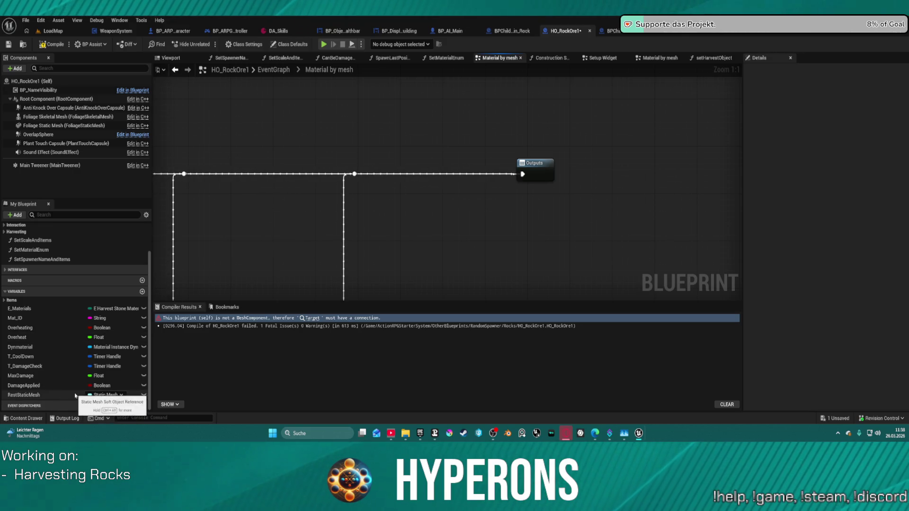
{"action": "left_click", "coordinate": [77, 396]}
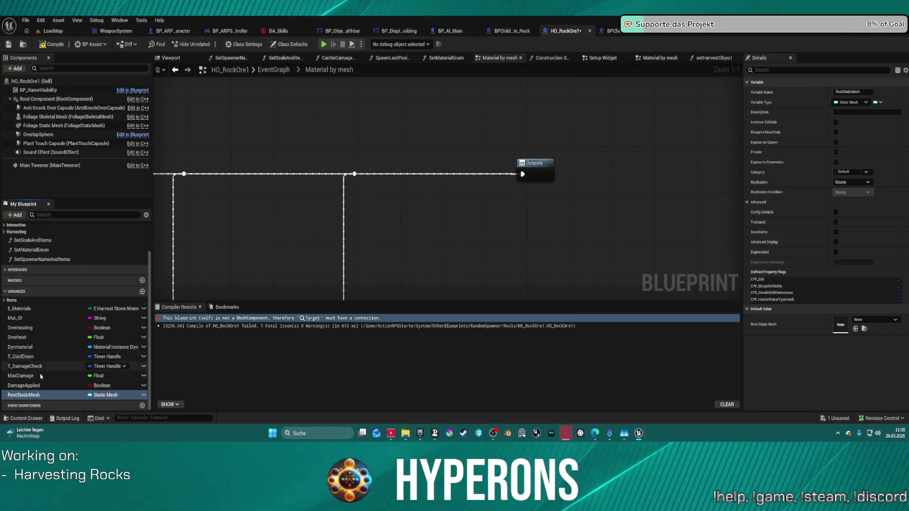
Make RestStaticMesh an array, compile, and add the seven rock meshes as defaults.
{"action": "left_click", "coordinate": [89, 394]}
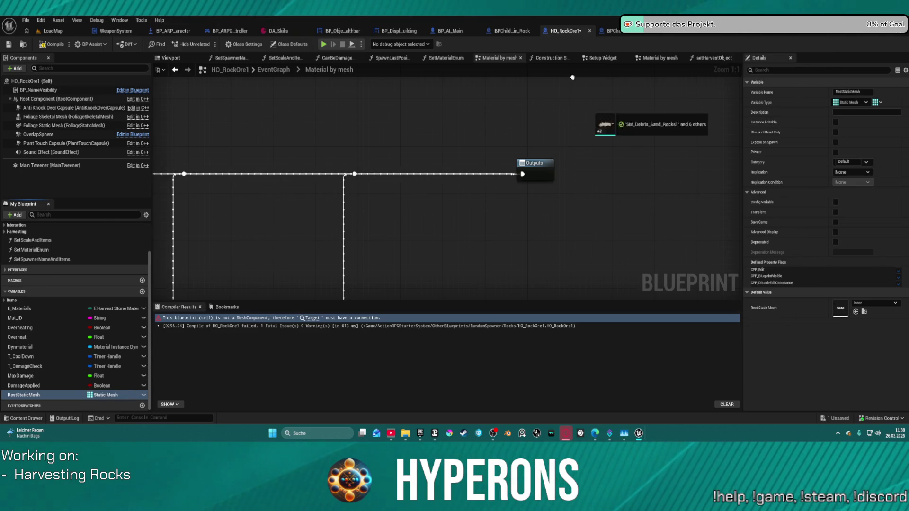
{"action": "left_click", "coordinate": [52, 44]}
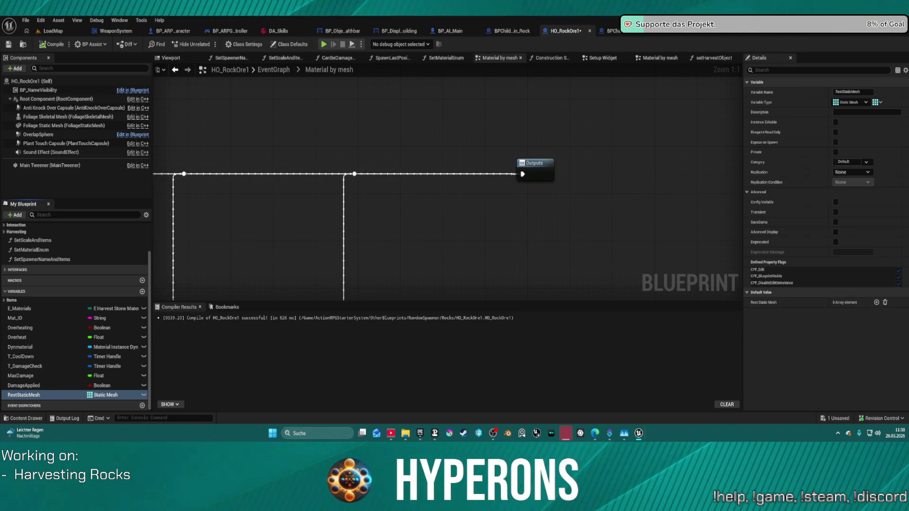
{"action": "right_click", "coordinate": [841, 302]}
{"action": "left_click", "coordinate": [845, 319]}
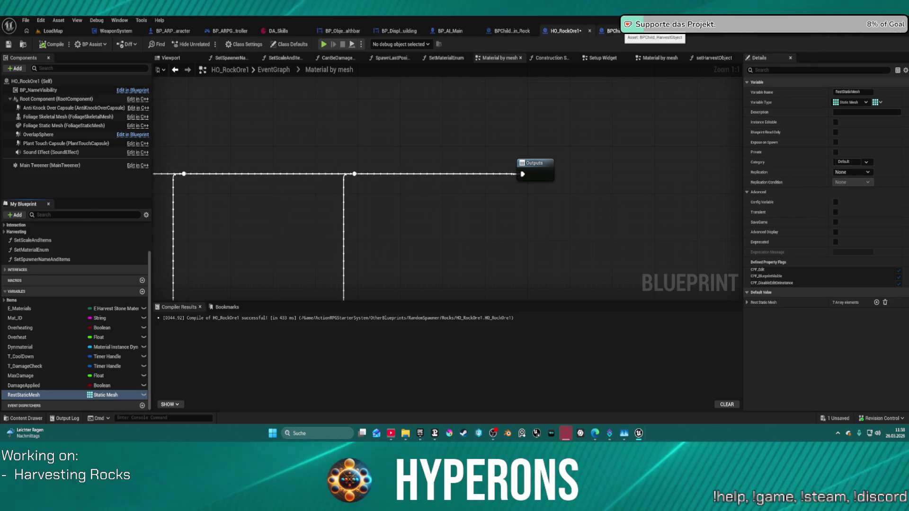
{"action": "left_click", "coordinate": [613, 31]}
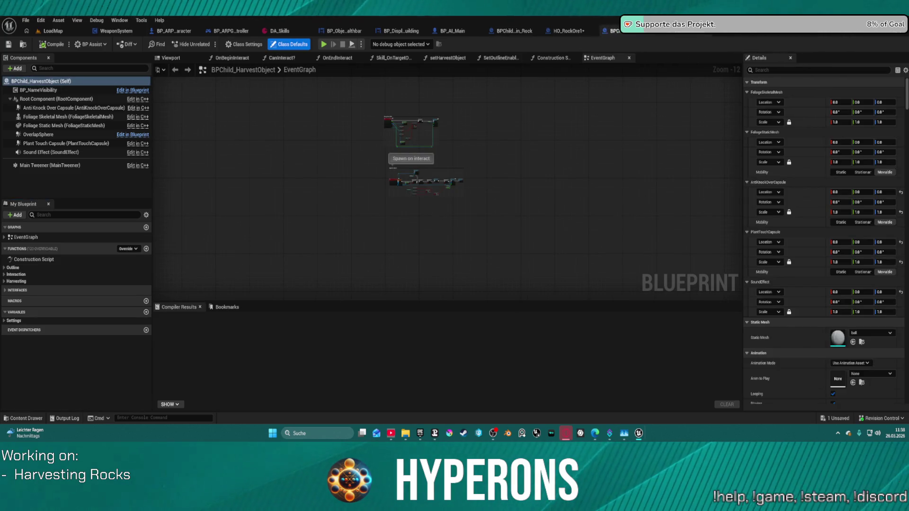
Switch to the BP_RandomSpawner event graph and view its Tree section nodes.
{"action": "key", "text": "ctrl+Tab"}
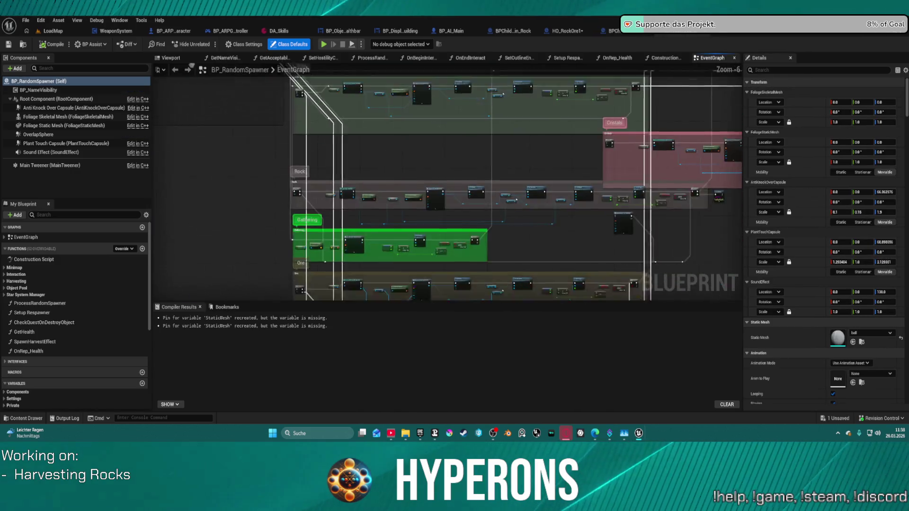
{"action": "scroll", "coordinate": [369, 165], "scroll_direction": "up", "scroll_amount": 4}
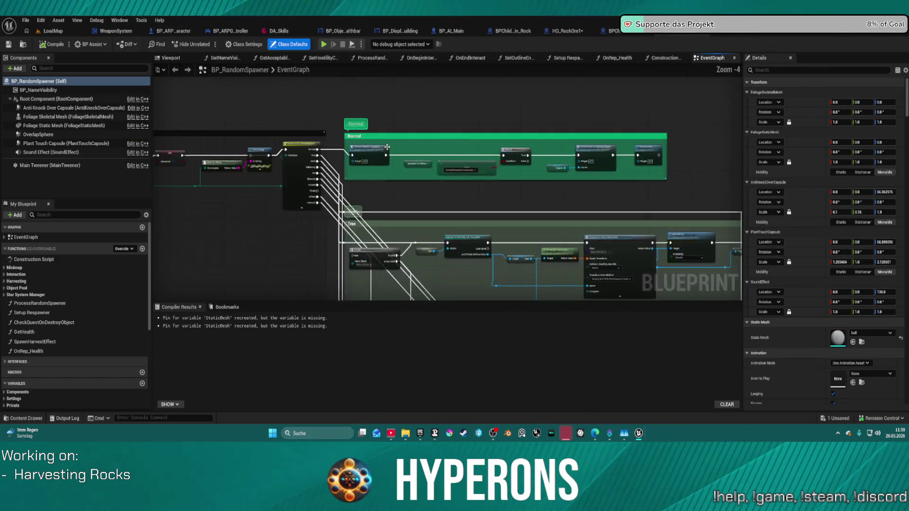
{"action": "scroll", "coordinate": [370, 165], "scroll_direction": "down", "scroll_amount": 1}
{"action": "left_click_drag", "start_coordinate": [370, 165], "coordinate": [399, 64]}
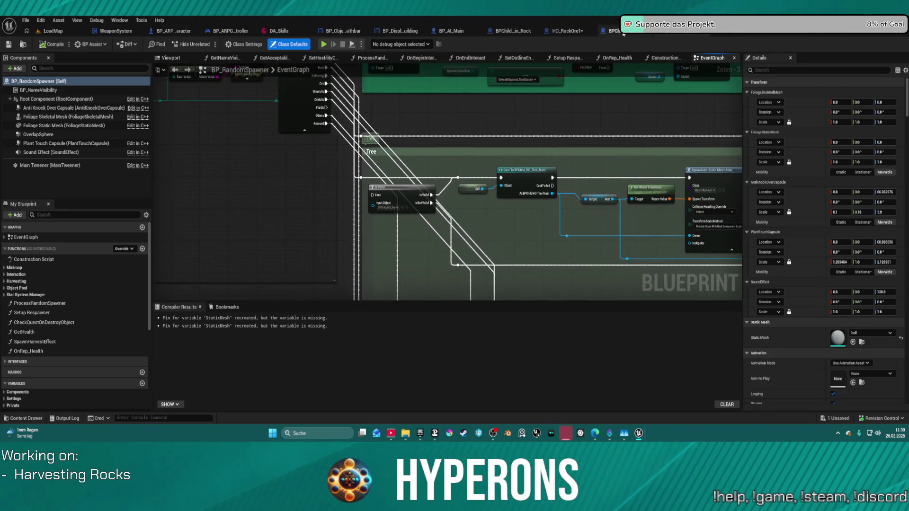
Open the setHarvestObject function graph in the HO_RockOre1 blueprint.
{"action": "left_click", "coordinate": [565, 34]}
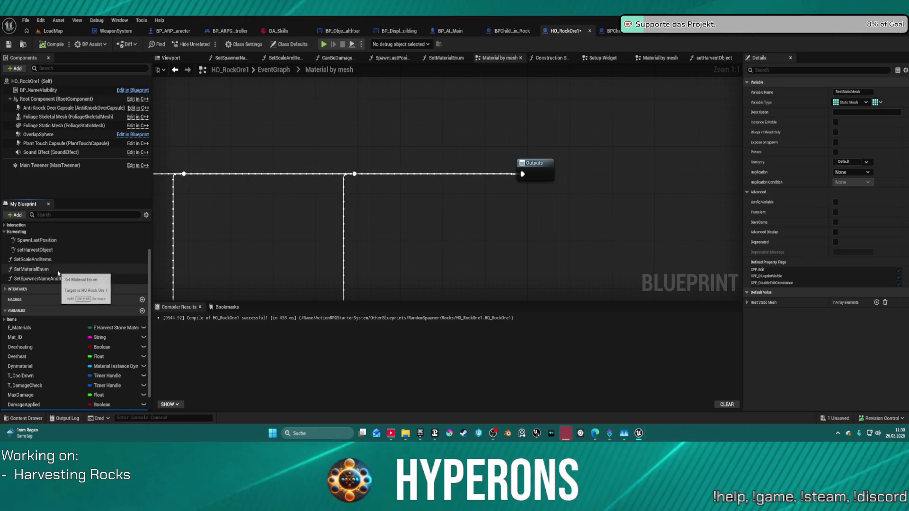
{"action": "scroll", "coordinate": [59, 274], "scroll_direction": "up", "scroll_amount": 3}
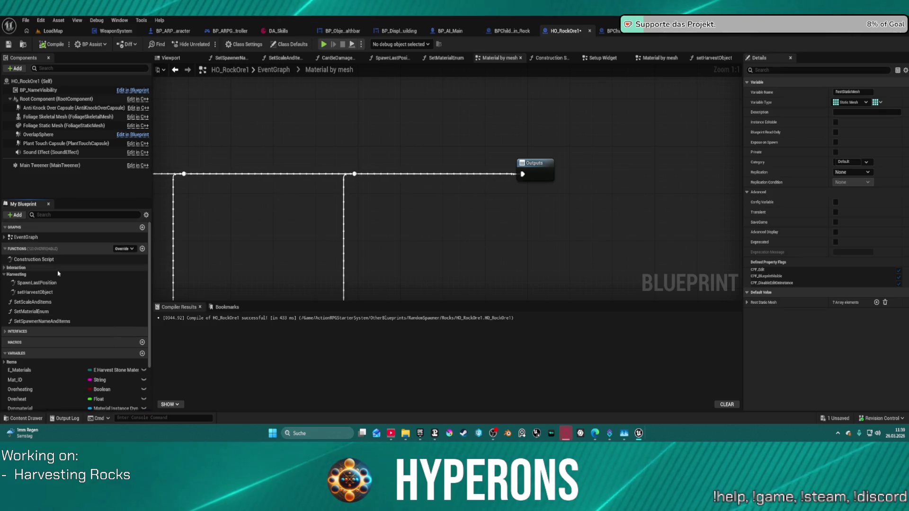
{"action": "double_click", "coordinate": [35, 293]}
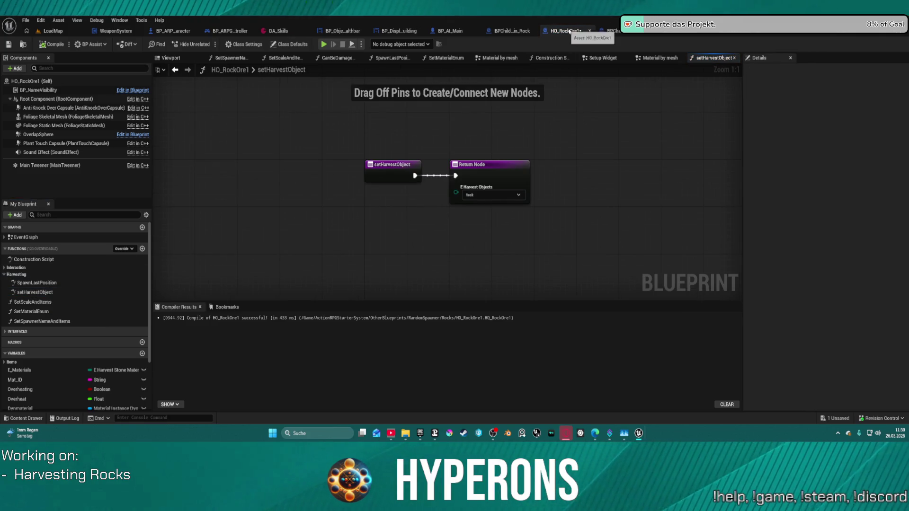
Return to BP_RandomSpawner and pan to the Rock and Gathering sections.
{"action": "left_click", "coordinate": [608, 31]}
{"action": "left_click", "coordinate": [682, 34]}
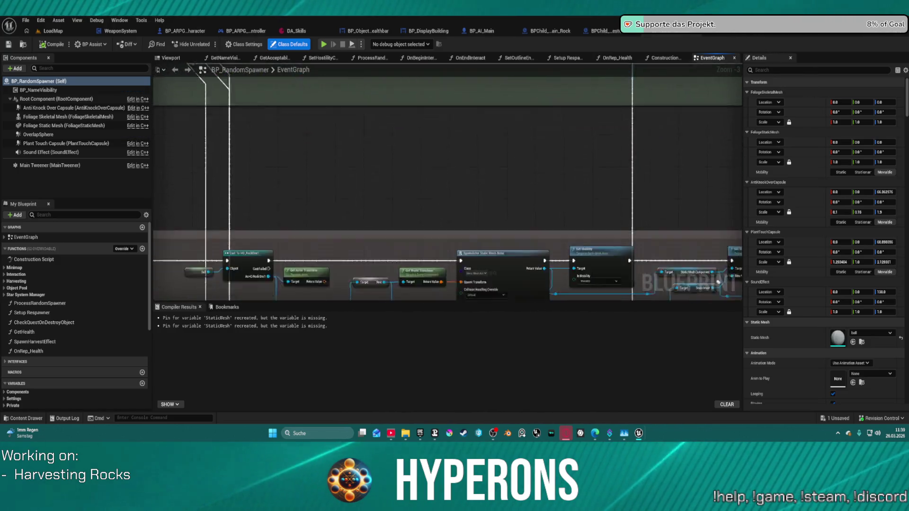
{"action": "mouse_move", "coordinate": [364, 200]}
{"action": "left_mouse_down"}
{"action": "mouse_move", "coordinate": [628, 215]}
{"action": "mouse_move", "coordinate": [486, 227]}
{"action": "mouse_move", "coordinate": [487, 235]}
{"action": "mouse_move", "coordinate": [466, 205]}
{"action": "mouse_move", "coordinate": [495, 203]}
{"action": "left_mouse_up"}
Add a wired Get Rest Static Mesh node and delete the old Rest getter.
{"action": "type", "text": "res"}
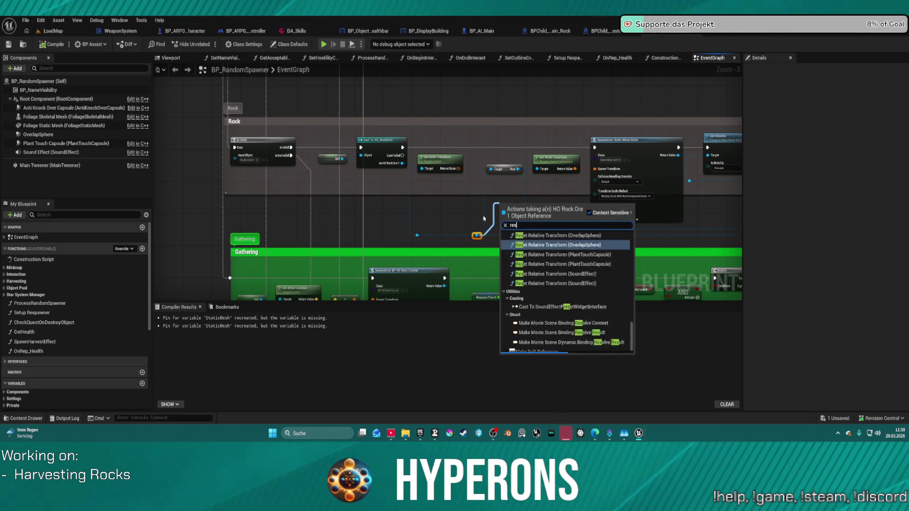
{"action": "type", "text": "t me"}
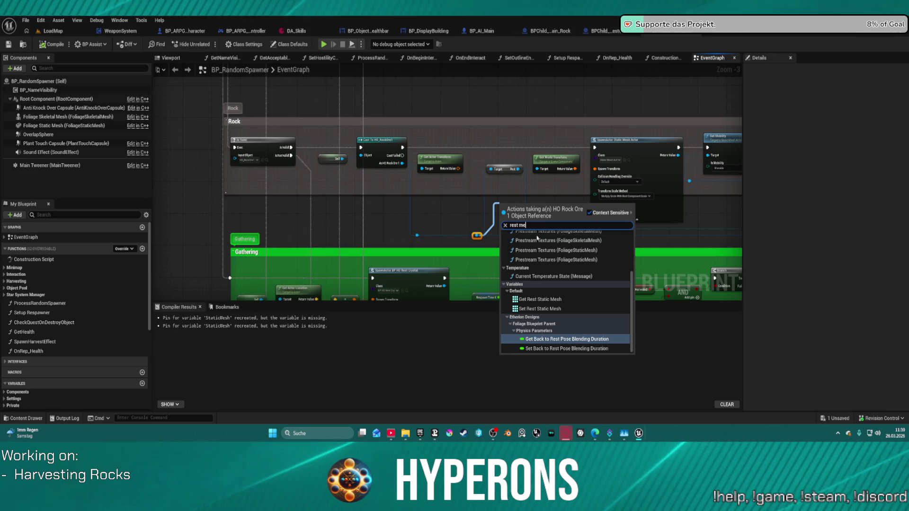
{"action": "left_click", "coordinate": [540, 299]}
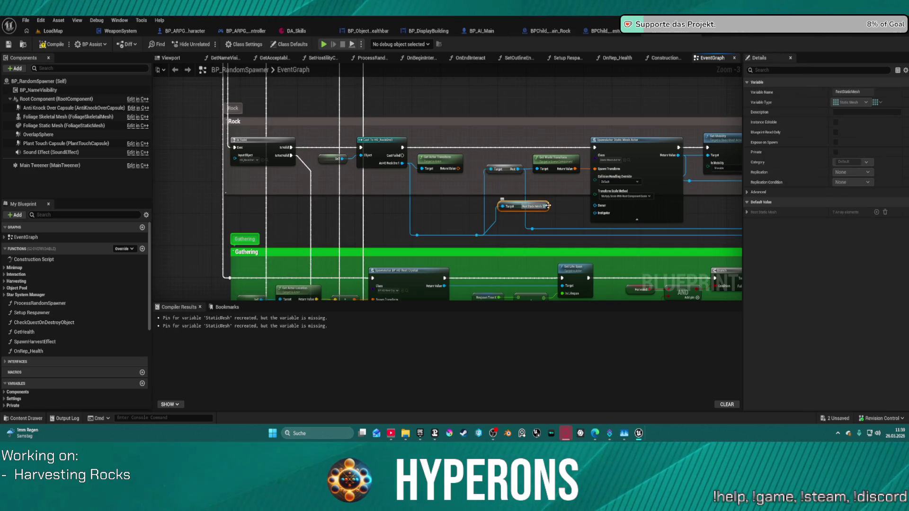
{"action": "left_click", "coordinate": [504, 171]}
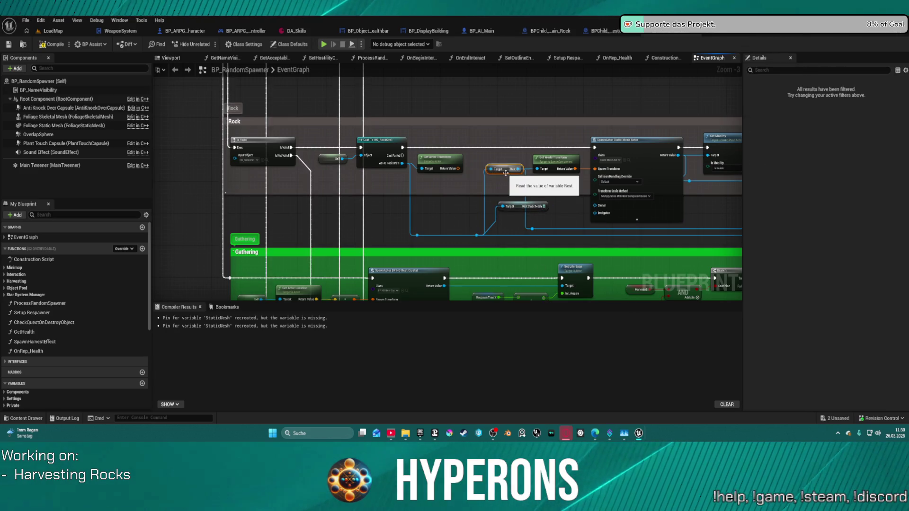
{"action": "key", "text": "Delete"}
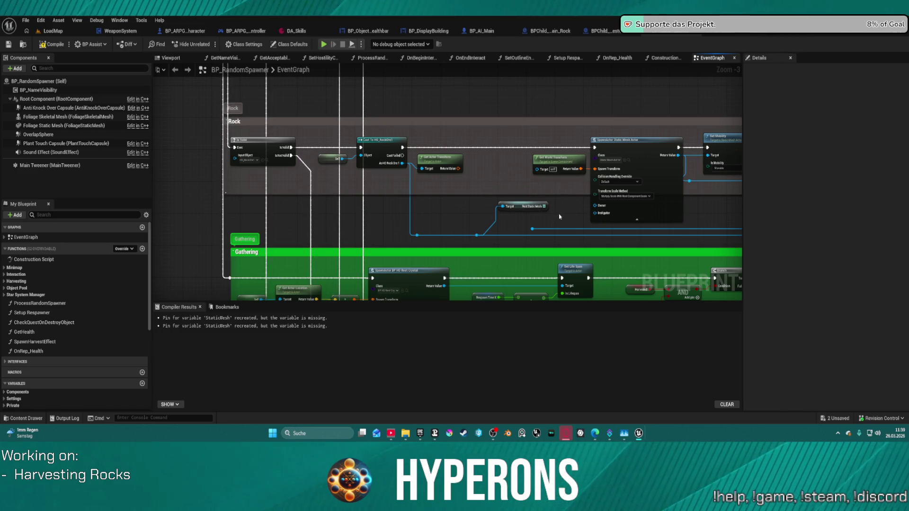
Hook Get Actor Transform to the spawn node and delete Get World Transform.
{"action": "mouse_move", "coordinate": [457, 172]}
{"action": "left_mouse_down"}
{"action": "mouse_move", "coordinate": [594, 168]}
{"action": "mouse_move", "coordinate": [395, 163]}
{"action": "left_mouse_up"}
{"action": "left_click", "coordinate": [566, 157]}
{"action": "key", "text": "Delete"}
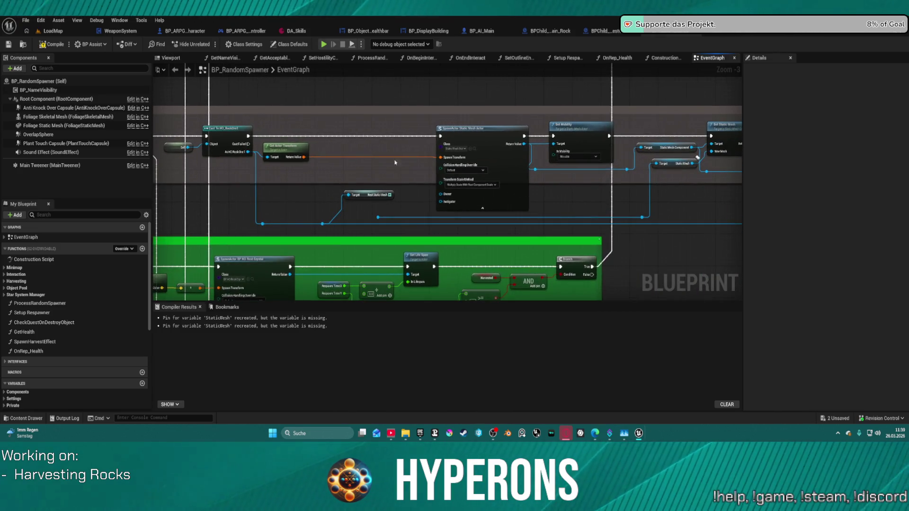
{"action": "left_click_drag", "start_coordinate": [307, 159], "coordinate": [351, 161]}
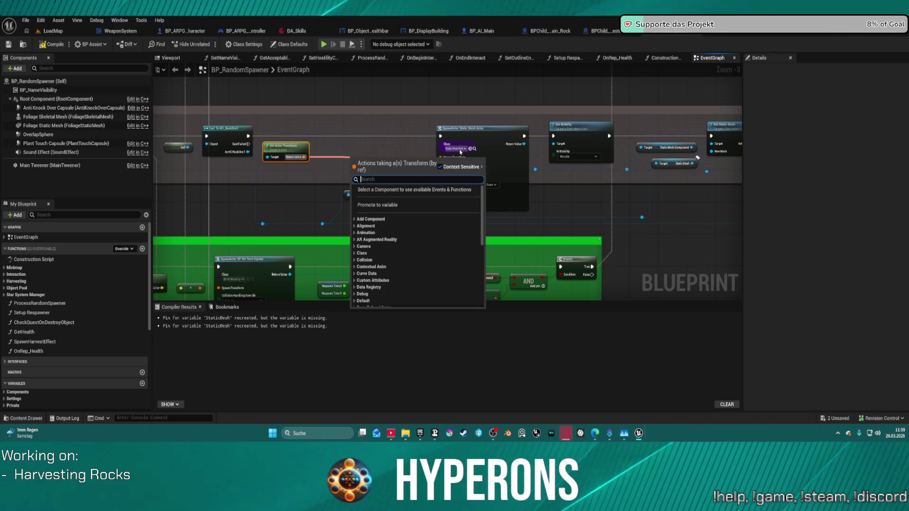
{"action": "key", "text": "Escape"}
{"action": "left_click", "coordinate": [303, 157], "text": "alt"}
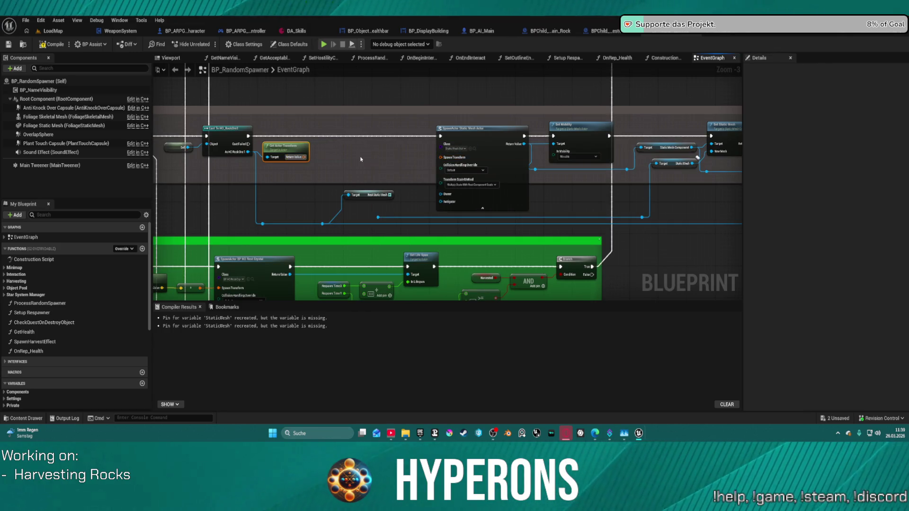
Split both transform pins and wire the actor's Location and Scale into the spawn node.
{"action": "right_click", "coordinate": [441, 157]}
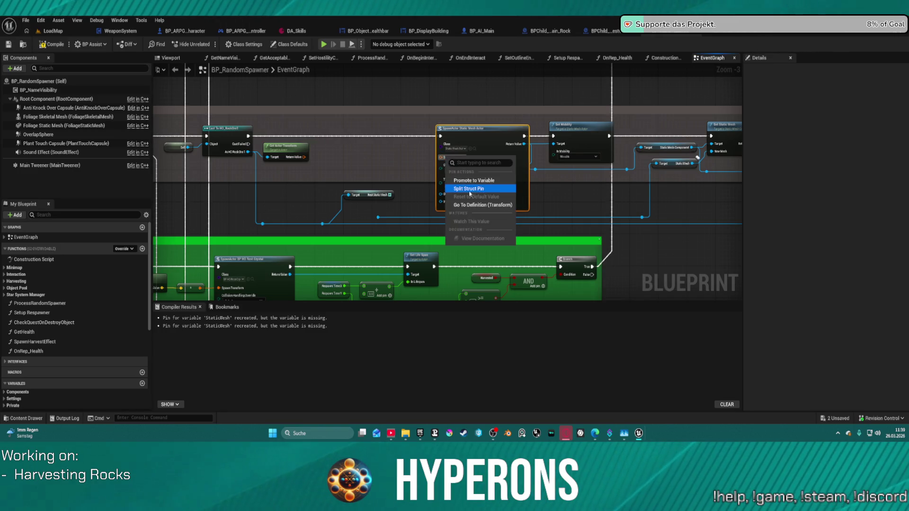
{"action": "left_click", "coordinate": [472, 188]}
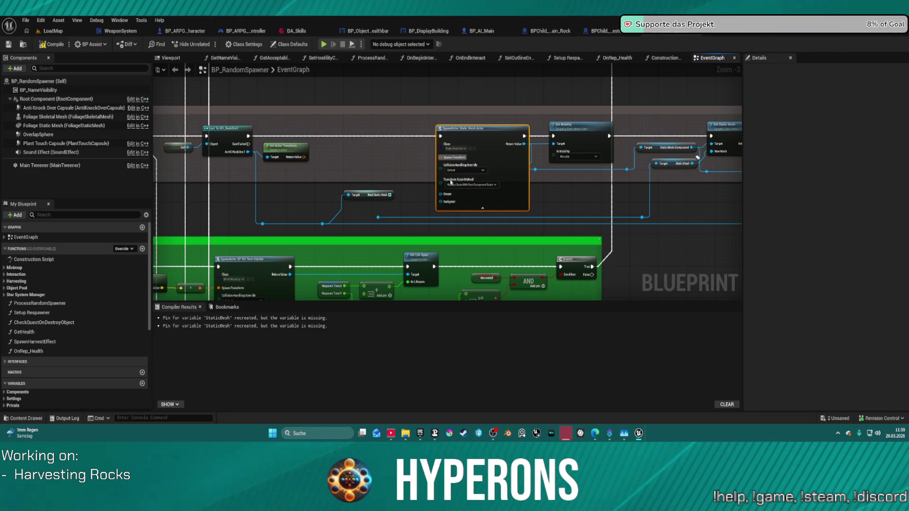
{"action": "right_click", "coordinate": [306, 157]}
{"action": "left_click", "coordinate": [318, 177]}
{"action": "mouse_move", "coordinate": [316, 172]}
{"action": "left_mouse_down"}
{"action": "mouse_move", "coordinate": [441, 184]}
{"action": "mouse_move", "coordinate": [315, 156]}
{"action": "left_mouse_up"}
{"action": "left_click", "coordinate": [440, 172]}
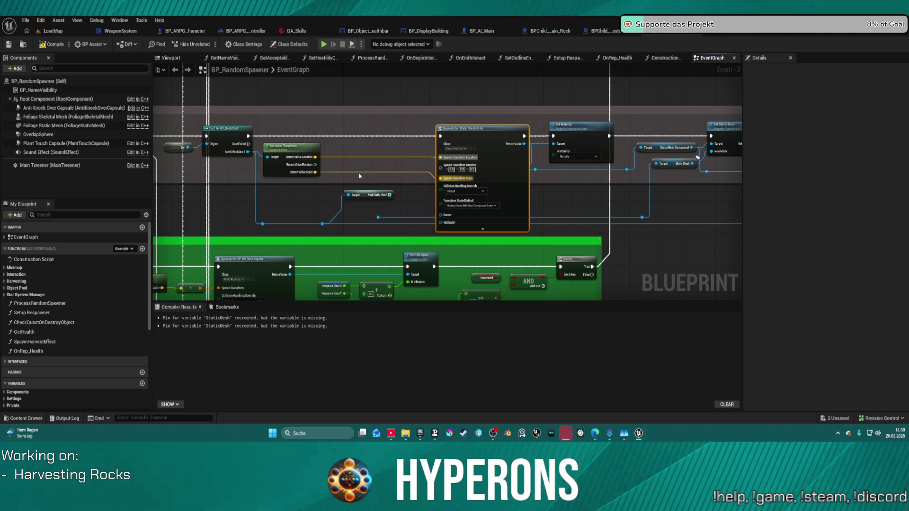
Add a Random Array Item node fed by the Rest Static Mesh array.
{"action": "left_click", "coordinate": [396, 196]}
{"action": "mouse_move", "coordinate": [390, 195]}
{"action": "left_mouse_down"}
{"action": "mouse_move", "coordinate": [400, 182]}
{"action": "mouse_move", "coordinate": [383, 156]}
{"action": "mouse_move", "coordinate": [386, 164]}
{"action": "left_mouse_up"}
{"action": "type", "text": "get ran"}
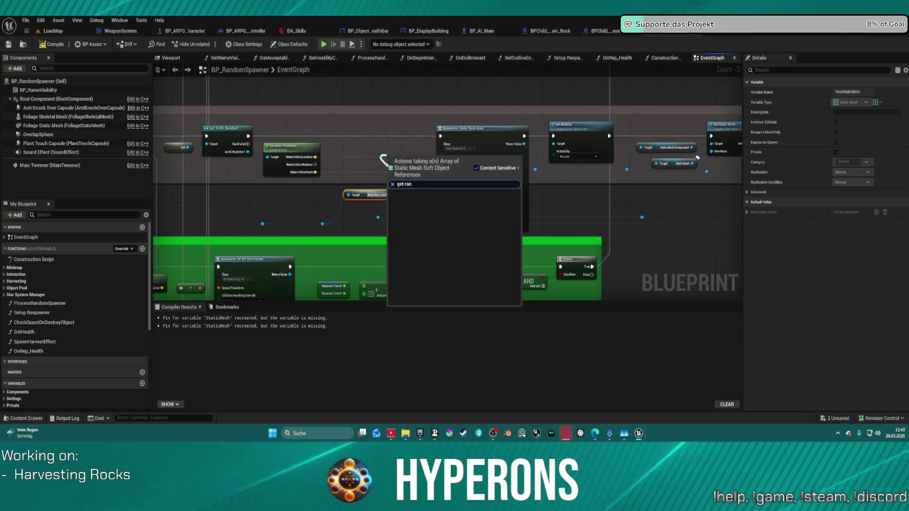
{"action": "key", "text": "BackSpace"}
{"action": "key", "text": "BackSpace"}
{"action": "key", "text": "BackSpace"}
{"action": "key", "text": "BackSpace"}
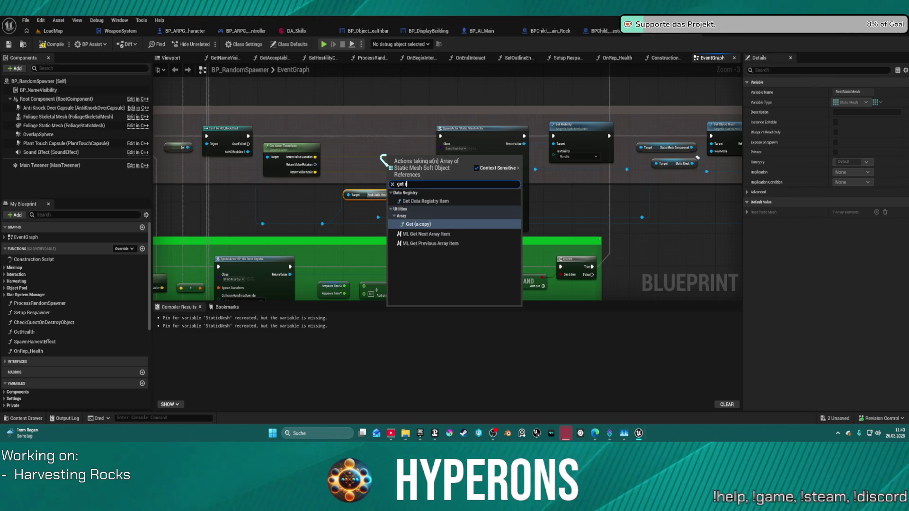
{"action": "type", "text": "rando"}
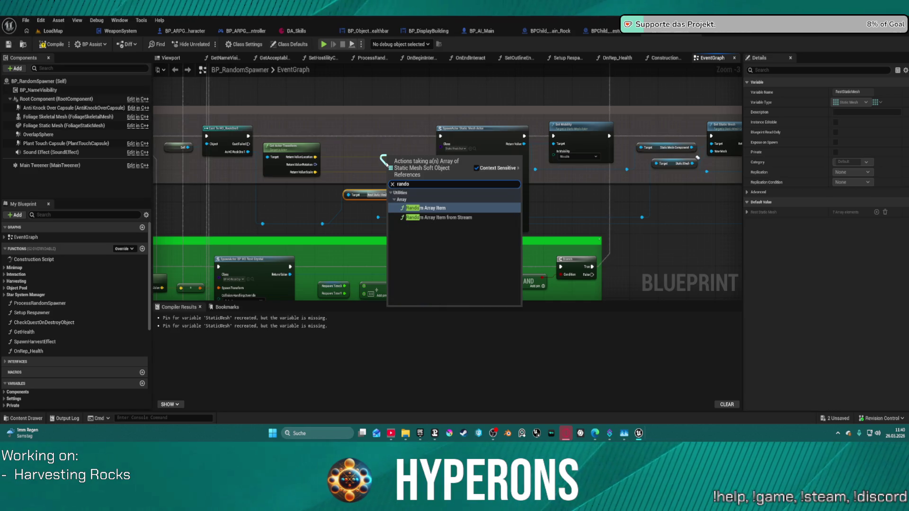
{"action": "key", "text": "Return"}
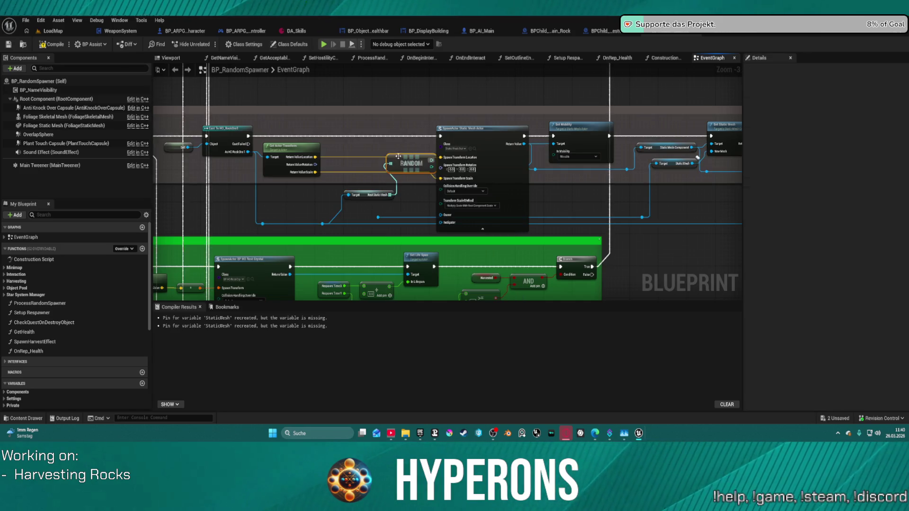
Delete the old Static Mesh getter and move RANDOM beside Get Actor Transform.
{"action": "left_click_drag", "start_coordinate": [586, 199], "coordinate": [468, 174]}
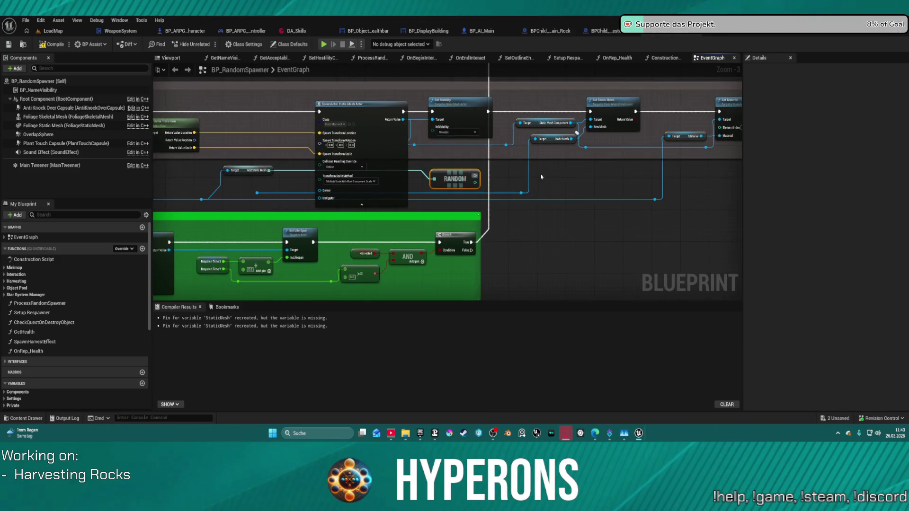
{"action": "left_click", "coordinate": [550, 139]}
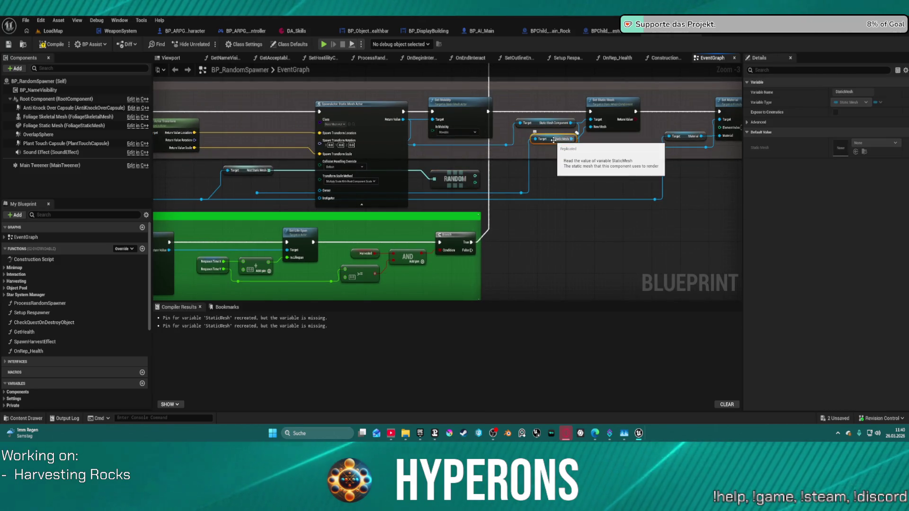
{"action": "key", "text": "Delete"}
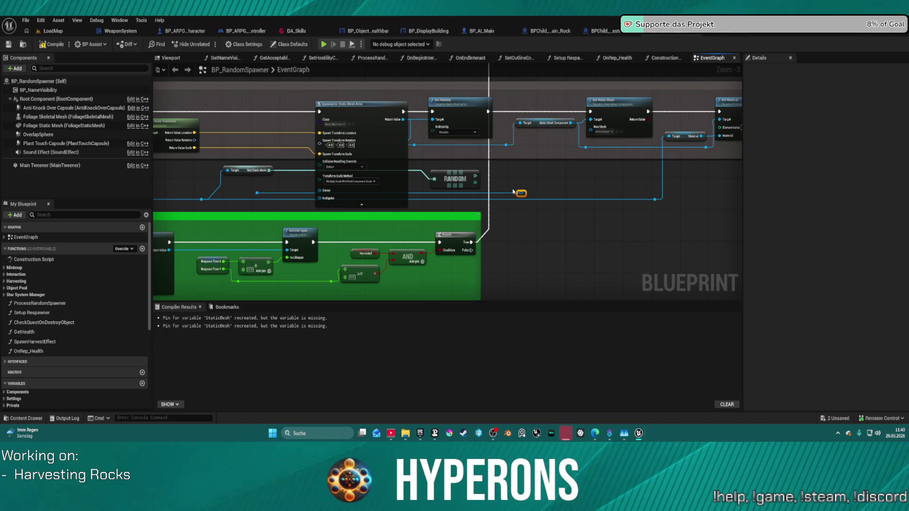
{"action": "left_click_drag", "start_coordinate": [514, 192], "coordinate": [530, 186]}
{"action": "mouse_move", "coordinate": [459, 176]}
{"action": "left_mouse_down"}
{"action": "mouse_move", "coordinate": [298, 159]}
{"action": "mouse_move", "coordinate": [280, 121]}
{"action": "left_mouse_up"}
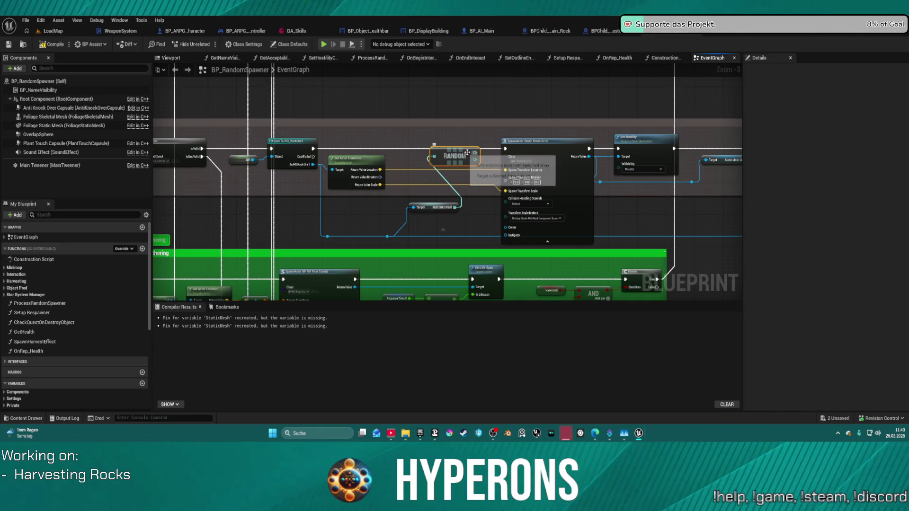
{"action": "left_click_drag", "start_coordinate": [429, 209], "coordinate": [336, 225]}
{"action": "mouse_move", "coordinate": [478, 157]}
{"action": "left_mouse_down"}
{"action": "mouse_move", "coordinate": [429, 180]}
{"action": "mouse_move", "coordinate": [429, 168]}
{"action": "left_mouse_up"}
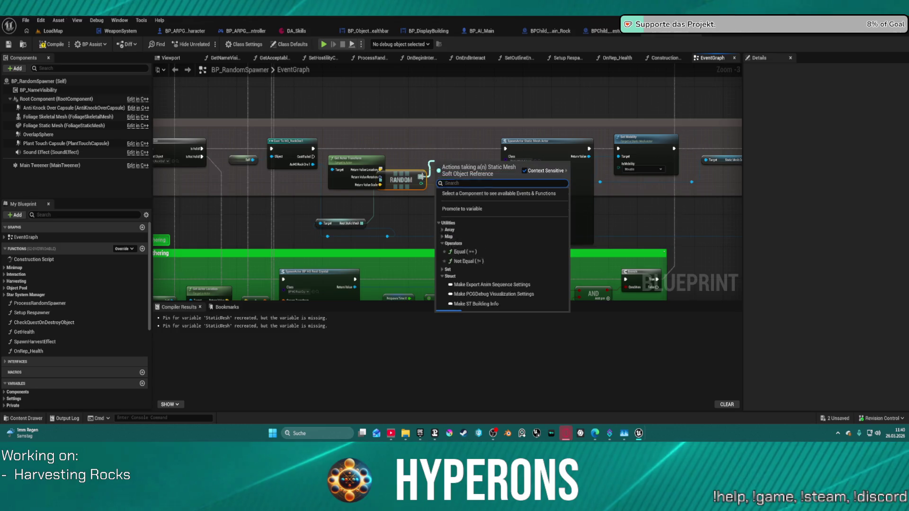
Add a Load Asset Blocking node after the RANDOM node.
{"action": "type", "text": "load"}
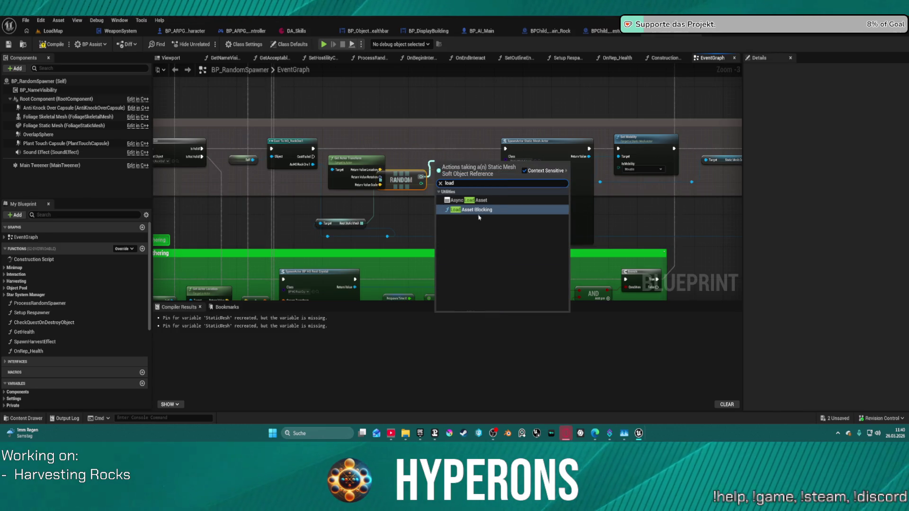
{"action": "left_click", "coordinate": [479, 214]}
{"action": "mouse_move", "coordinate": [407, 179]}
{"action": "left_mouse_down"}
{"action": "mouse_move", "coordinate": [407, 199]}
{"action": "mouse_move", "coordinate": [452, 219]}
{"action": "left_mouse_up"}
{"action": "type", "text": "block"}
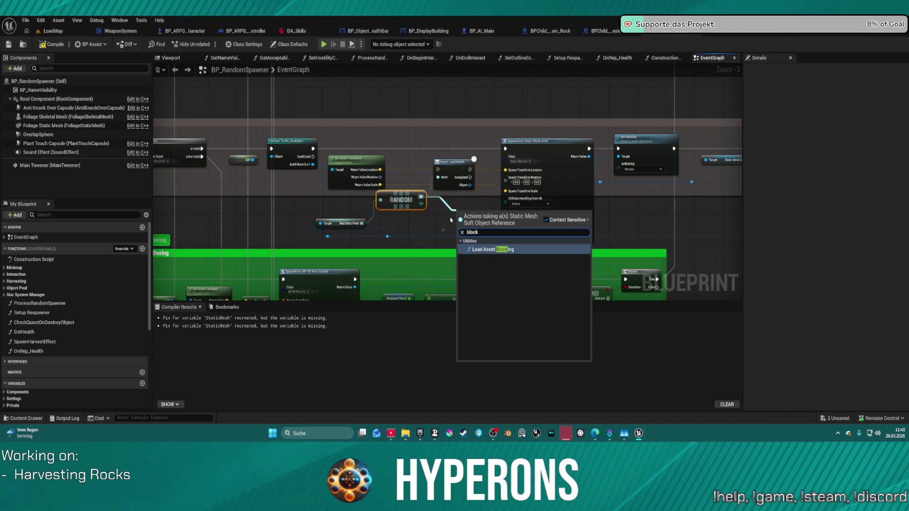
{"action": "left_click", "coordinate": [483, 249]}
{"action": "left_click_drag", "start_coordinate": [477, 231], "coordinate": [432, 155]}
Run Load Asset Blocking after the rock cast and delete the leftover Async Load Asset node.
{"action": "left_click_drag", "start_coordinate": [313, 148], "coordinate": [449, 147]}
{"action": "left_click", "coordinate": [449, 147]}
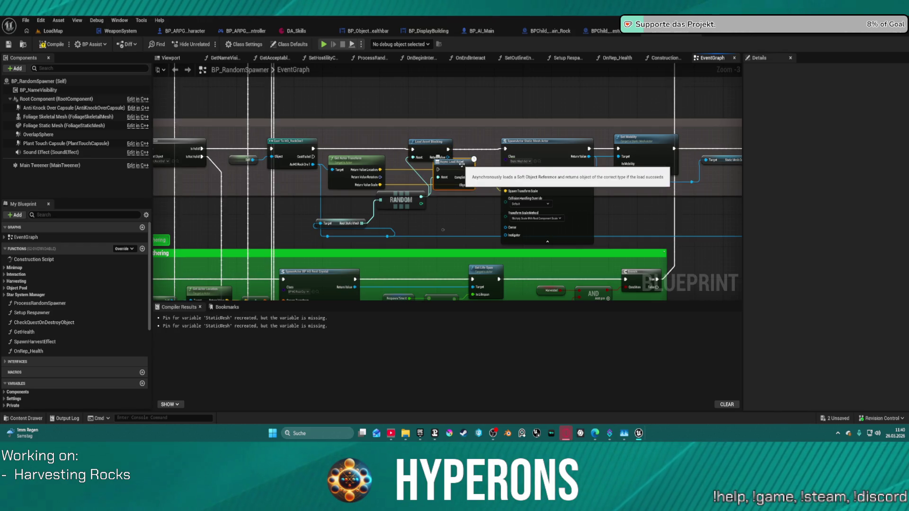
{"action": "left_click", "coordinate": [454, 162]}
{"action": "key", "text": "Delete"}
{"action": "mouse_move", "coordinate": [448, 157]}
{"action": "left_mouse_down"}
{"action": "mouse_move", "coordinate": [501, 173]}
{"action": "mouse_move", "coordinate": [739, 171]}
{"action": "mouse_move", "coordinate": [256, 166]}
{"action": "mouse_move", "coordinate": [278, 160]}
{"action": "left_mouse_up"}
Add a Cast To StaticMesh node wired into New Mesh, then launch a Play test.
{"action": "type", "text": "st"}
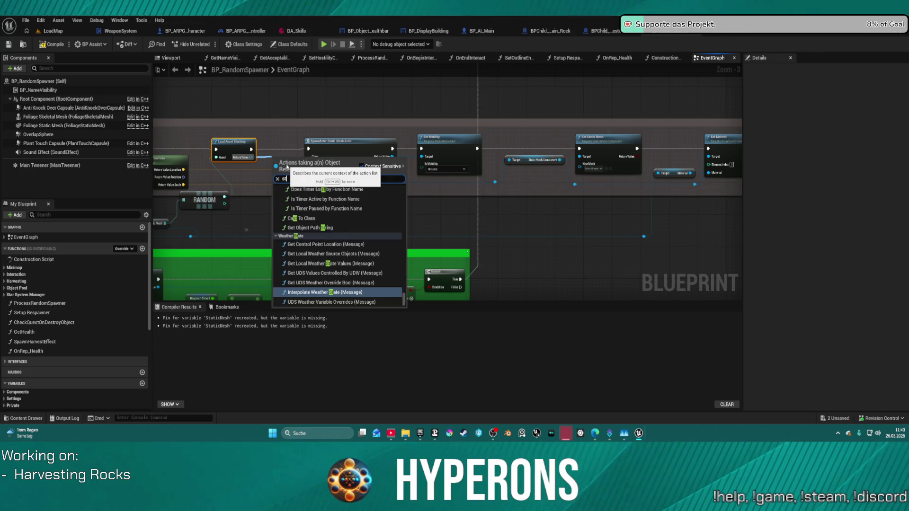
{"action": "key", "text": "BackSpace"}
{"action": "key", "text": "BackSpace"}
{"action": "type", "text": "cas"}
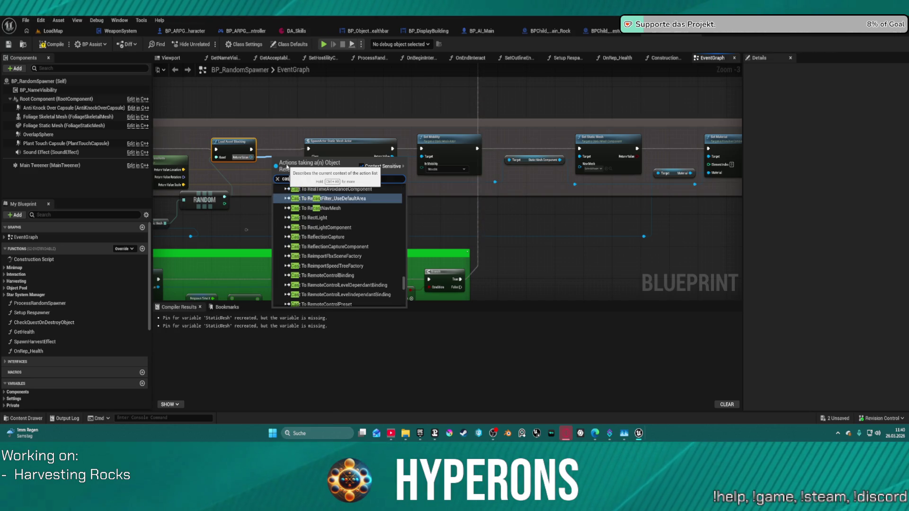
{"action": "type", "text": "t static"}
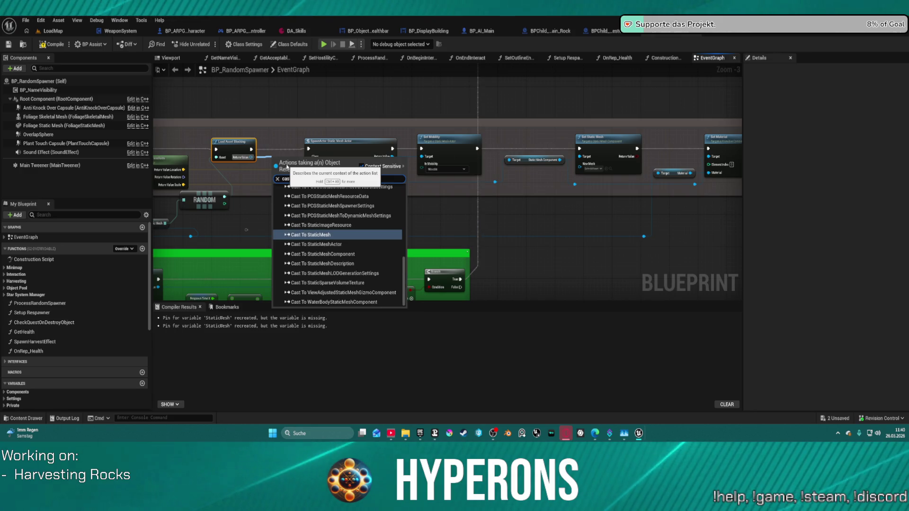
{"action": "left_click", "coordinate": [341, 235]}
{"action": "mouse_move", "coordinate": [286, 155]}
{"action": "left_mouse_down"}
{"action": "mouse_move", "coordinate": [270, 133]}
{"action": "mouse_move", "coordinate": [581, 172]}
{"action": "left_mouse_up"}
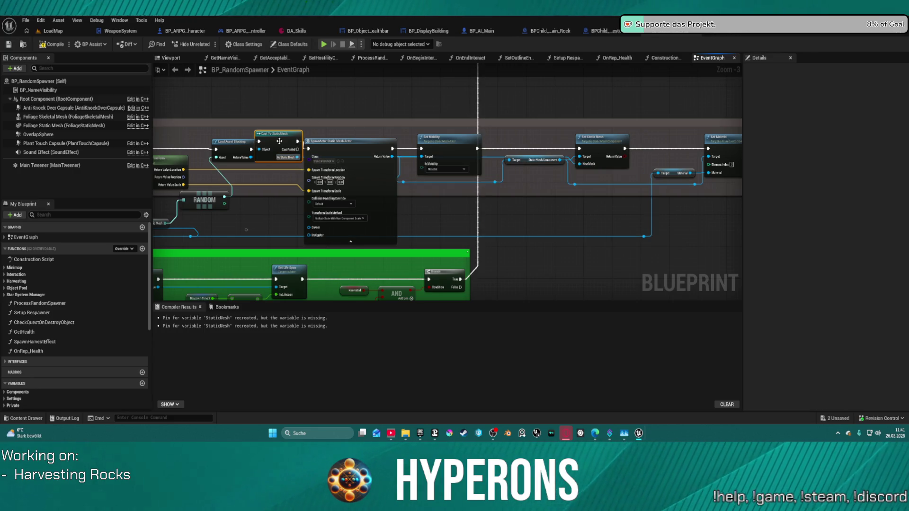
{"action": "mouse_move", "coordinate": [337, 147]}
{"action": "left_mouse_down"}
{"action": "mouse_move", "coordinate": [343, 210]}
{"action": "mouse_move", "coordinate": [235, 205]}
{"action": "left_mouse_up"}
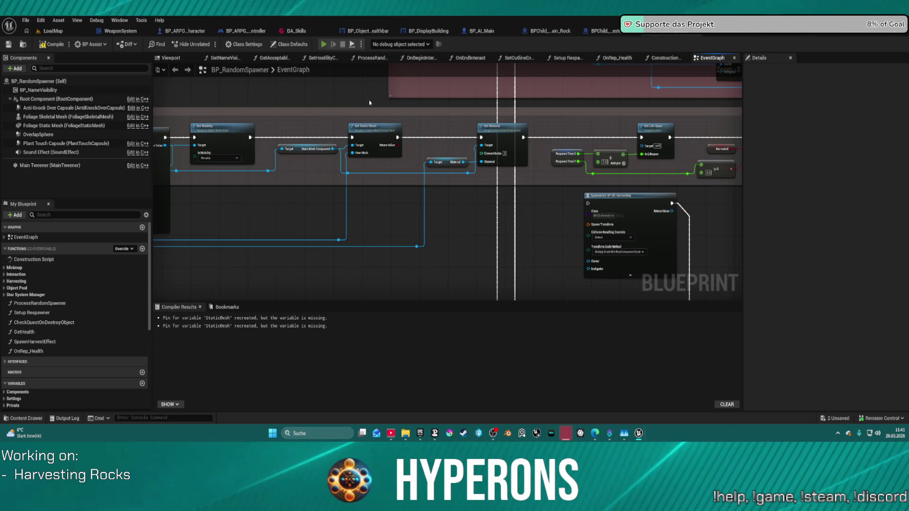
{"action": "left_click", "coordinate": [324, 44]}
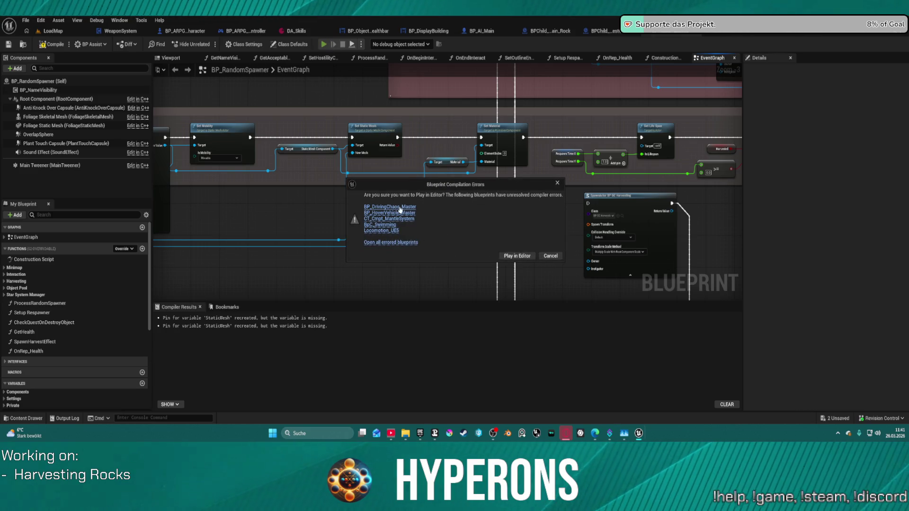
Choose Play in Editor despite the Blueprint Compilation Errors warning.
{"action": "left_click", "coordinate": [518, 256]}
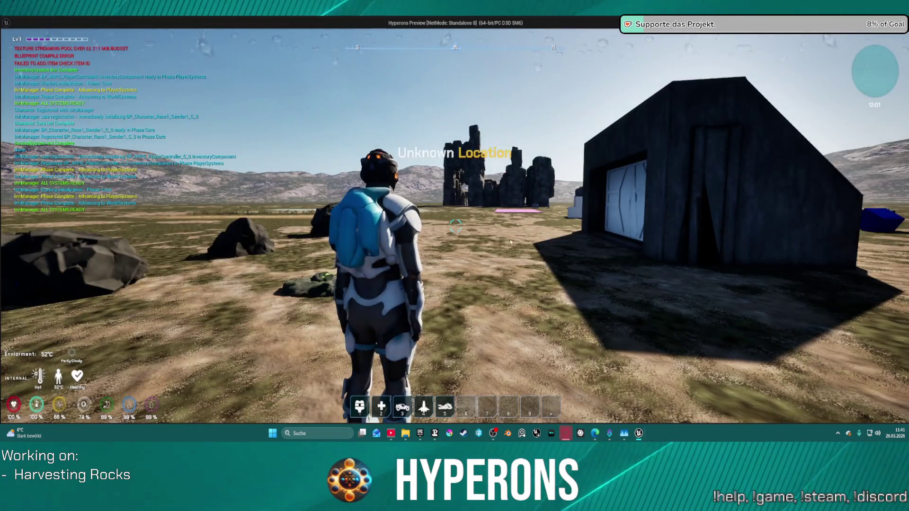
Mine nearby rocks with the harvester beam for Cobalt Ore and Normal Stone, then stop the game.
{"action": "key", "text": "i"}
{"action": "key", "text": "i"}
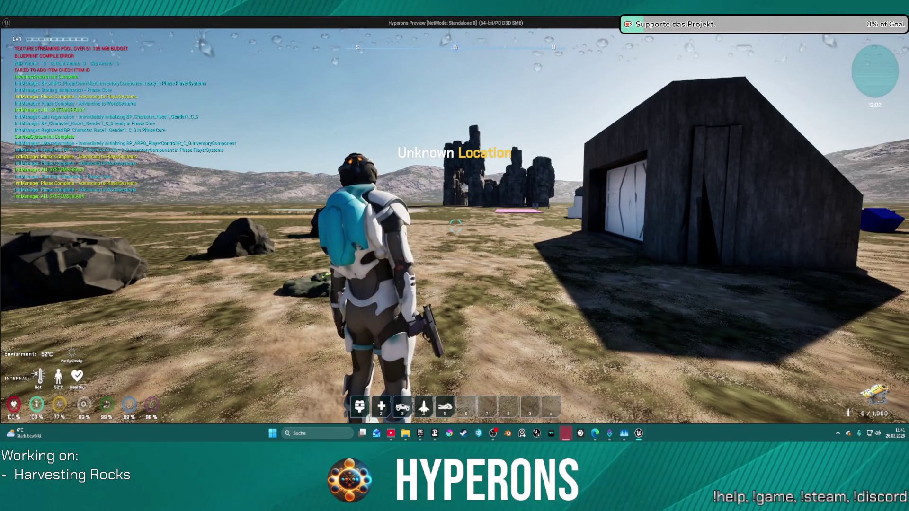
{"action": "key", "text": "r"}
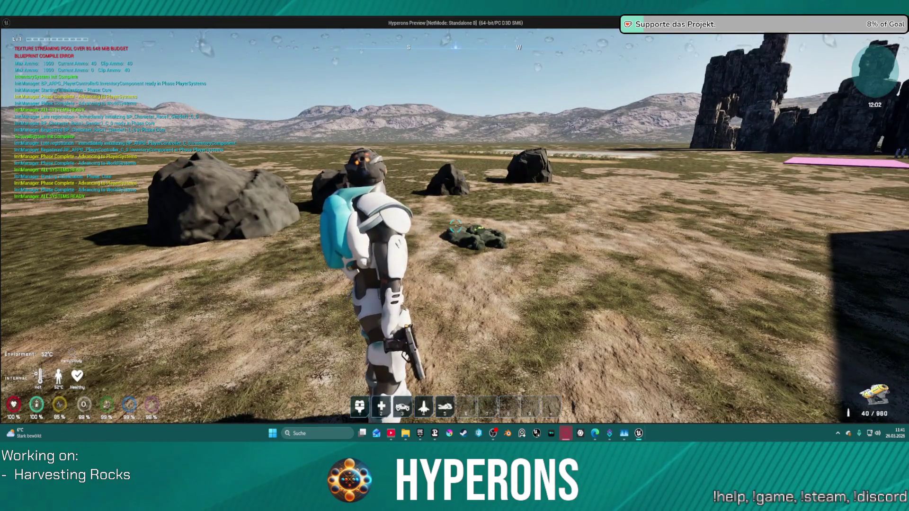
{"action": "key", "text": "w"}
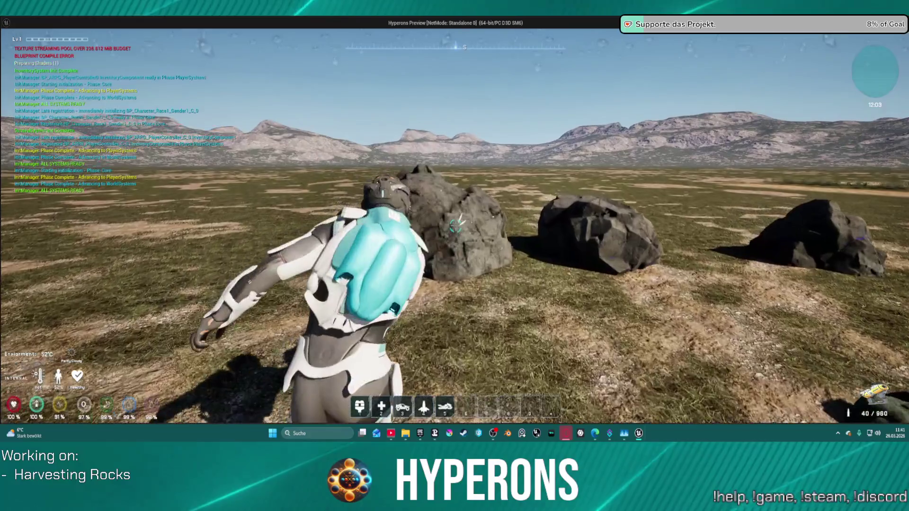
{"action": "left_click", "coordinate": [455, 226]}
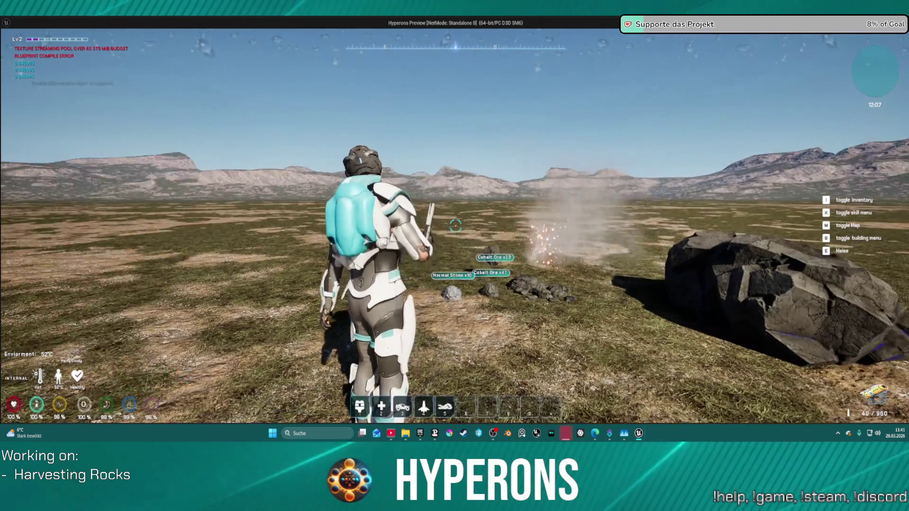
{"action": "key", "text": "w"}
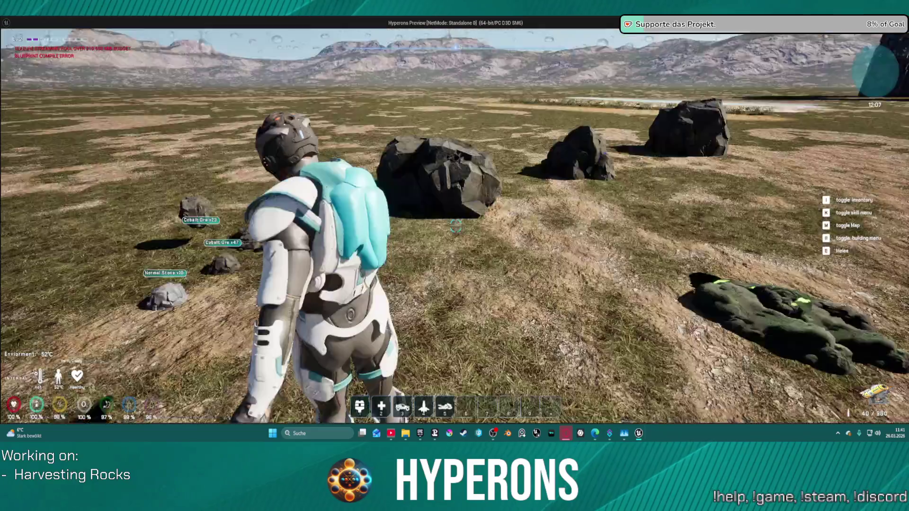
{"action": "key", "text": "w"}
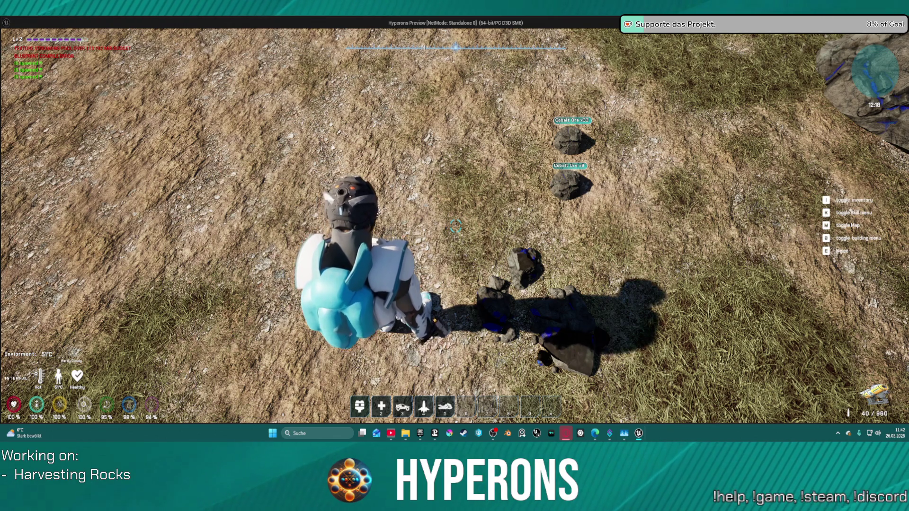
{"action": "key", "text": "e"}
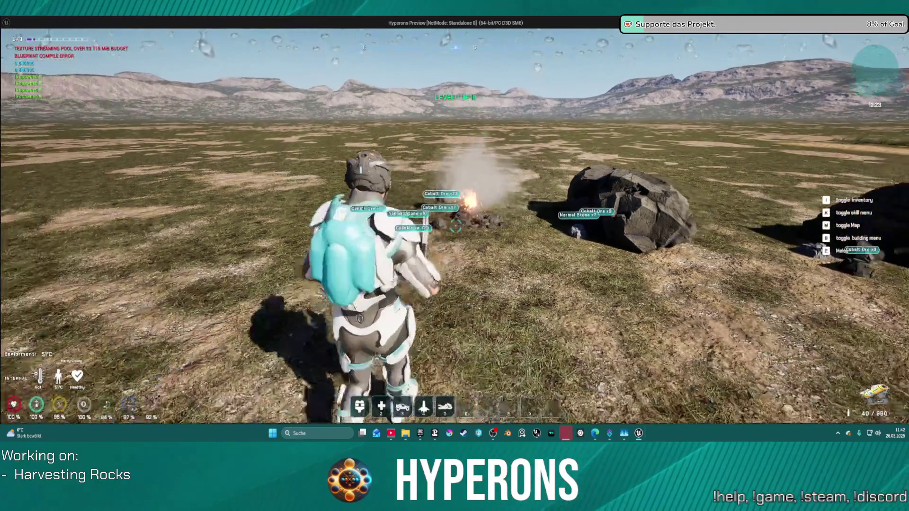
{"action": "key", "text": "Escape"}
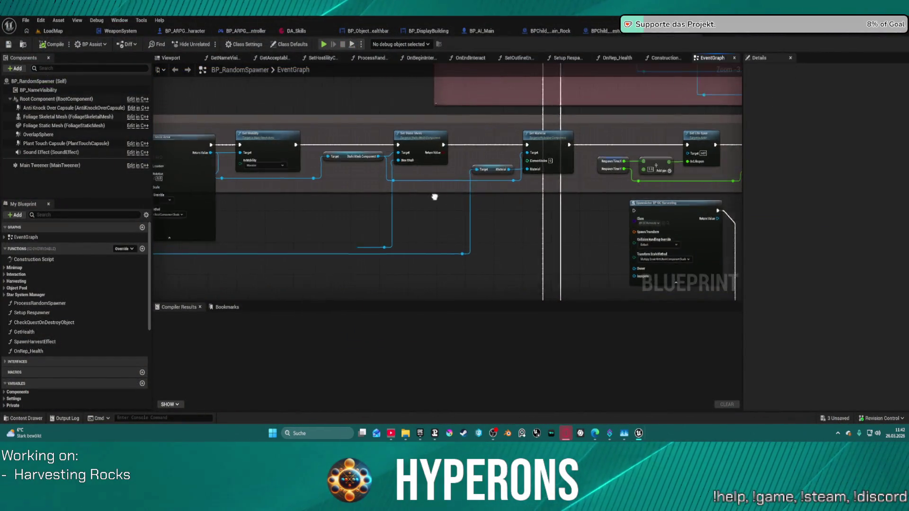
Move the Get Actor Transform node aside to make room for new nodes.
{"action": "scroll", "coordinate": [485, 176], "scroll_direction": "up", "scroll_amount": 5}
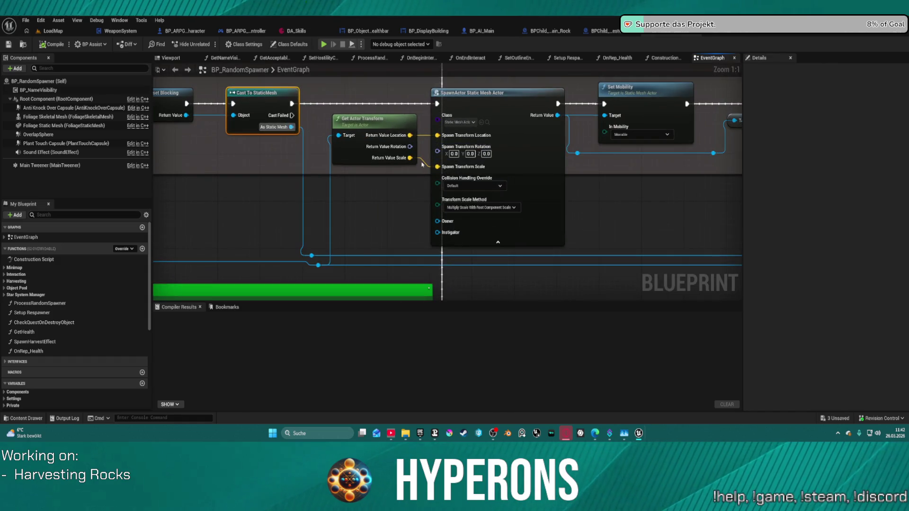
{"action": "left_click_drag", "start_coordinate": [422, 162], "coordinate": [435, 171]}
{"action": "left_click", "coordinate": [376, 153]}
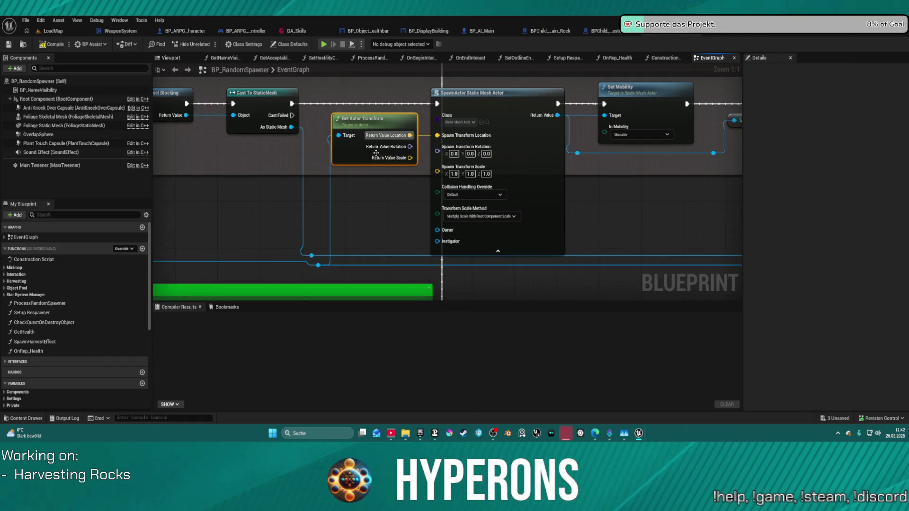
{"action": "mouse_move", "coordinate": [359, 156]}
{"action": "left_mouse_down"}
{"action": "mouse_move", "coordinate": [297, 166]}
{"action": "mouse_move", "coordinate": [382, 172]}
{"action": "left_mouse_up"}
{"action": "type", "text": "scale"}
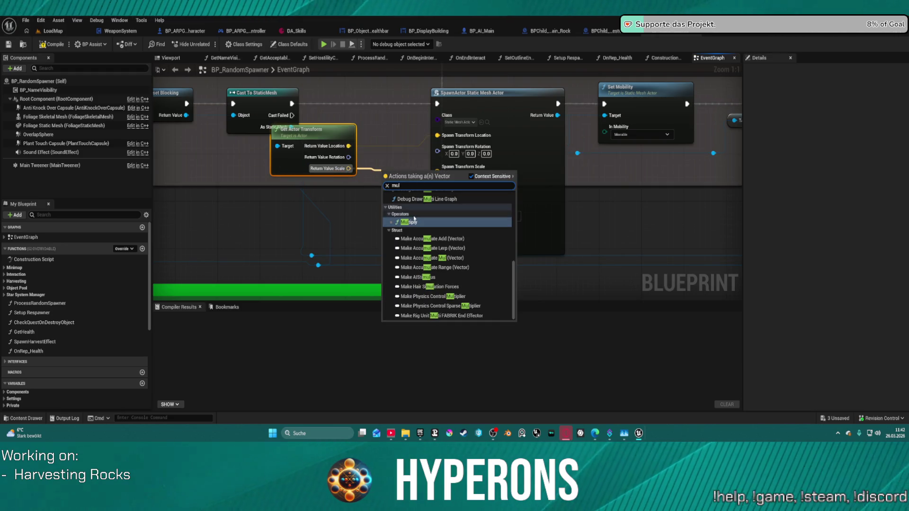
{"action": "key", "text": "Escape"}
Add a vector Add node to the actor scale with a float second input of 3.
{"action": "mouse_move", "coordinate": [449, 183]}
{"action": "left_mouse_down"}
{"action": "mouse_move", "coordinate": [407, 182]}
{"action": "mouse_move", "coordinate": [437, 171]}
{"action": "left_mouse_up"}
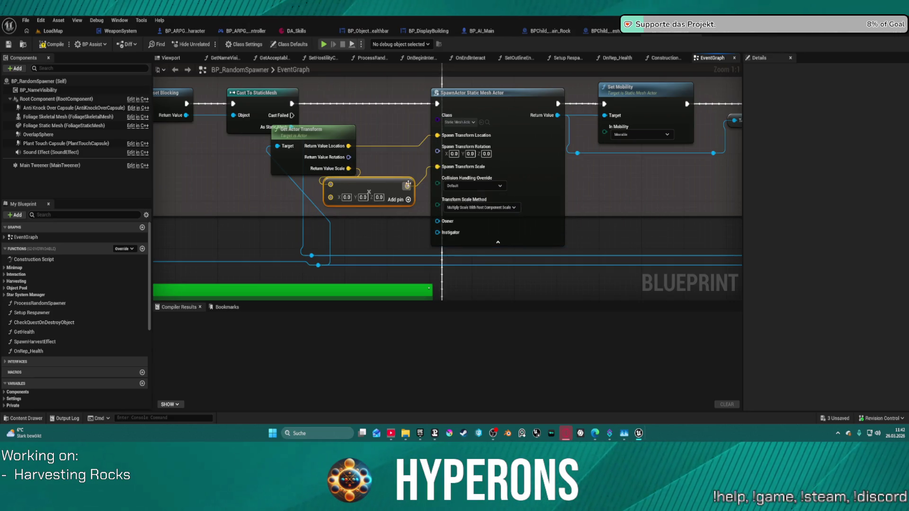
{"action": "right_click", "coordinate": [336, 200]}
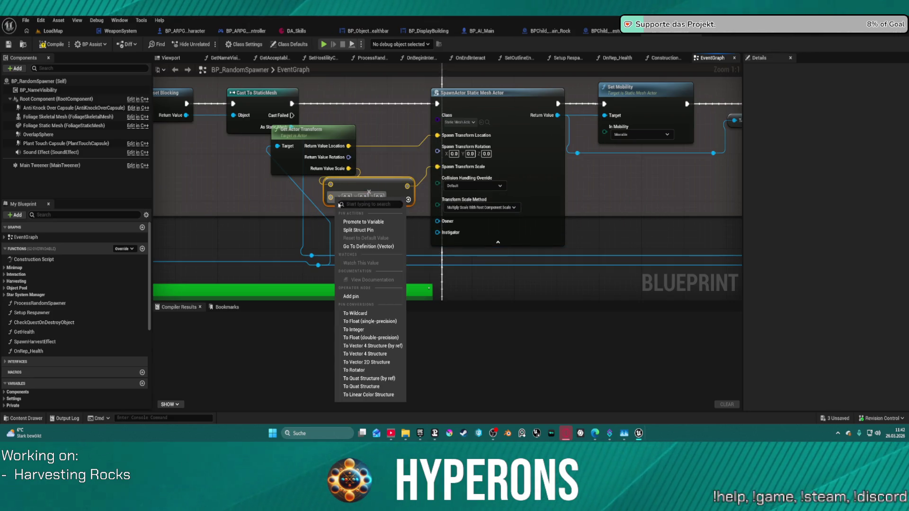
{"action": "left_click", "coordinate": [369, 321]}
{"action": "type", "text": "3"}
{"action": "key", "text": "Return"}
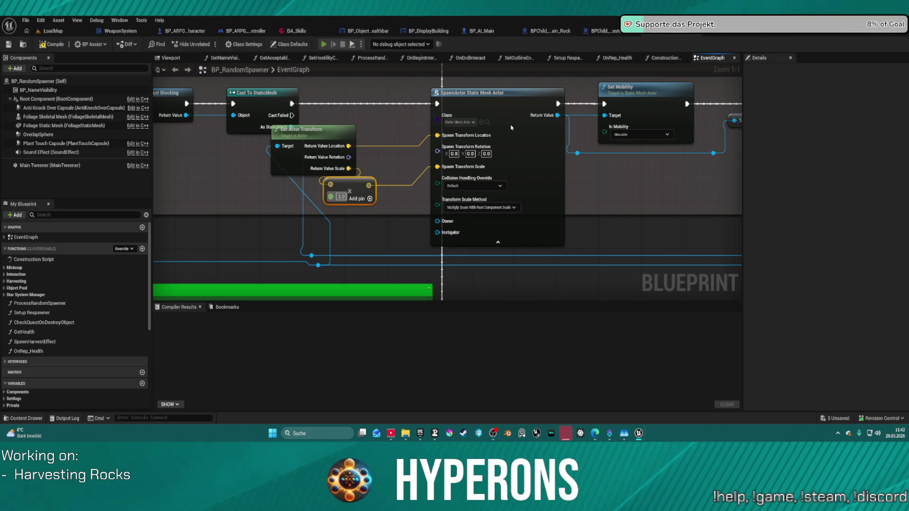
Equip the harvester from the inventory, harvest four rocks, then stop the game.
{"action": "key", "text": "i"}
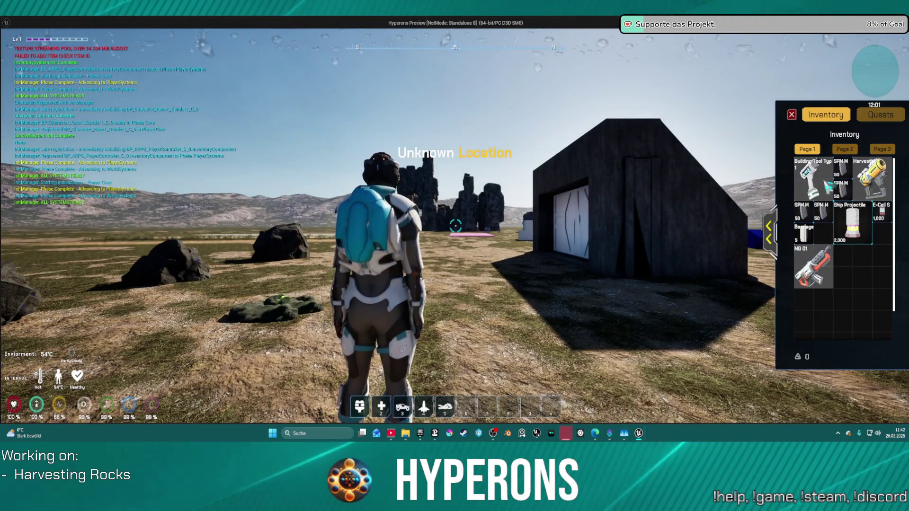
{"action": "left_click", "coordinate": [791, 114]}
{"action": "key", "text": "w"}
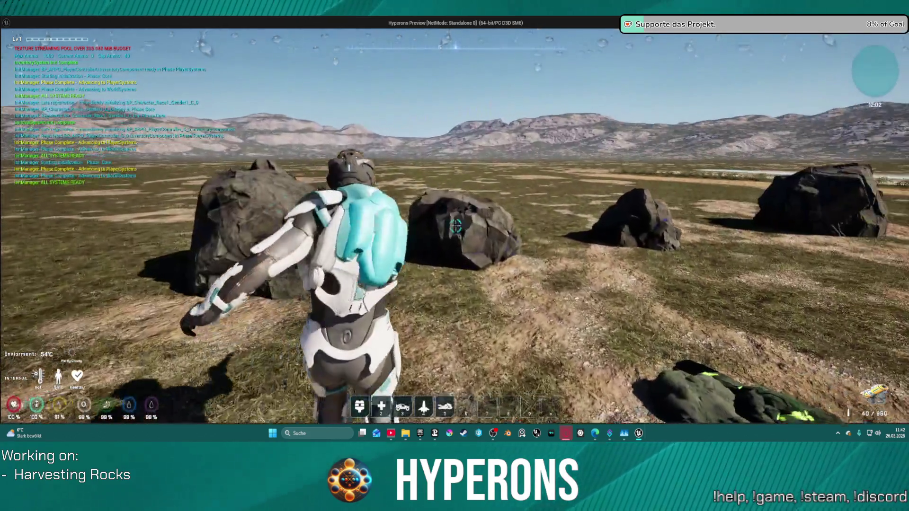
{"action": "left_click", "coordinate": [455, 226]}
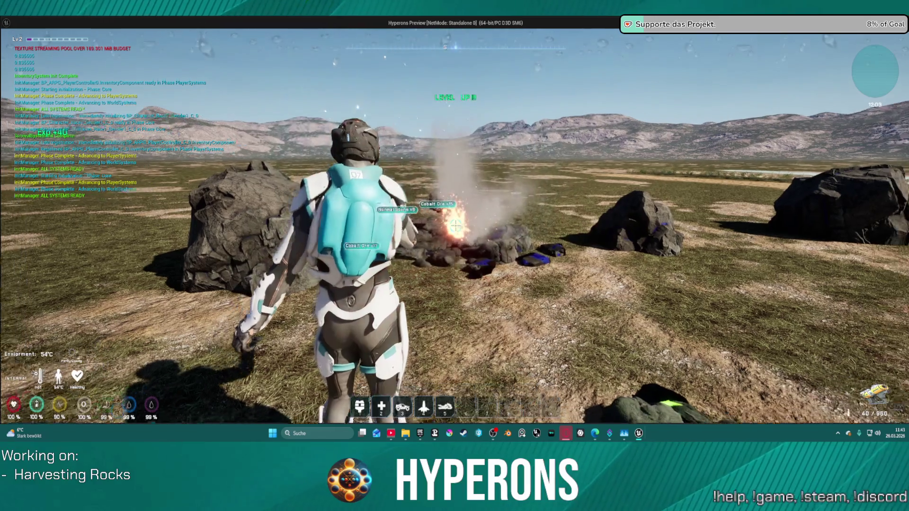
{"action": "key", "text": "w"}
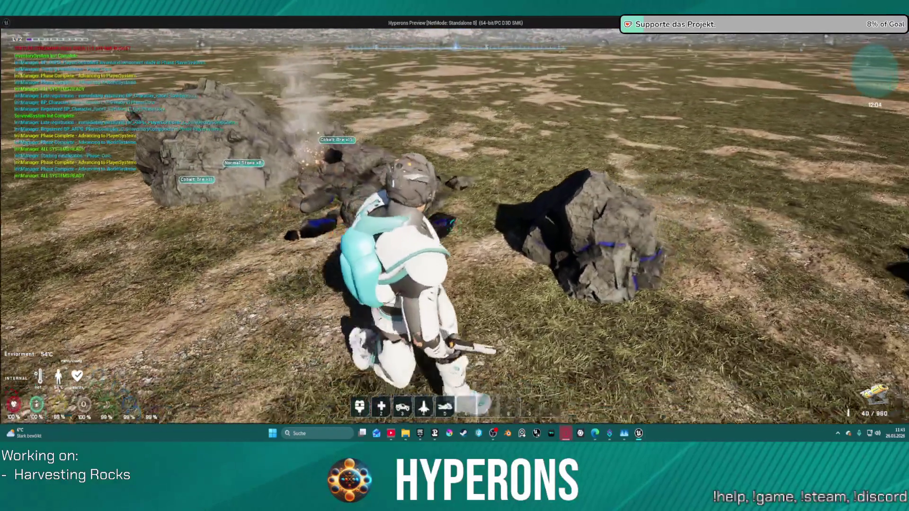
{"action": "left_click", "coordinate": [454, 227]}
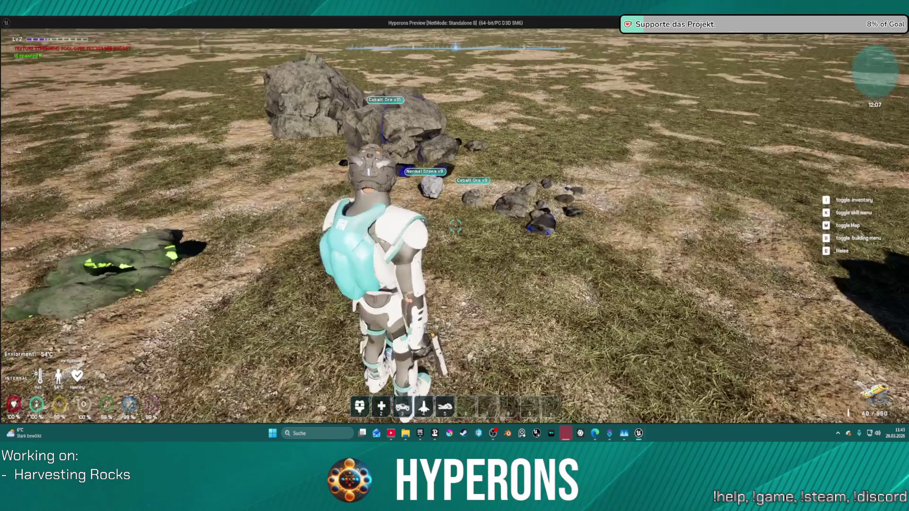
{"action": "left_click", "coordinate": [456, 226]}
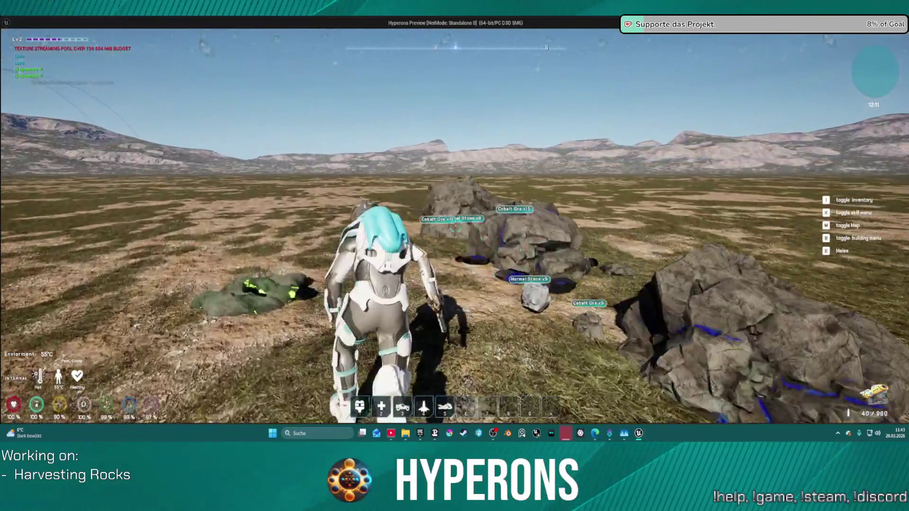
{"action": "left_click", "coordinate": [455, 226]}
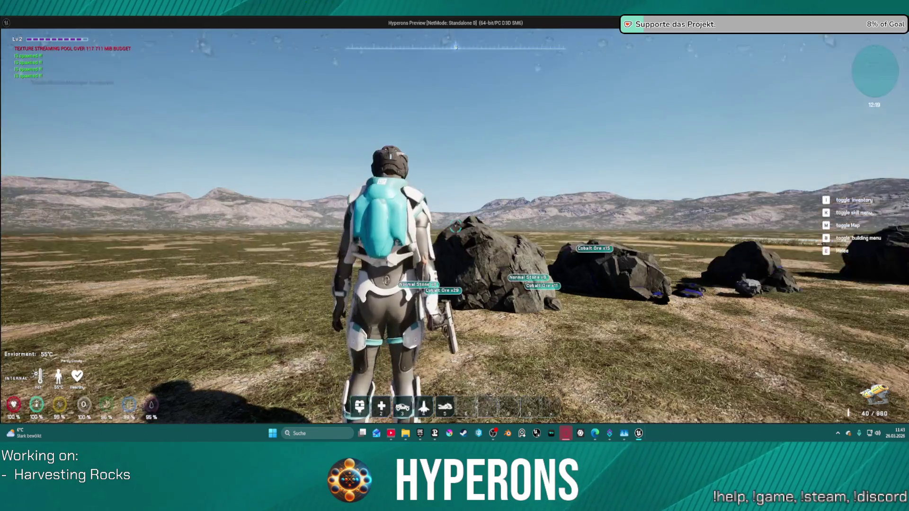
{"action": "key", "text": "Escape"}
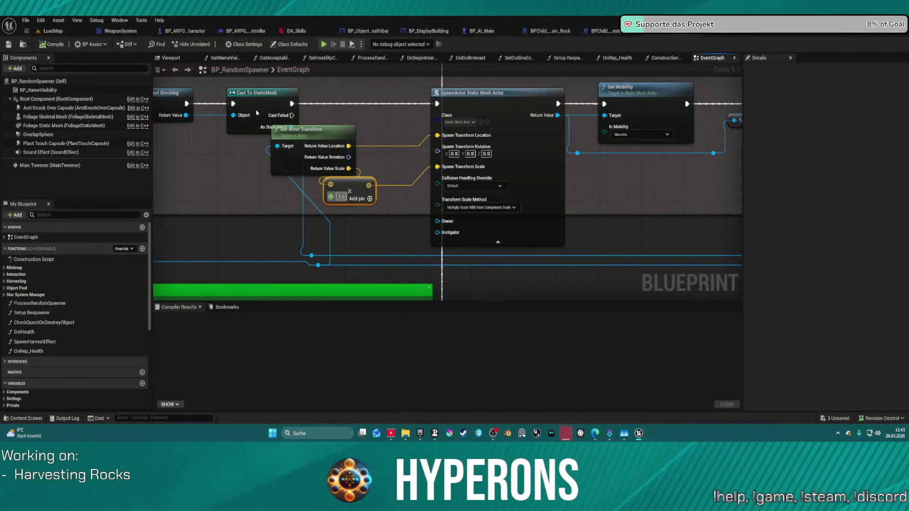
Go to the LoadMap level tab to show its landscape viewport and Outliner.
{"action": "left_click", "coordinate": [53, 30]}
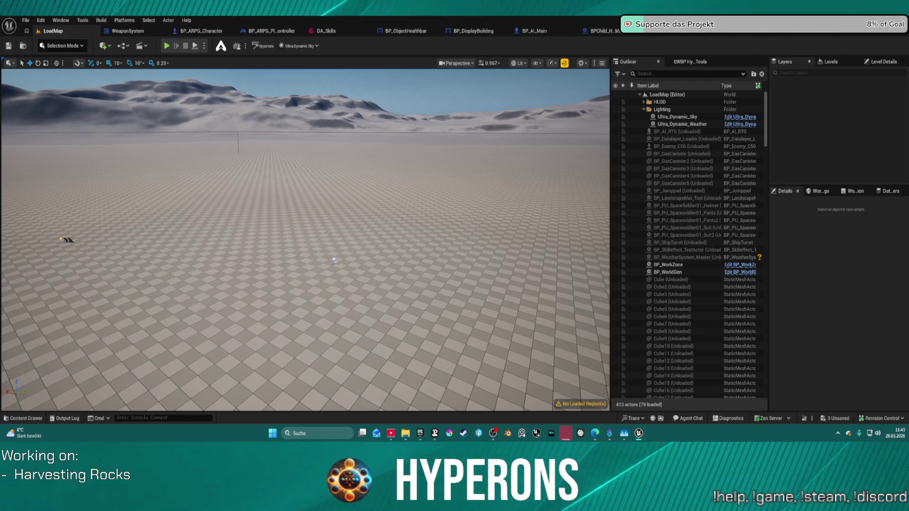
Select every actor in the Outliner and load the level's regions so the landscape appears.
{"action": "left_click", "coordinate": [628, 159]}
{"action": "key", "text": "ctrl+a"}
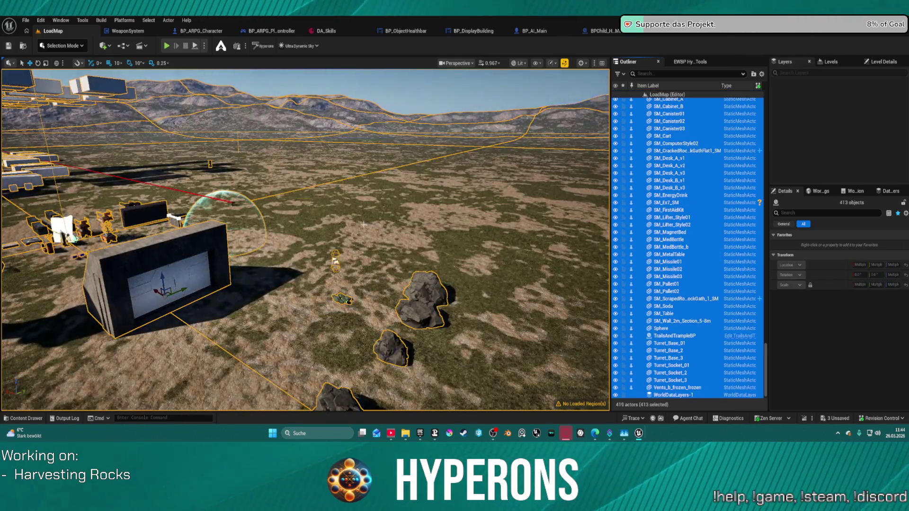
{"action": "key", "text": "f"}
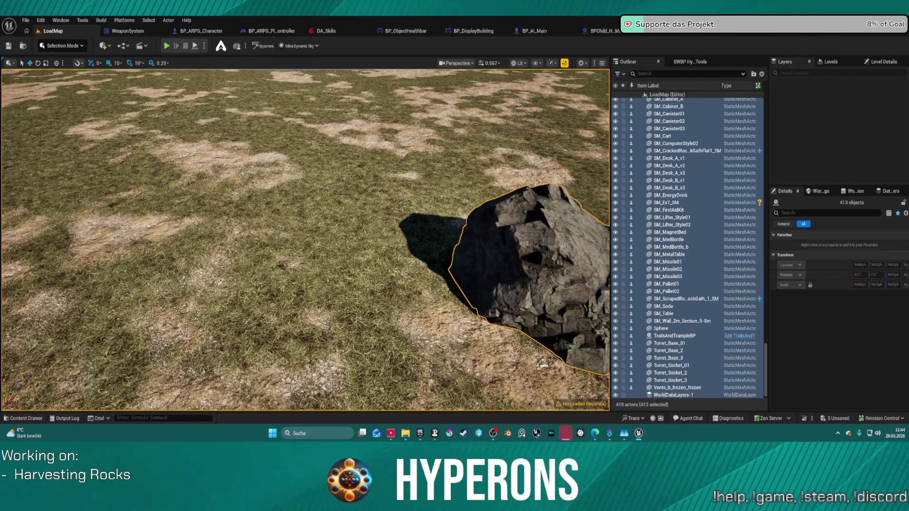
Select BP_GeometryDecal and bring up its Geometry Decal and PCG component settings in Details.
{"action": "left_click", "coordinate": [328, 202]}
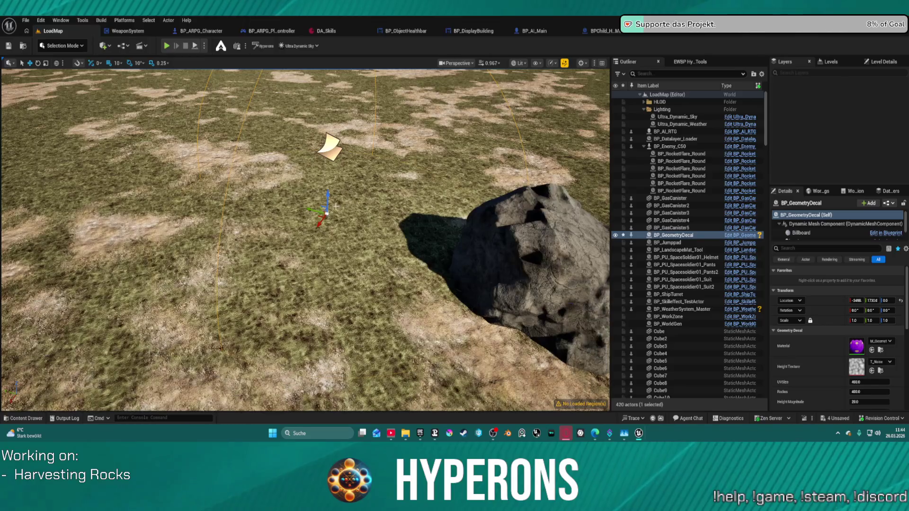
{"action": "scroll", "coordinate": [686, 331], "scroll_direction": "down", "scroll_amount": 1}
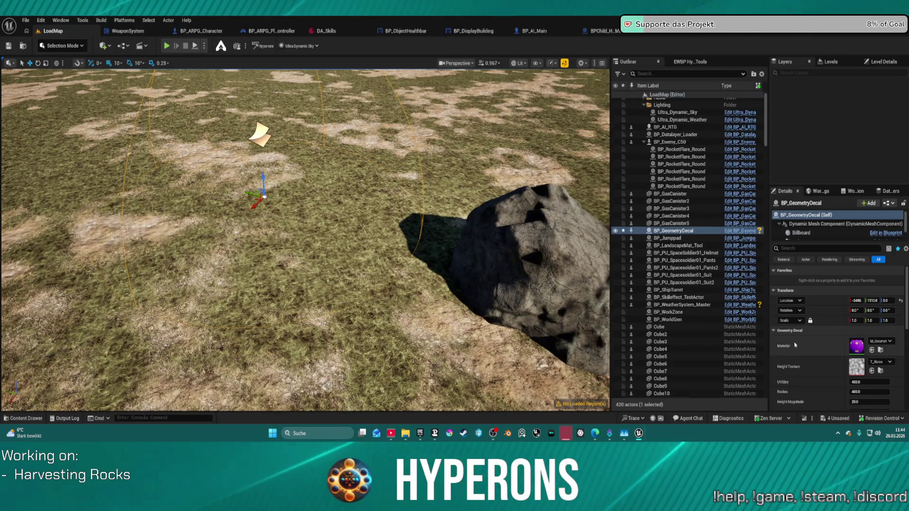
{"action": "scroll", "coordinate": [845, 342], "scroll_direction": "down", "scroll_amount": 2}
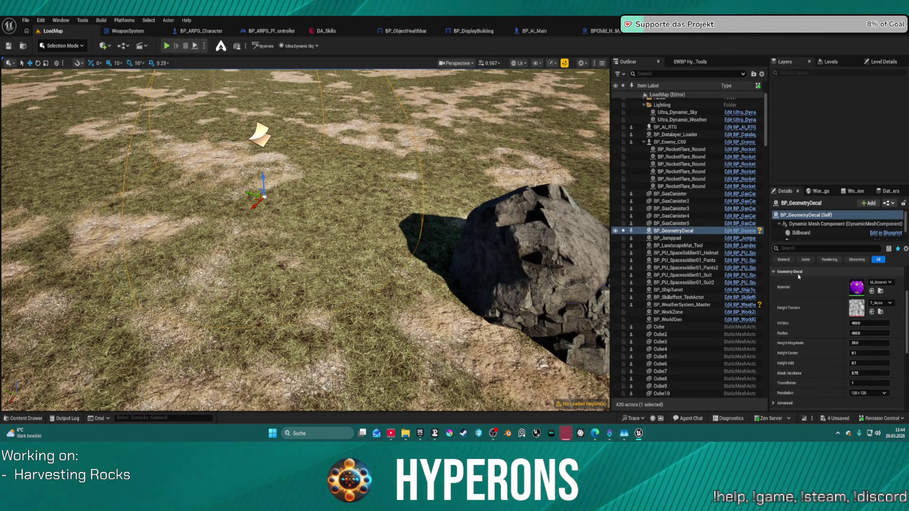
{"action": "scroll", "coordinate": [820, 327], "scroll_direction": "down", "scroll_amount": 1}
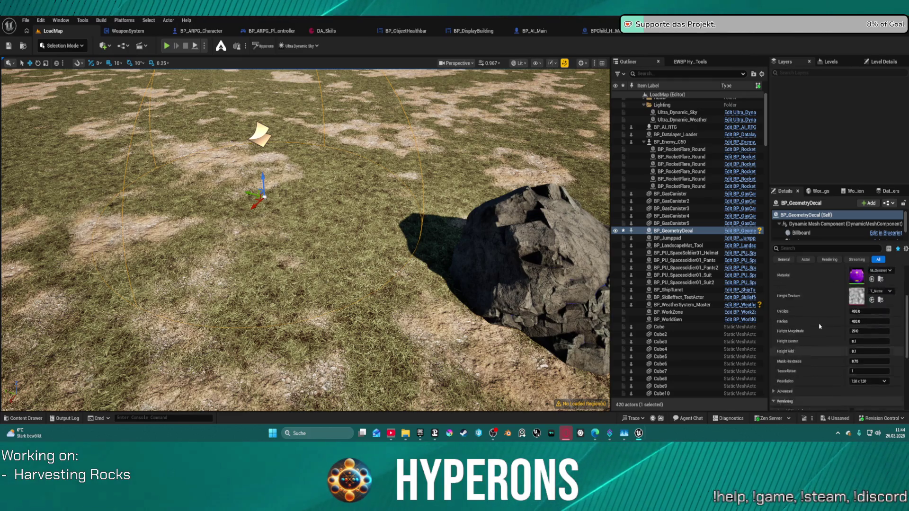
{"action": "scroll", "coordinate": [819, 327], "scroll_direction": "up", "scroll_amount": 3}
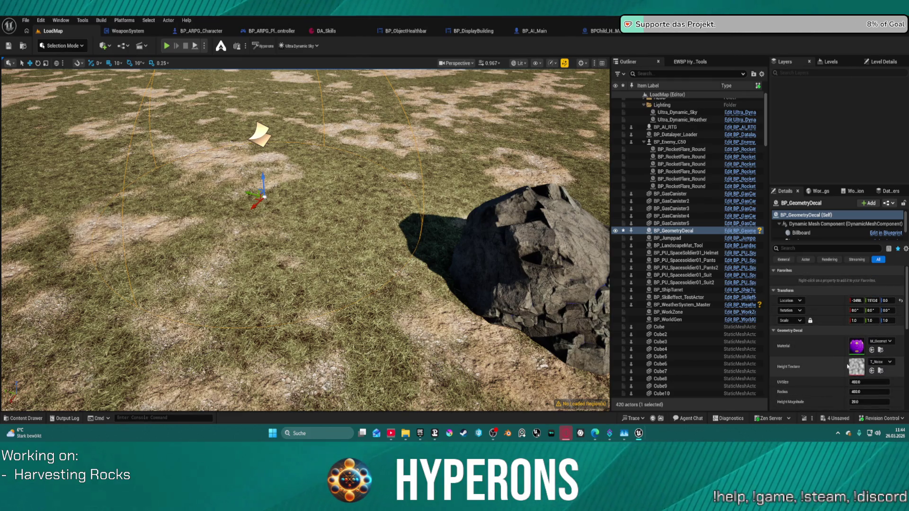
{"action": "scroll", "coordinate": [836, 361], "scroll_direction": "down", "scroll_amount": 5}
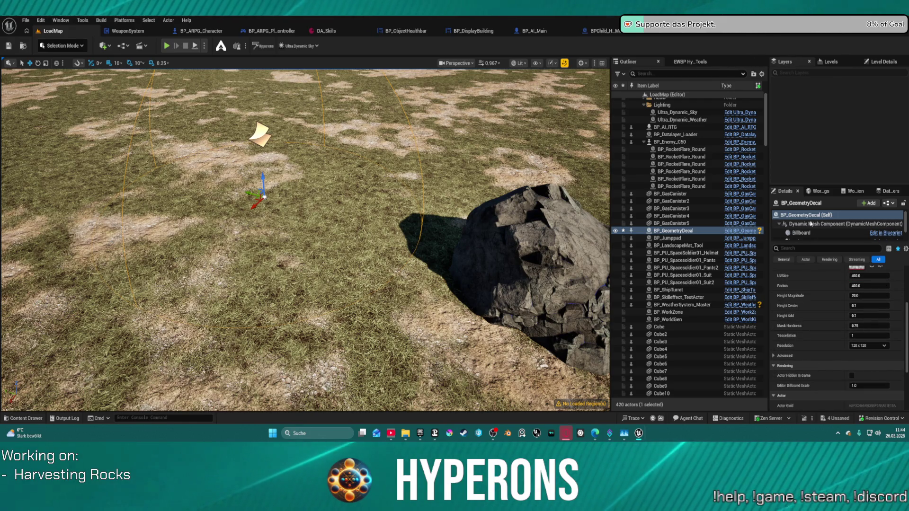
{"action": "scroll", "coordinate": [823, 224], "scroll_direction": "down", "scroll_amount": 2}
{"action": "left_click", "coordinate": [818, 235]}
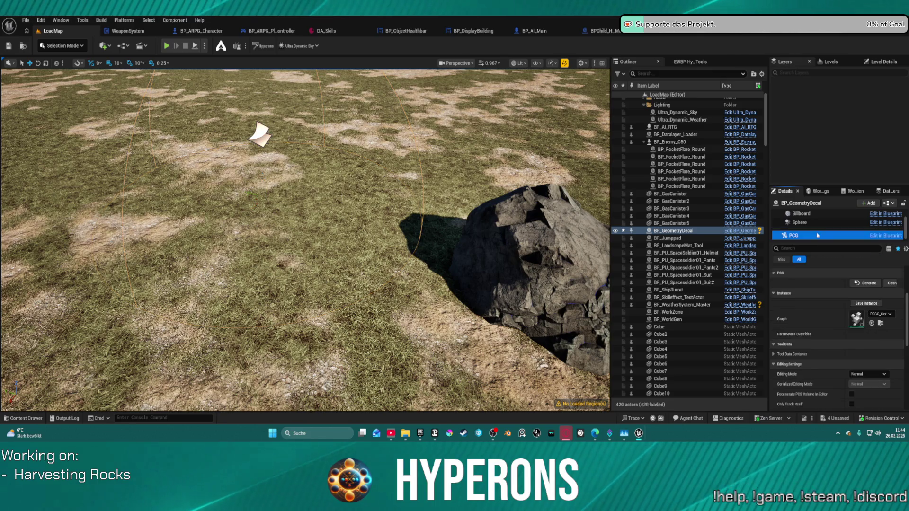
Generate the decal's PCG content and move the decal across the ground.
{"action": "left_click", "coordinate": [868, 283]}
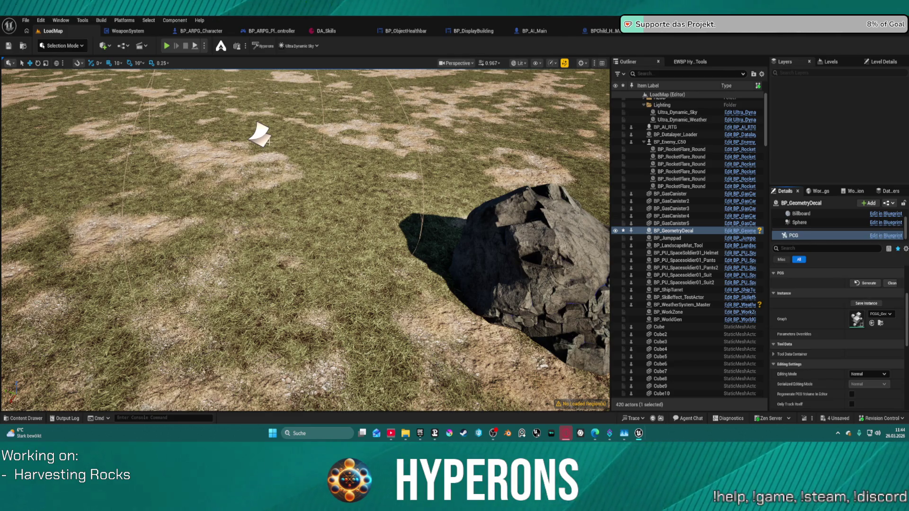
{"action": "left_click", "coordinate": [255, 136]}
{"action": "mouse_move", "coordinate": [259, 114]}
{"action": "left_mouse_down"}
{"action": "mouse_move", "coordinate": [253, 80]}
{"action": "mouse_move", "coordinate": [246, 176]}
{"action": "left_mouse_up"}
{"action": "mouse_move", "coordinate": [238, 217]}
{"action": "left_mouse_down"}
{"action": "mouse_move", "coordinate": [239, 199]}
{"action": "mouse_move", "coordinate": [238, 228]}
{"action": "left_mouse_up"}
{"action": "mouse_move", "coordinate": [378, 265]}
{"action": "left_mouse_down"}
{"action": "mouse_move", "coordinate": [369, 246]}
{"action": "mouse_move", "coordinate": [377, 254]}
{"action": "left_mouse_up"}
Set the geometry decal's Generated Static Mesh to a cube.
{"action": "key", "text": "w"}
{"action": "left_click", "coordinate": [823, 214]}
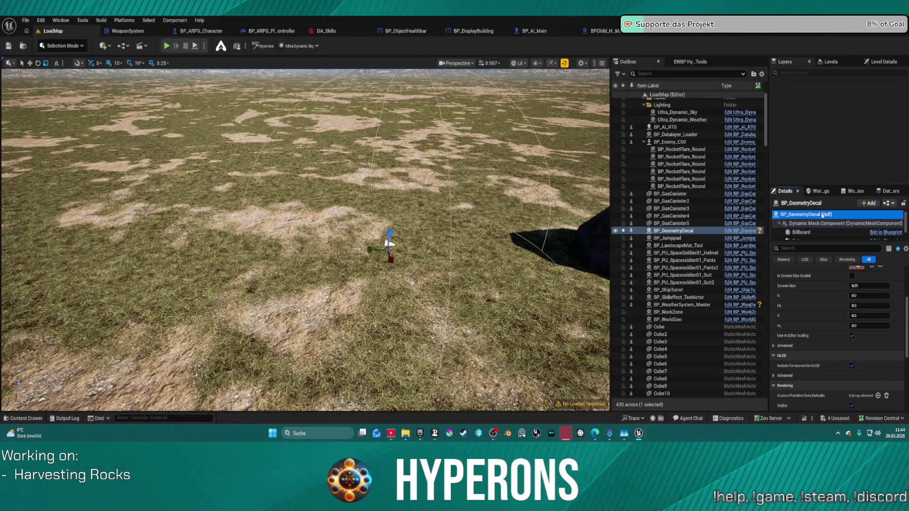
{"action": "scroll", "coordinate": [816, 325], "scroll_direction": "up", "scroll_amount": 5}
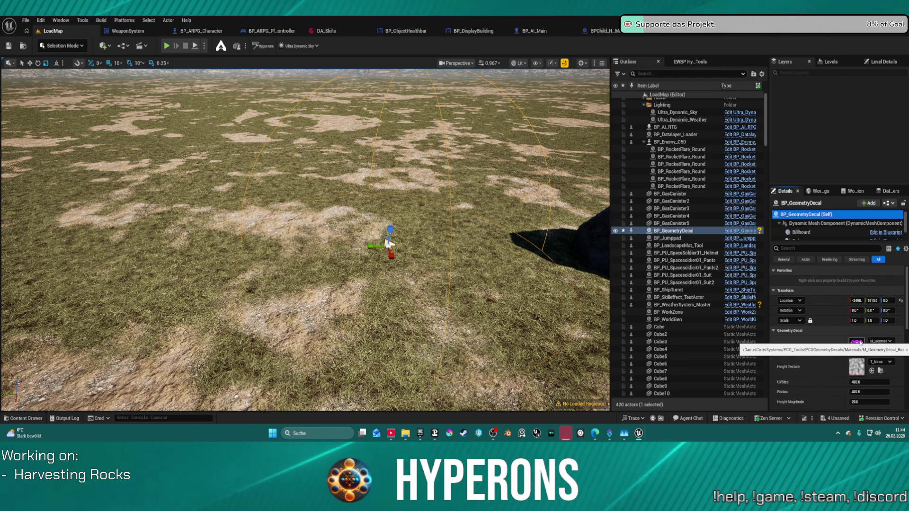
{"action": "scroll", "coordinate": [847, 388], "scroll_direction": "down", "scroll_amount": 4}
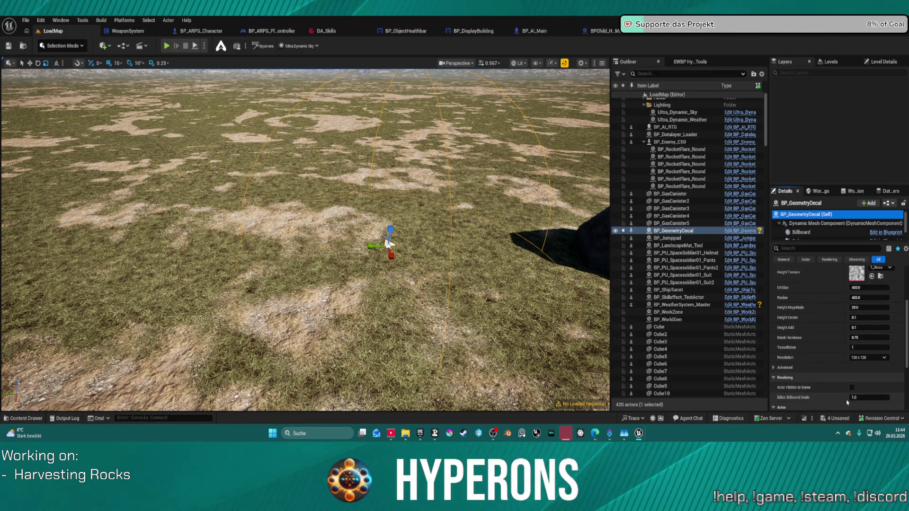
{"action": "scroll", "coordinate": [847, 403], "scroll_direction": "down", "scroll_amount": 1}
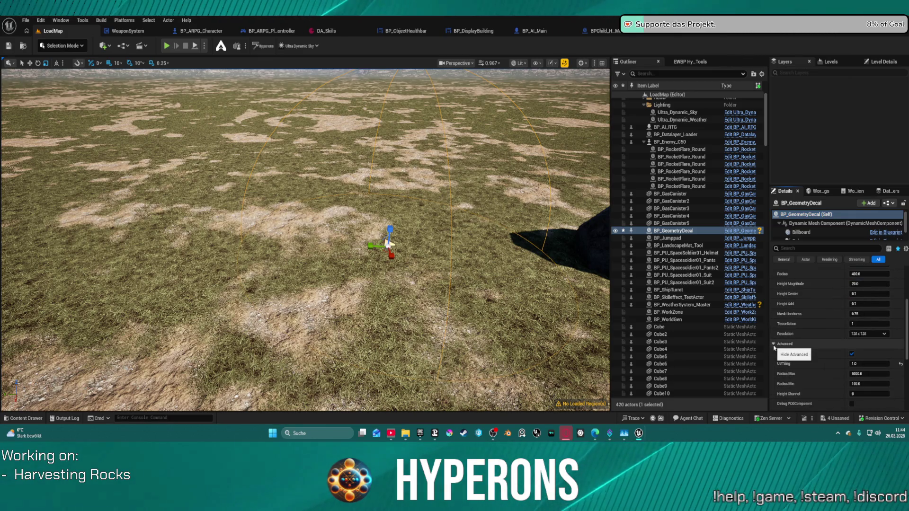
{"action": "scroll", "coordinate": [832, 397], "scroll_direction": "down", "scroll_amount": 2}
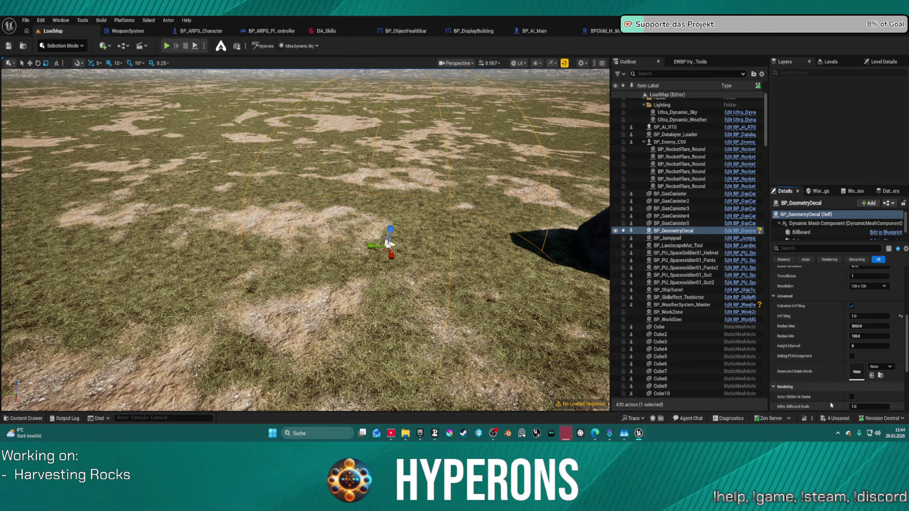
{"action": "left_click", "coordinate": [883, 367]}
{"action": "left_click", "coordinate": [857, 287]}
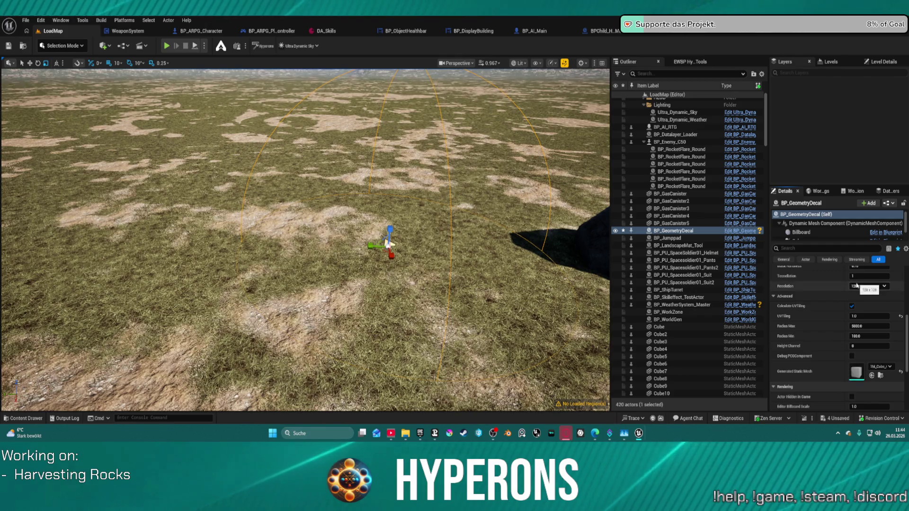
Delete the BP_GeometryDecal actor, leaving the level at 419 actors.
{"action": "left_click_drag", "start_coordinate": [331, 284], "coordinate": [359, 284]}
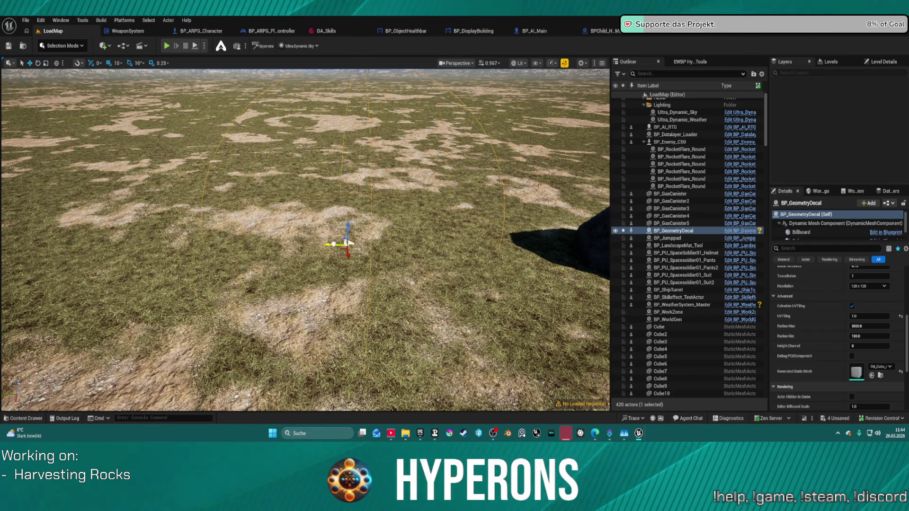
{"action": "mouse_move", "coordinate": [348, 242]}
{"action": "left_mouse_down"}
{"action": "mouse_move", "coordinate": [349, 194]}
{"action": "mouse_move", "coordinate": [348, 242]}
{"action": "left_mouse_up"}
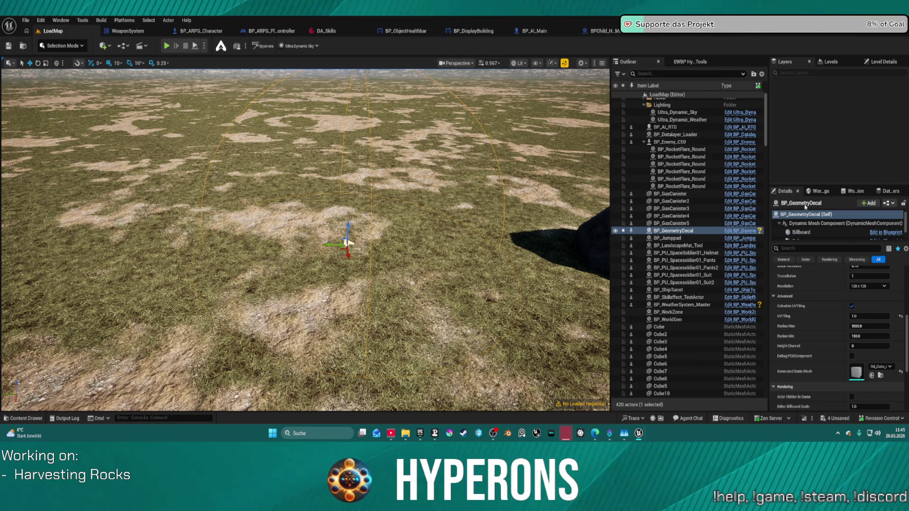
{"action": "key", "text": "Delete"}
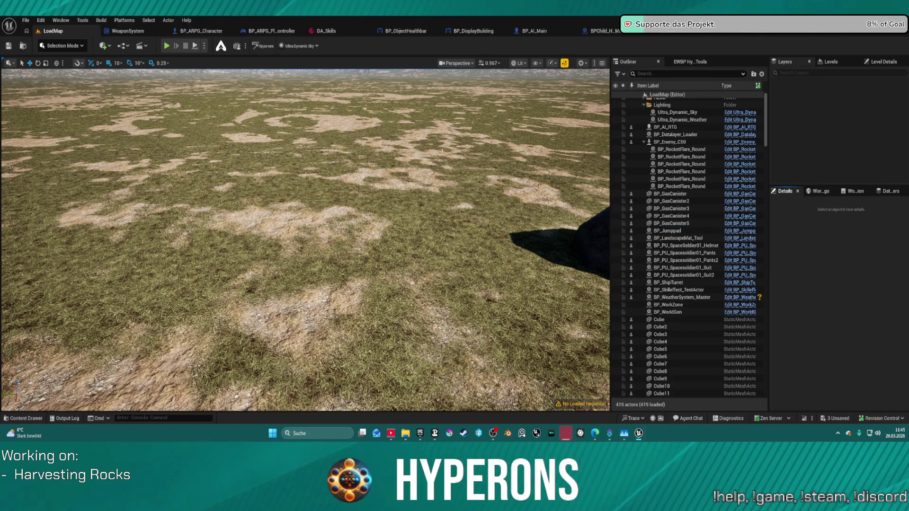
Save the level's unsaved changes, then drag a new BP_GeometryDecal onto the landscape.
{"action": "key", "text": "ctrl+space"}
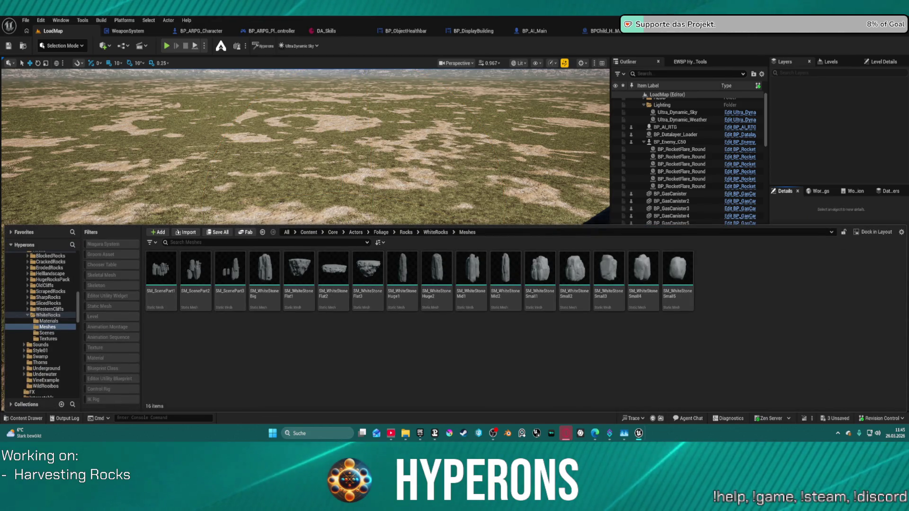
{"action": "key", "text": "ctrl+space"}
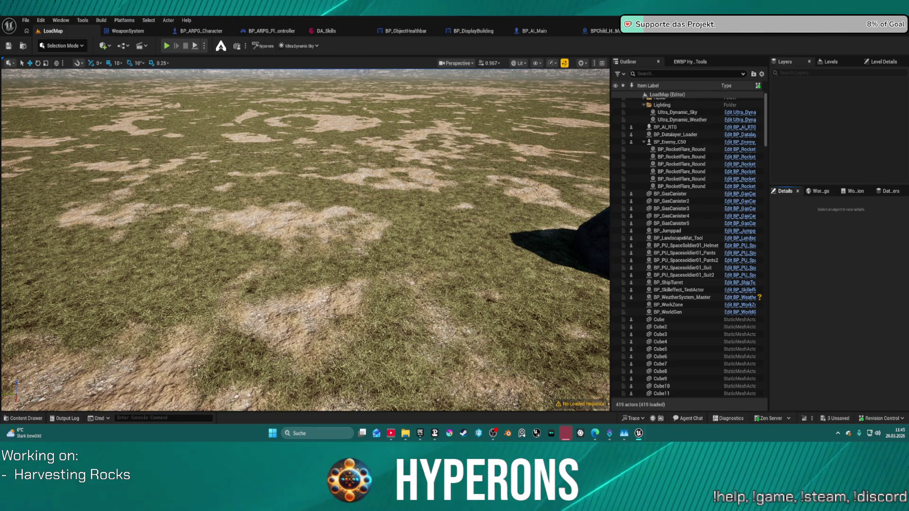
{"action": "left_click_drag", "start_coordinate": [388, 242], "coordinate": [231, 267]}
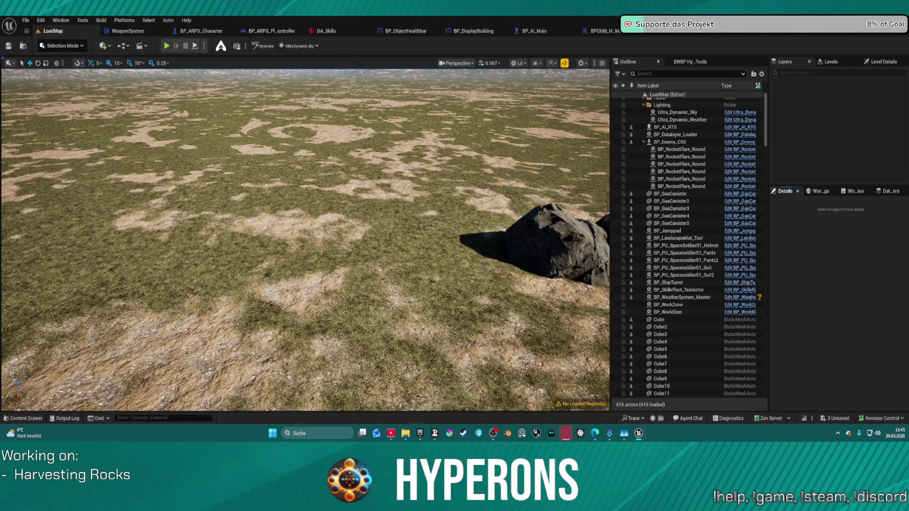
{"action": "key", "text": "ctrl+s"}
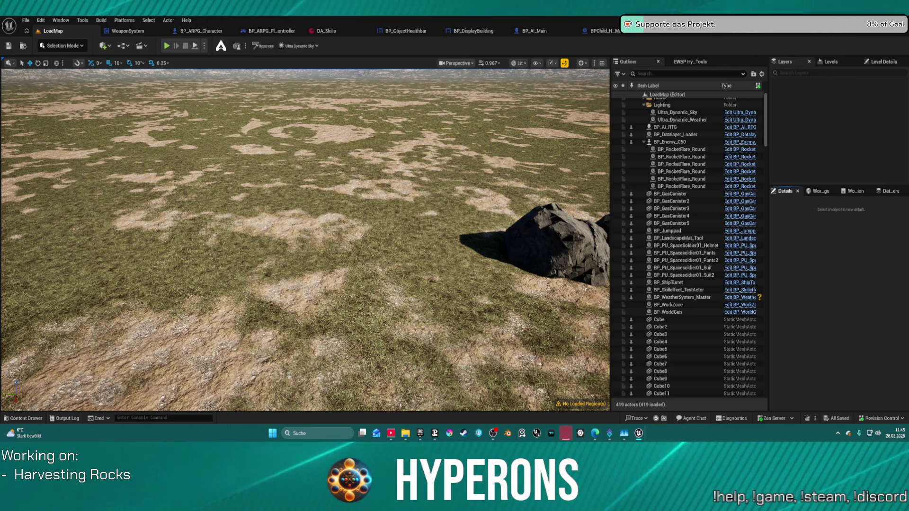
{"action": "left_click_drag", "start_coordinate": [351, 183], "coordinate": [350, 190]}
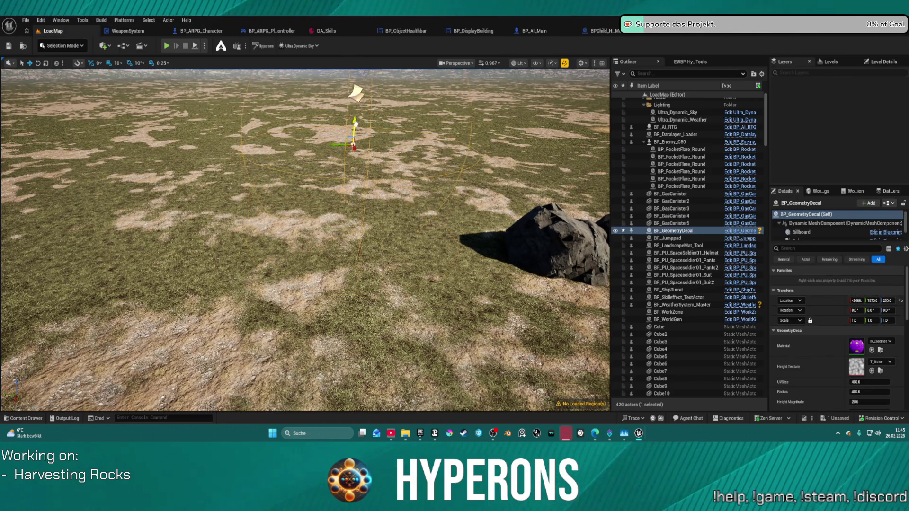
Lower the new decal's Height Center to -1.185723 and check it against the nearby rocks.
{"action": "scroll", "coordinate": [833, 345], "scroll_direction": "down", "scroll_amount": 3}
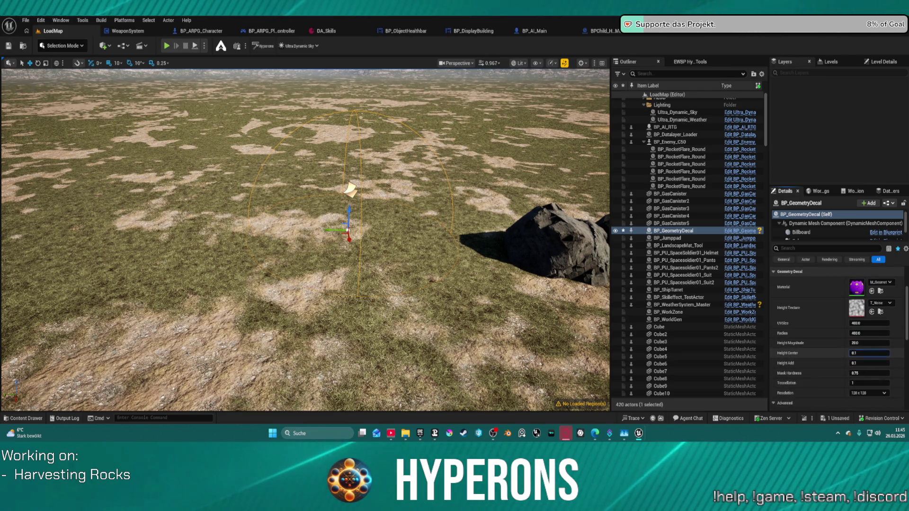
{"action": "left_click_drag", "start_coordinate": [868, 351], "coordinate": [855, 352]}
{"action": "mouse_move", "coordinate": [302, 237]}
{"action": "left_mouse_down"}
{"action": "mouse_move", "coordinate": [283, 228]}
{"action": "mouse_move", "coordinate": [294, 199]}
{"action": "mouse_move", "coordinate": [312, 236]}
{"action": "mouse_move", "coordinate": [379, 236]}
{"action": "left_mouse_up"}
{"action": "scroll", "coordinate": [869, 367], "scroll_direction": "down", "scroll_amount": 2}
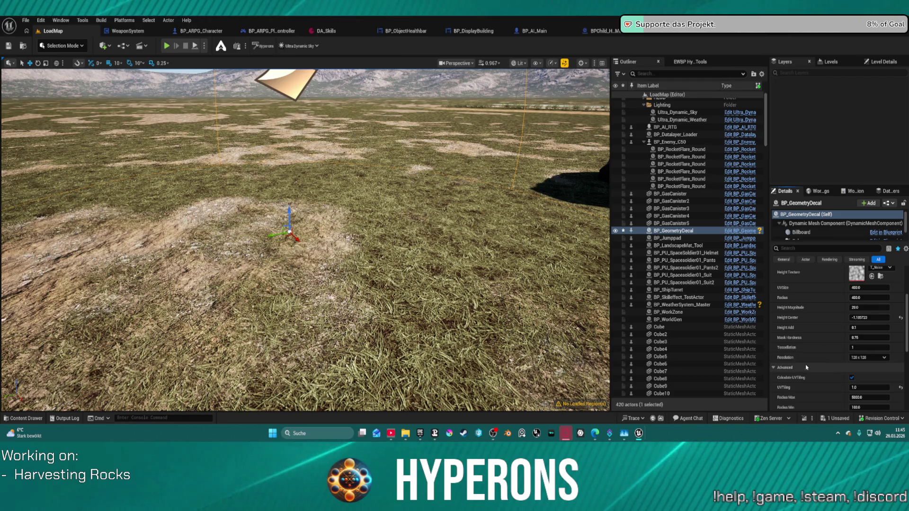
{"action": "scroll", "coordinate": [852, 360], "scroll_direction": "down", "scroll_amount": 3}
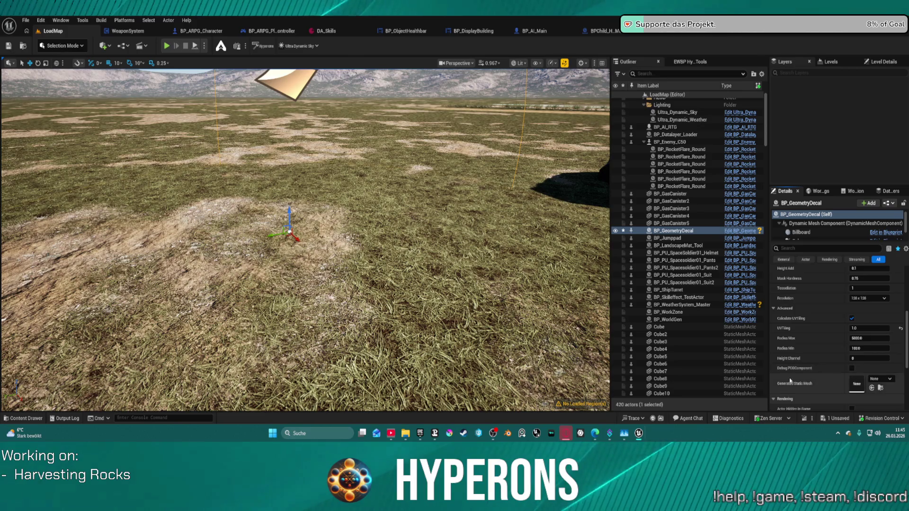
{"action": "scroll", "coordinate": [857, 374], "scroll_direction": "down", "scroll_amount": 5}
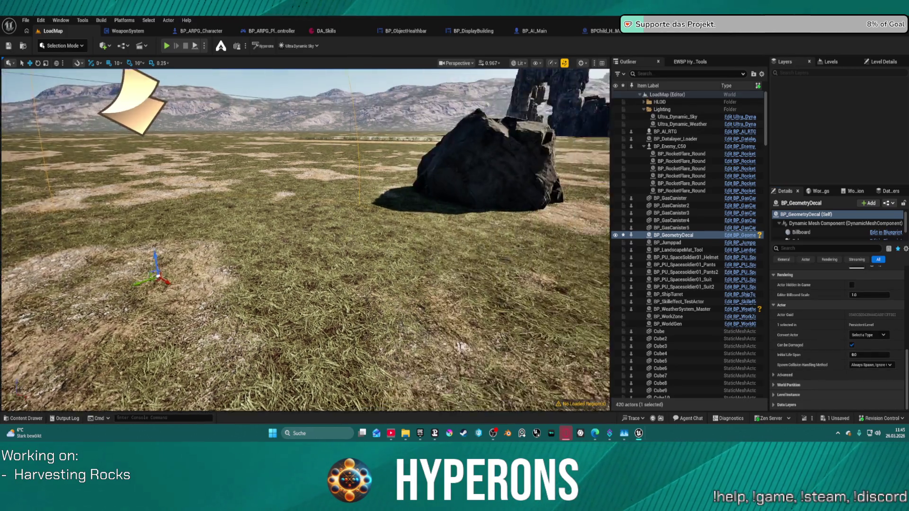
{"action": "left_click_drag", "start_coordinate": [305, 240], "coordinate": [305, 284]}
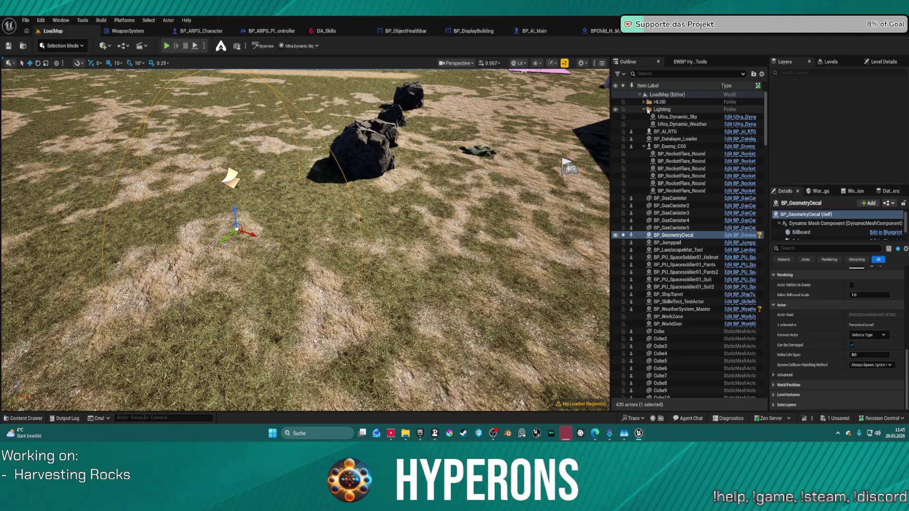
{"action": "scroll", "coordinate": [664, 238], "scroll_direction": "down", "scroll_amount": 5}
{"action": "scroll", "coordinate": [664, 238], "scroll_direction": "down", "scroll_amount": 20}
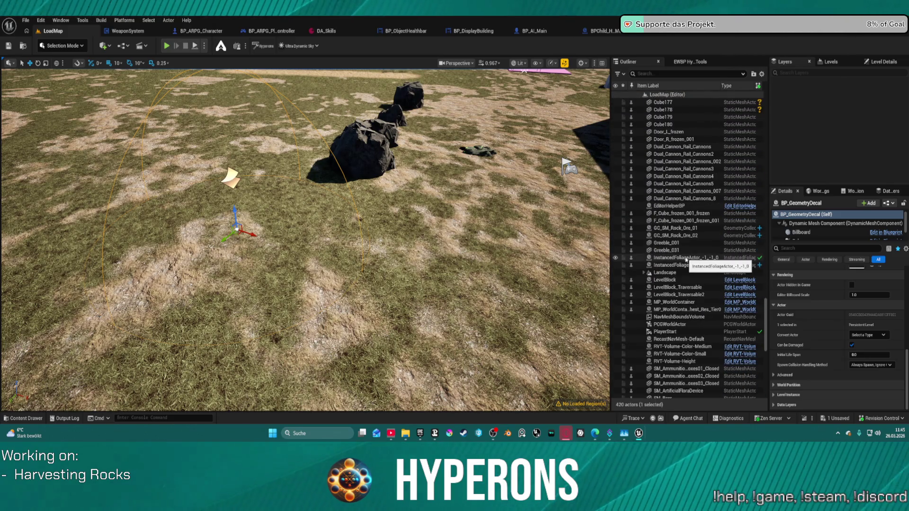
Select the Landscape, filter its Details for 'Nanite', and tick Enable Nanite.
{"action": "left_click", "coordinate": [672, 272]}
{"action": "scroll", "coordinate": [854, 294], "scroll_direction": "down", "scroll_amount": 10}
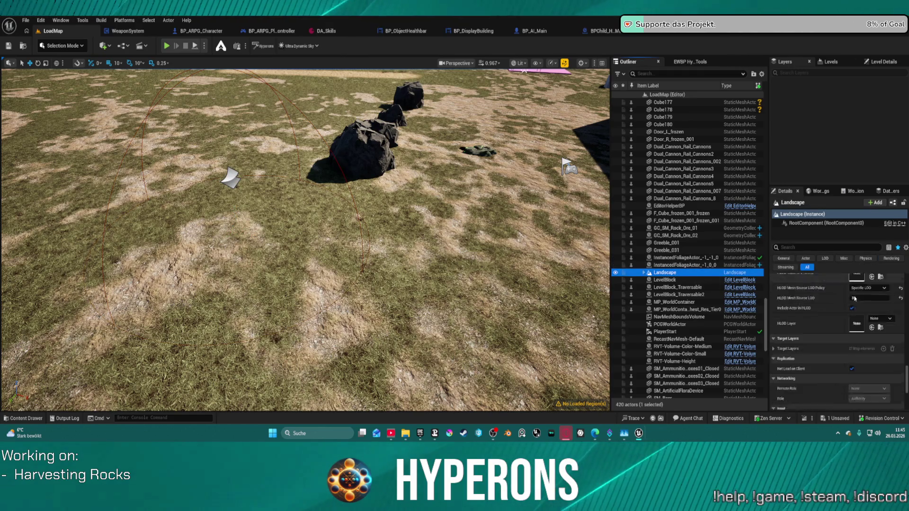
{"action": "scroll", "coordinate": [854, 298], "scroll_direction": "down", "scroll_amount": 10}
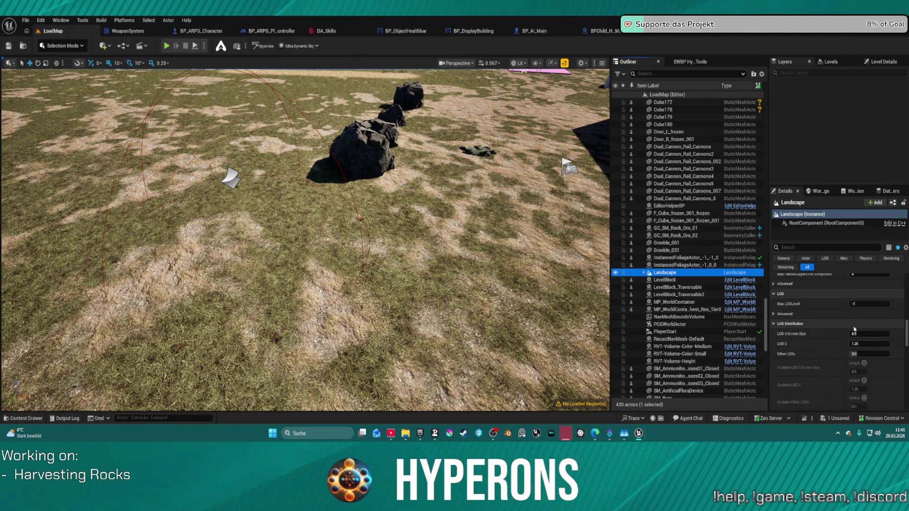
{"action": "scroll", "coordinate": [856, 331], "scroll_direction": "up", "scroll_amount": 5}
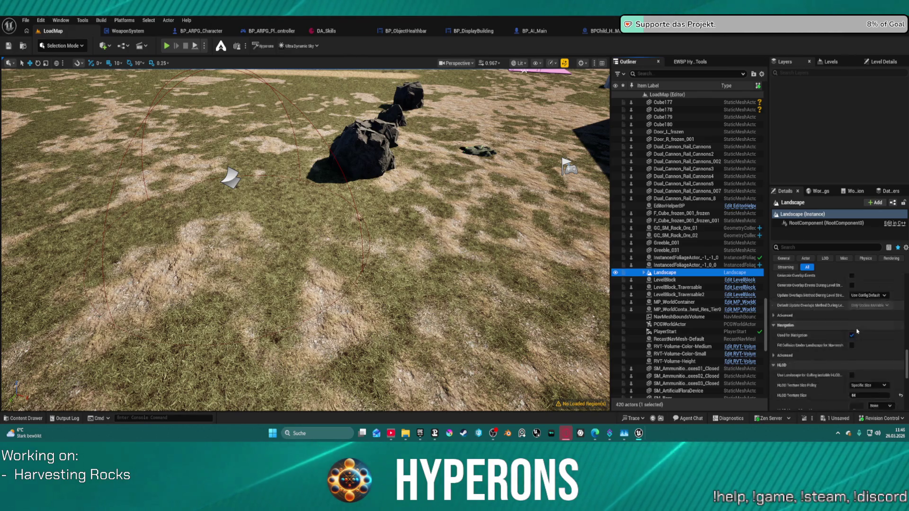
{"action": "scroll", "coordinate": [857, 332], "scroll_direction": "down", "scroll_amount": 10}
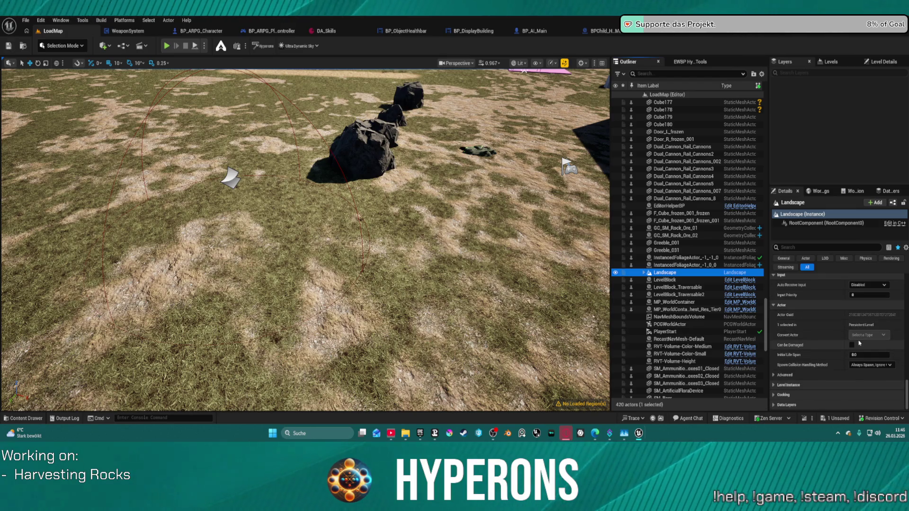
{"action": "scroll", "coordinate": [858, 344], "scroll_direction": "up", "scroll_amount": 10}
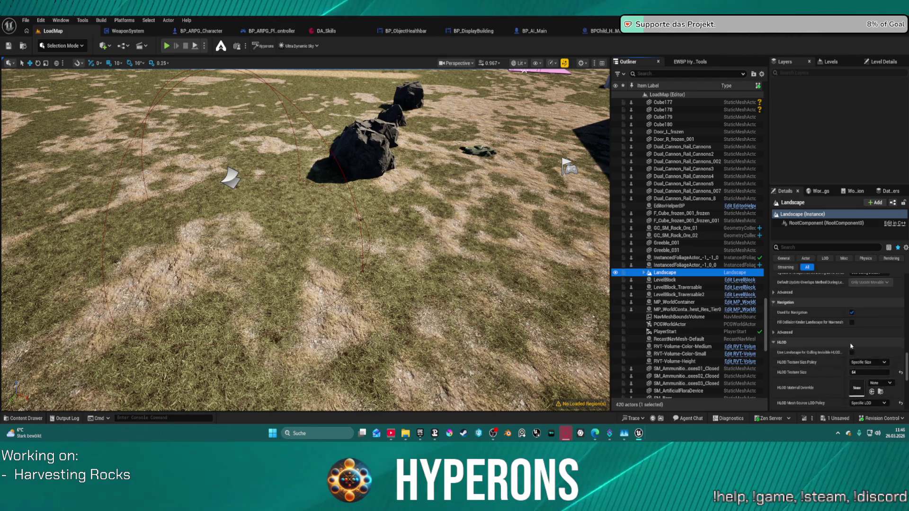
{"action": "scroll", "coordinate": [850, 346], "scroll_direction": "up", "scroll_amount": 1}
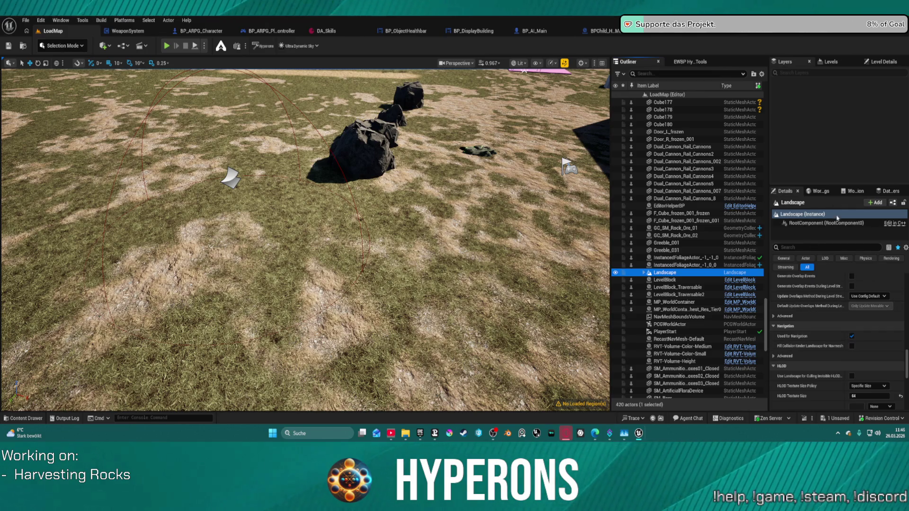
{"action": "left_click", "coordinate": [815, 246]}
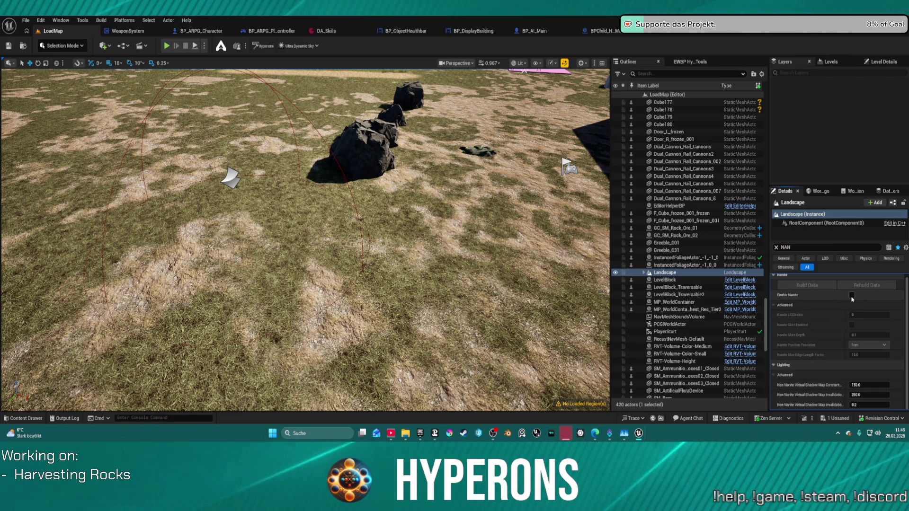
{"action": "left_click", "coordinate": [851, 296]}
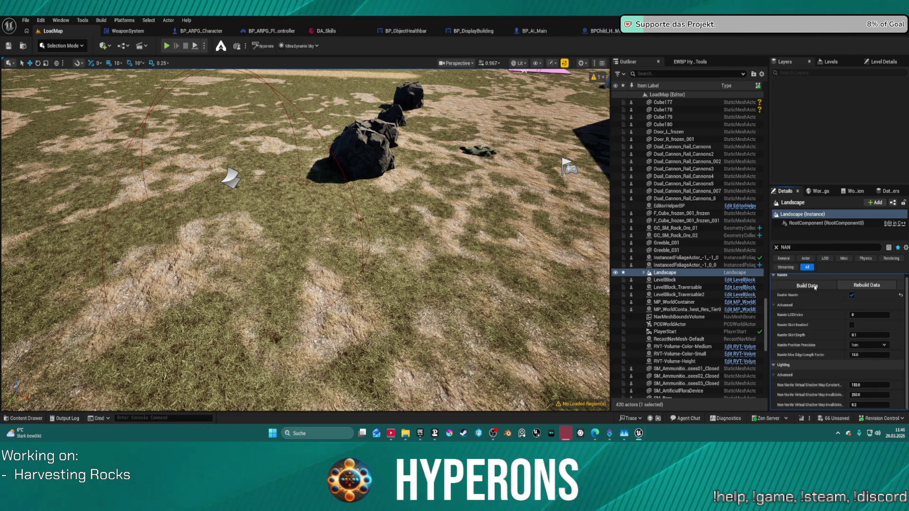
Build the Landscape's Nanite data, then bring up the EWBP Hyperon Tools panel.
{"action": "left_click", "coordinate": [814, 286]}
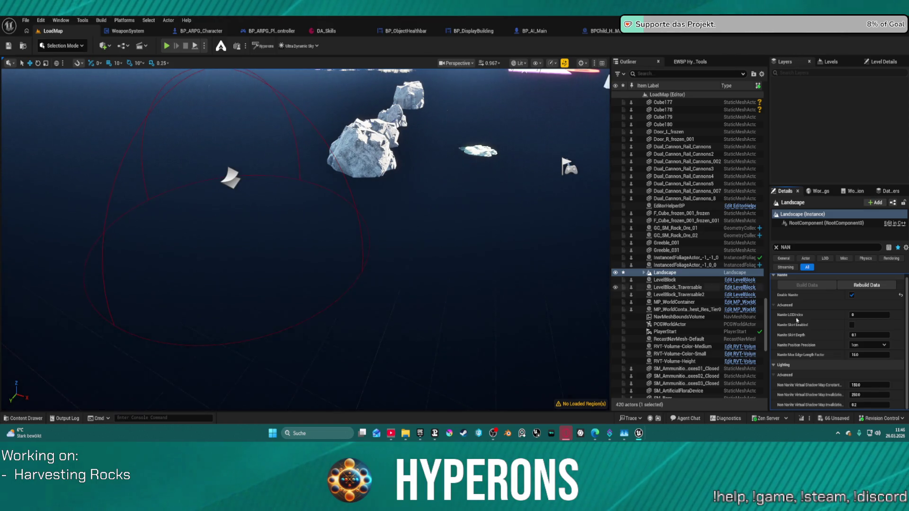
{"action": "scroll", "coordinate": [876, 301], "scroll_direction": "up", "scroll_amount": 1}
{"action": "scroll", "coordinate": [686, 213], "scroll_direction": "up", "scroll_amount": 1}
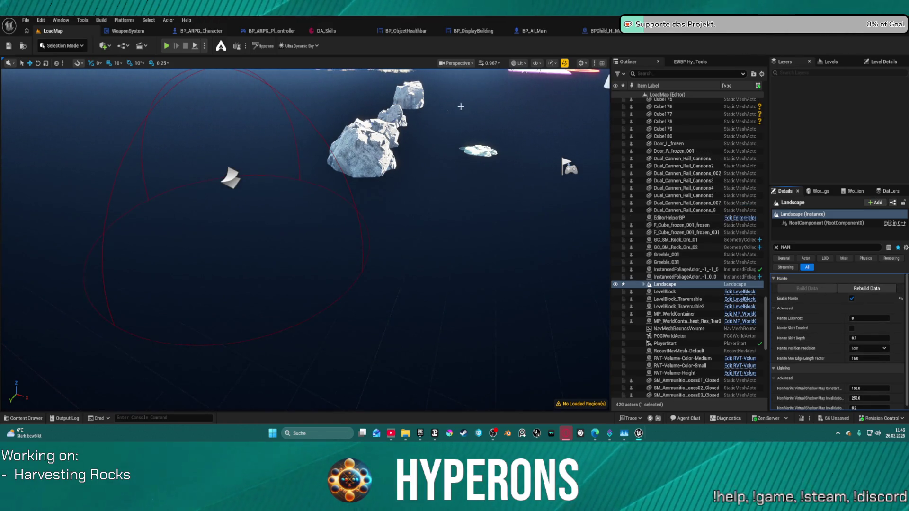
{"action": "left_click", "coordinate": [699, 62]}
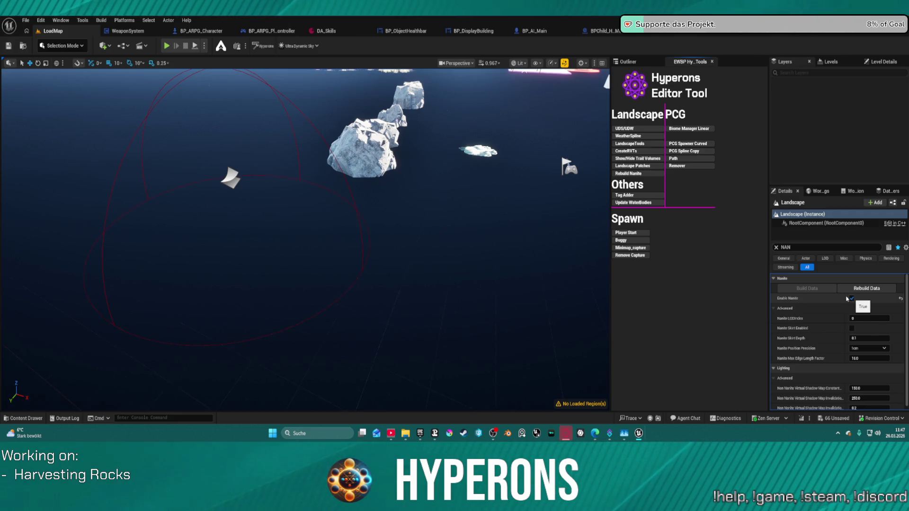
Disable the landscape's Nanite again, clear the Details filter, and select the geometry decal.
{"action": "left_click", "coordinate": [852, 298]}
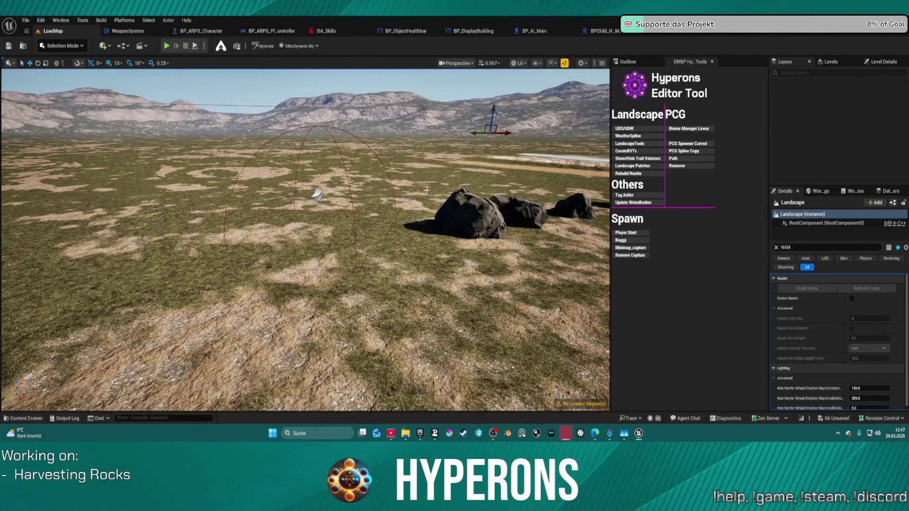
{"action": "left_click", "coordinate": [776, 247]}
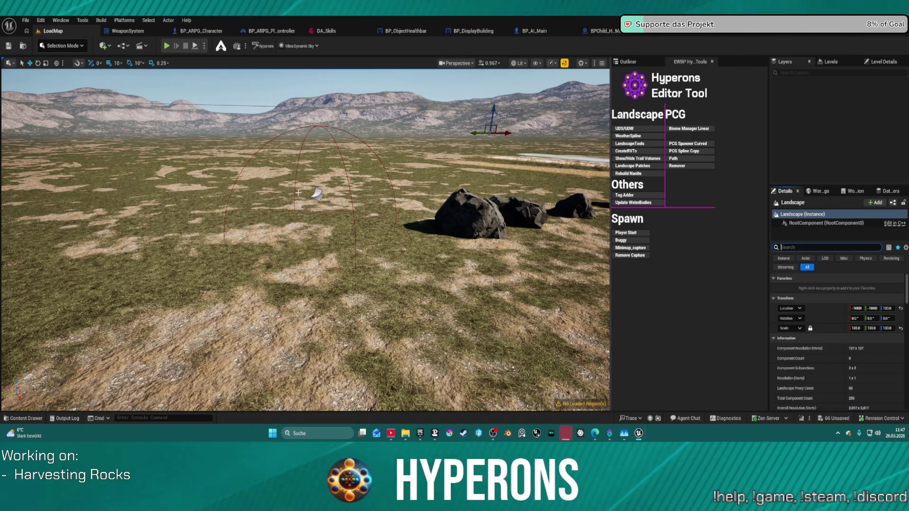
{"action": "left_click", "coordinate": [315, 193]}
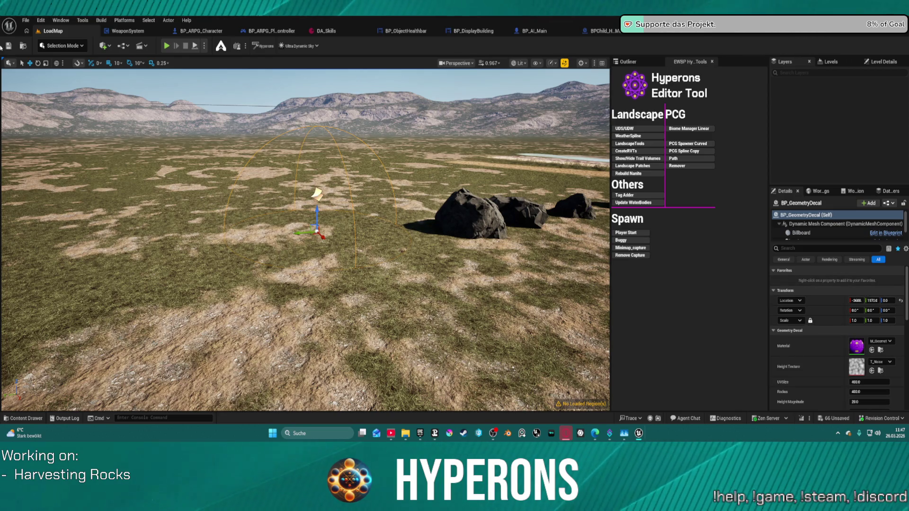
{"action": "left_click", "coordinate": [26, 20]}
{"action": "mouse_move", "coordinate": [99, 75]}
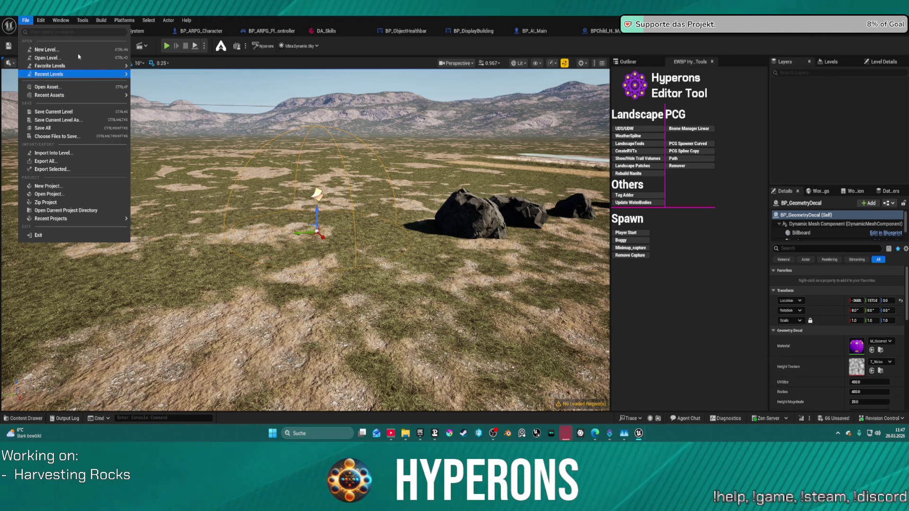
Search the level browser for 'FOLIAG' and try opening DEV_Foliage, dismissing the save prompt.
{"action": "left_click", "coordinate": [96, 58]}
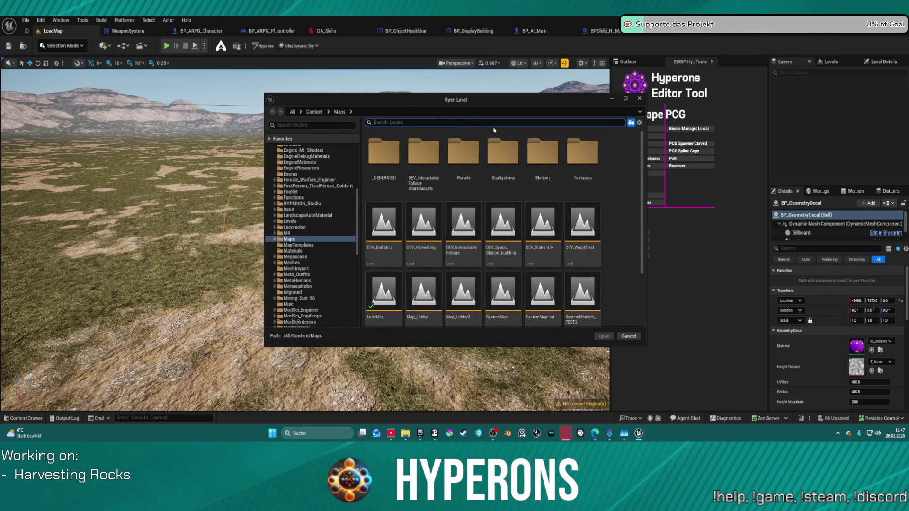
{"action": "type", "text": "FOLIAG"}
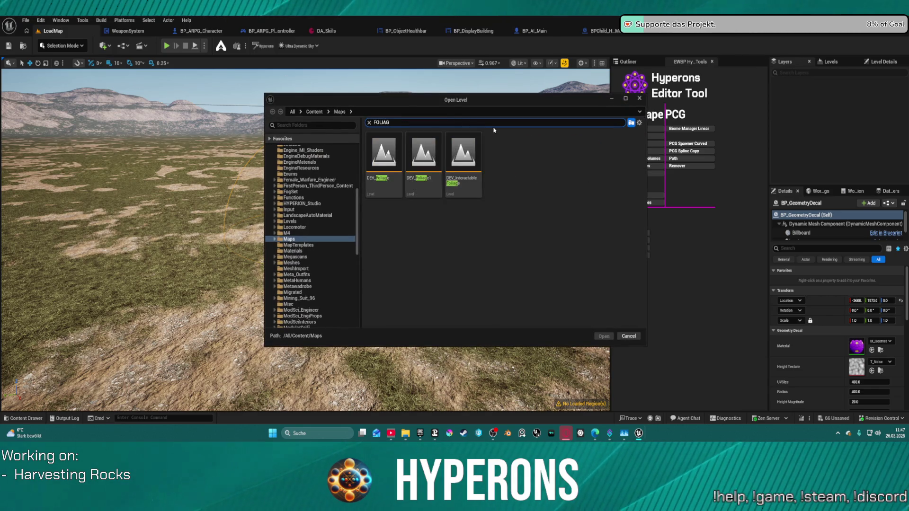
{"action": "double_click", "coordinate": [384, 152]}
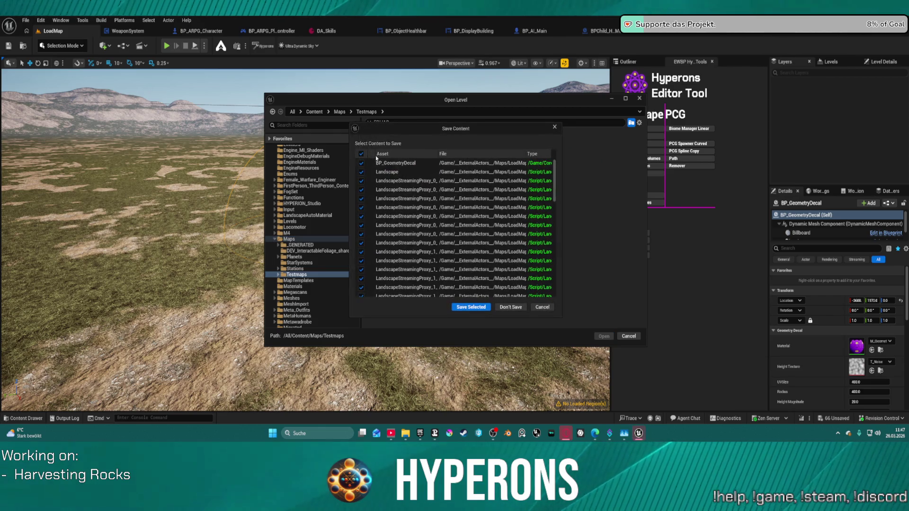
{"action": "left_click", "coordinate": [472, 308]}
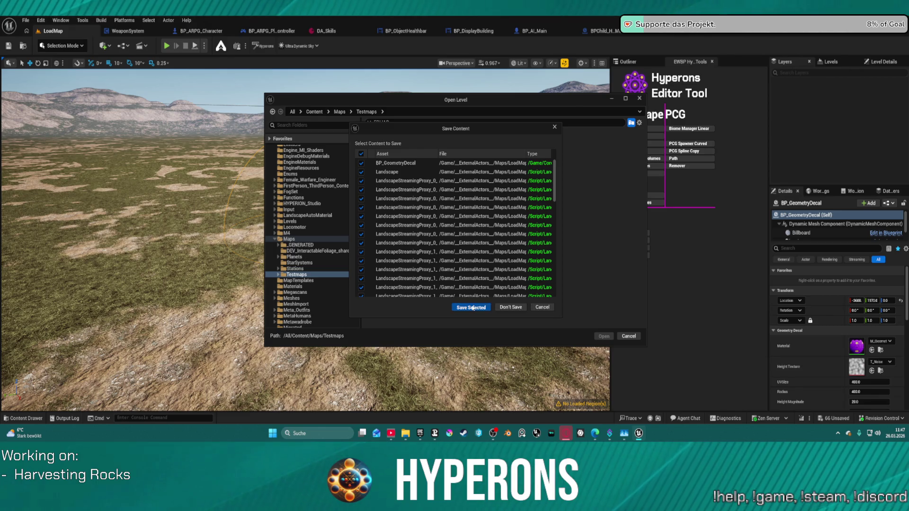
{"action": "left_click", "coordinate": [507, 307]}
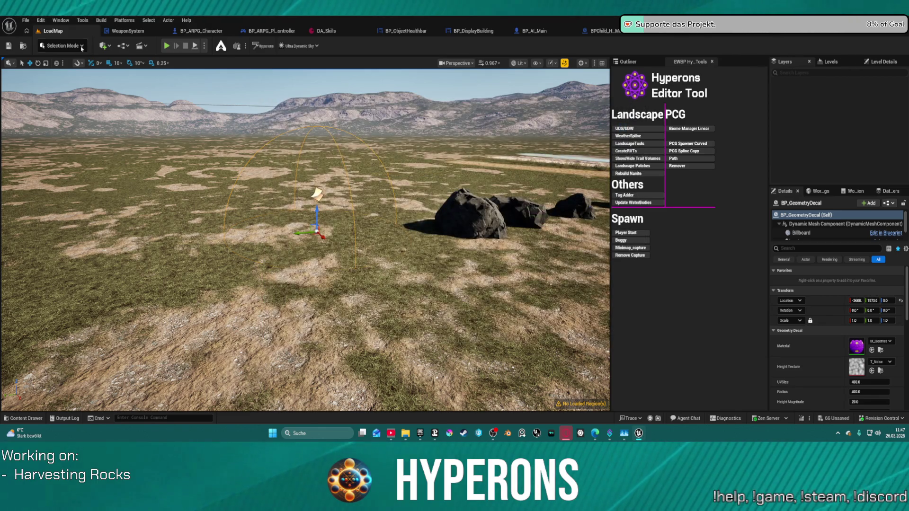
Open DEV_Foliage from Testmaps, saving the checked-out LoadMap packages first.
{"action": "left_click", "coordinate": [26, 19]}
{"action": "mouse_move", "coordinate": [86, 67]}
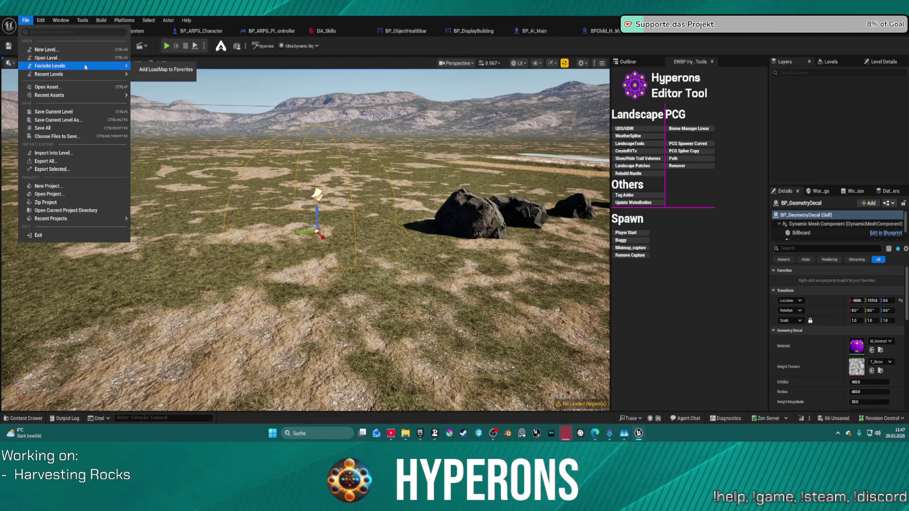
{"action": "left_click", "coordinate": [46, 58]}
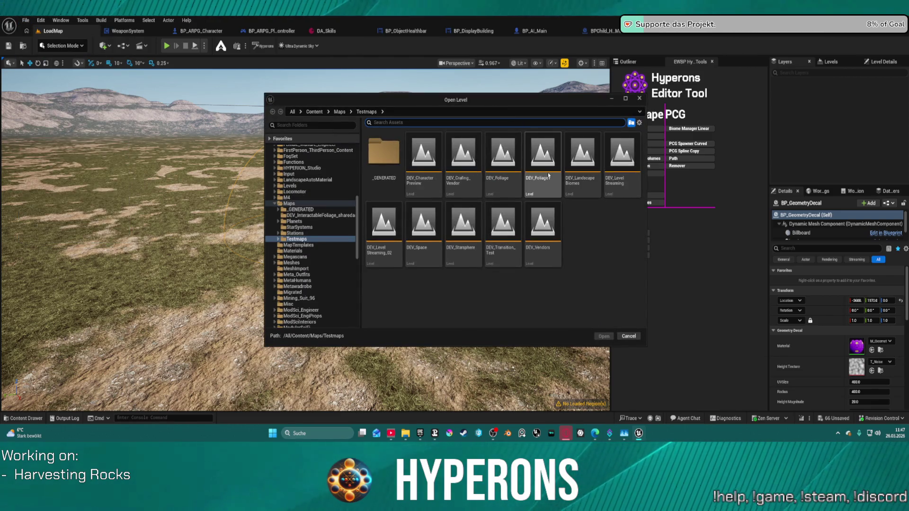
{"action": "double_click", "coordinate": [506, 179]}
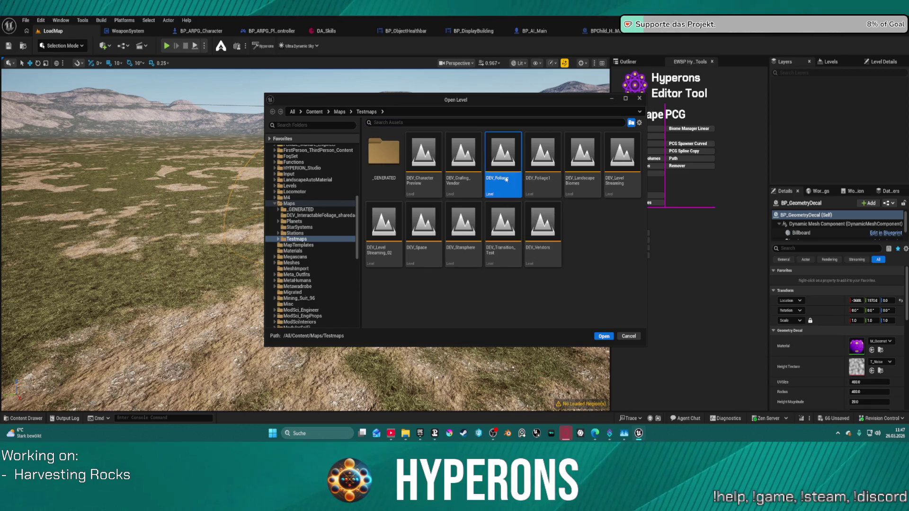
{"action": "left_click", "coordinate": [482, 306]}
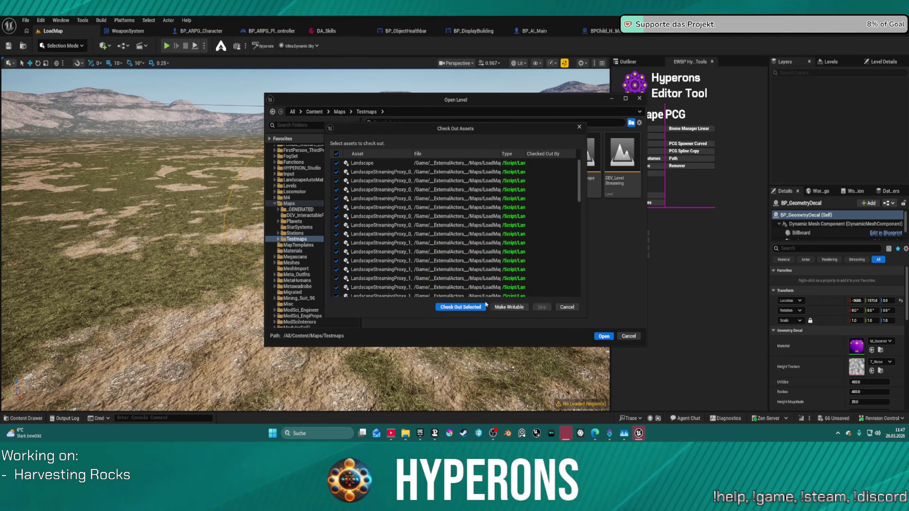
{"action": "left_click", "coordinate": [482, 307]}
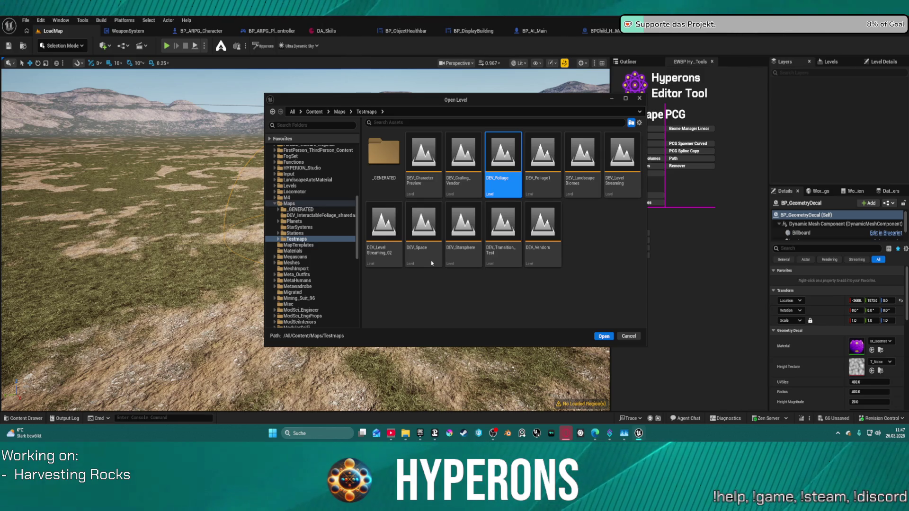
{"action": "left_click", "coordinate": [610, 335]}
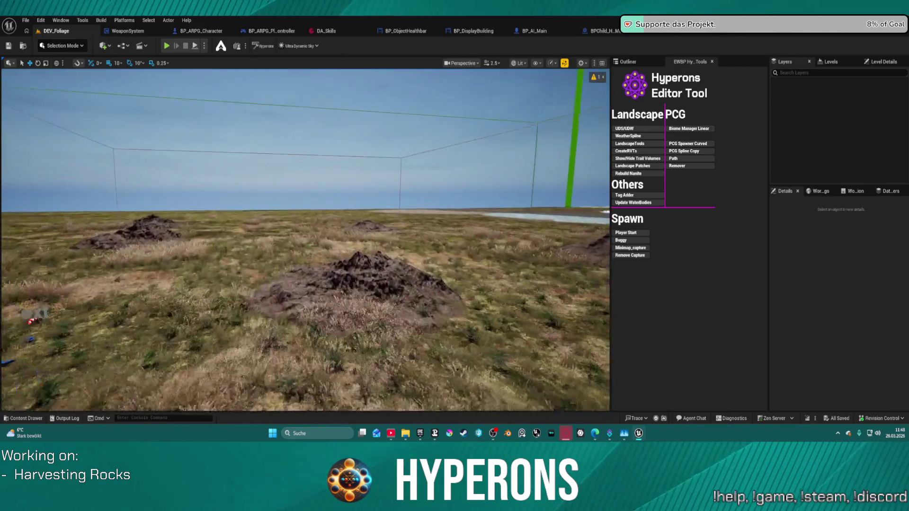
Select the PCG_Main rock hill volume and frame it in the viewport.
{"action": "left_click", "coordinate": [431, 280]}
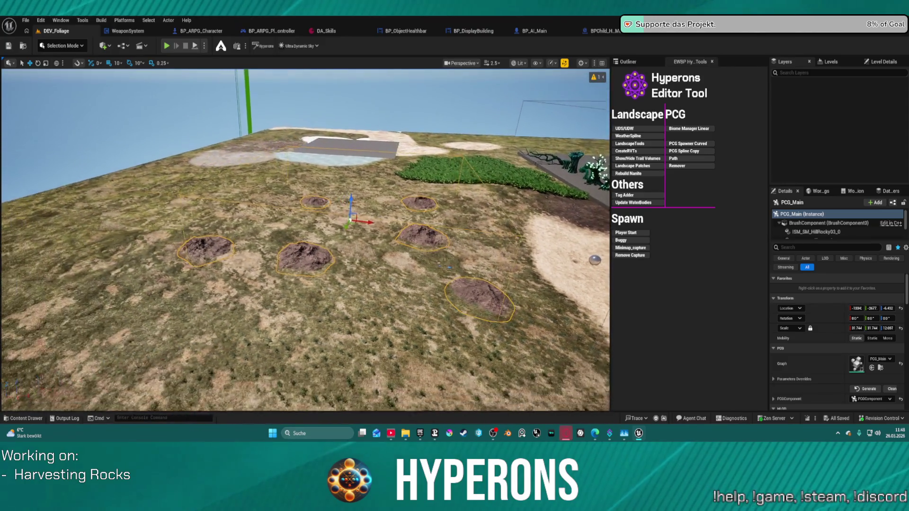
{"action": "scroll", "coordinate": [305, 241], "scroll_direction": "up", "scroll_amount": 2}
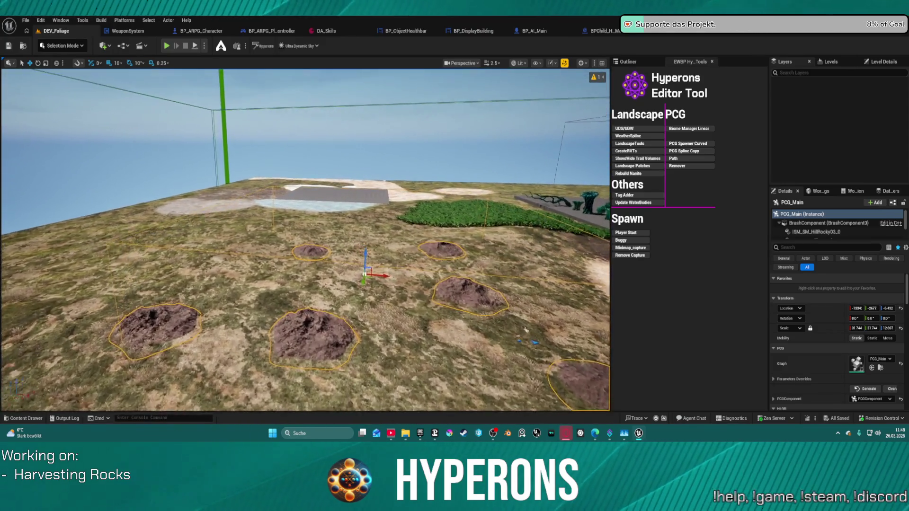
{"action": "scroll", "coordinate": [526, 329], "scroll_direction": "up", "scroll_amount": 5}
{"action": "scroll", "coordinate": [305, 240], "scroll_direction": "up", "scroll_amount": 5}
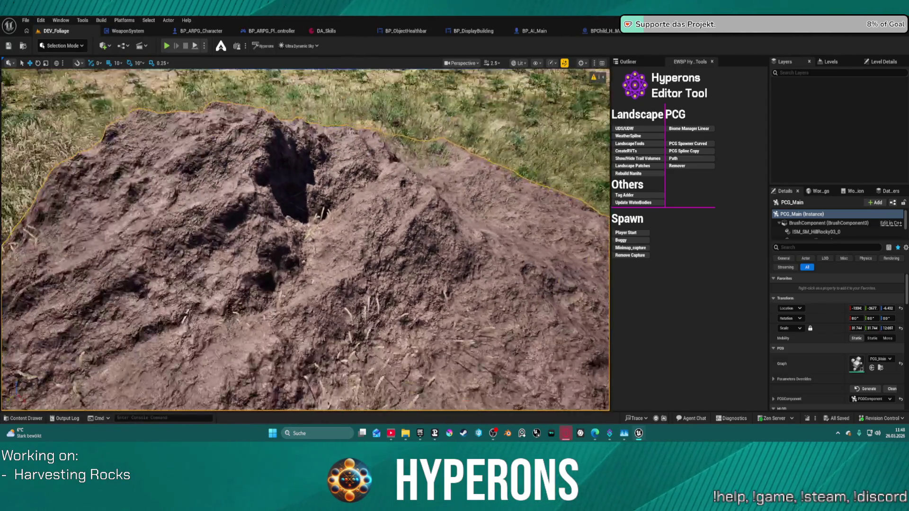
{"action": "scroll", "coordinate": [305, 241], "scroll_direction": "down", "scroll_amount": 10}
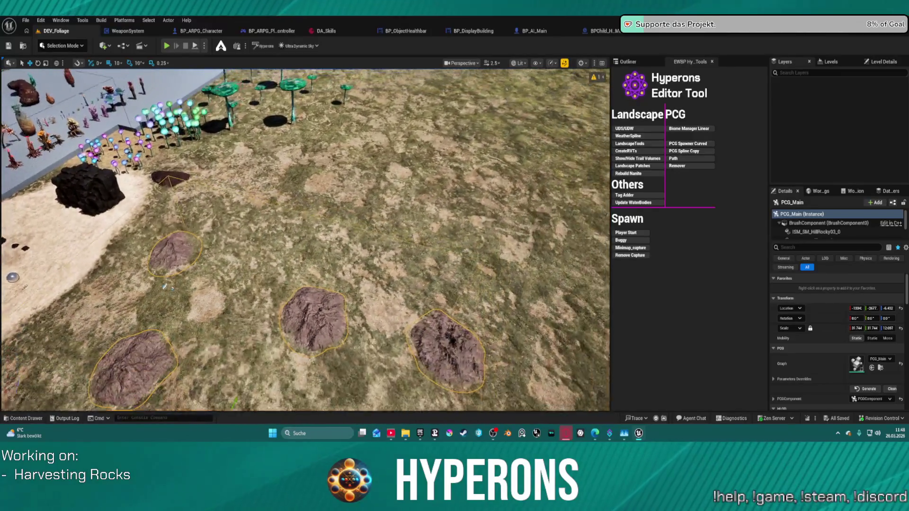
{"action": "key", "text": "f"}
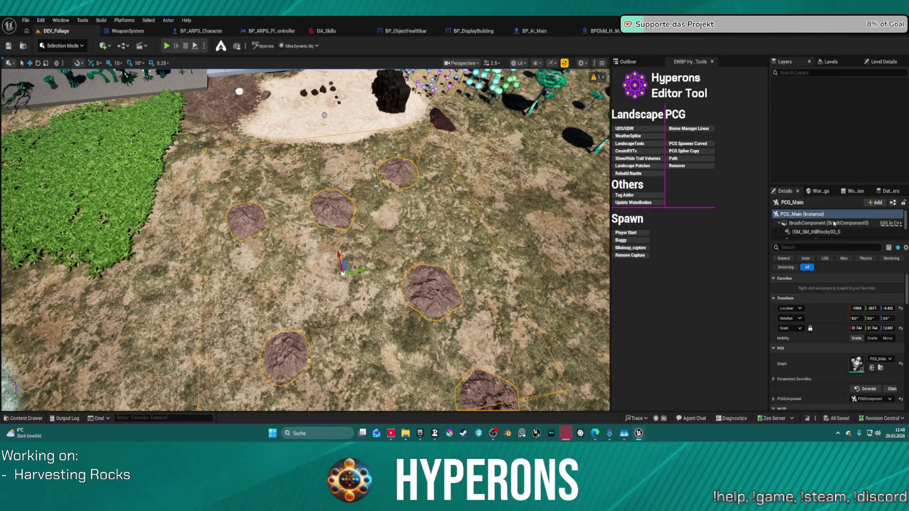
{"action": "scroll", "coordinate": [824, 225], "scroll_direction": "down", "scroll_amount": 5}
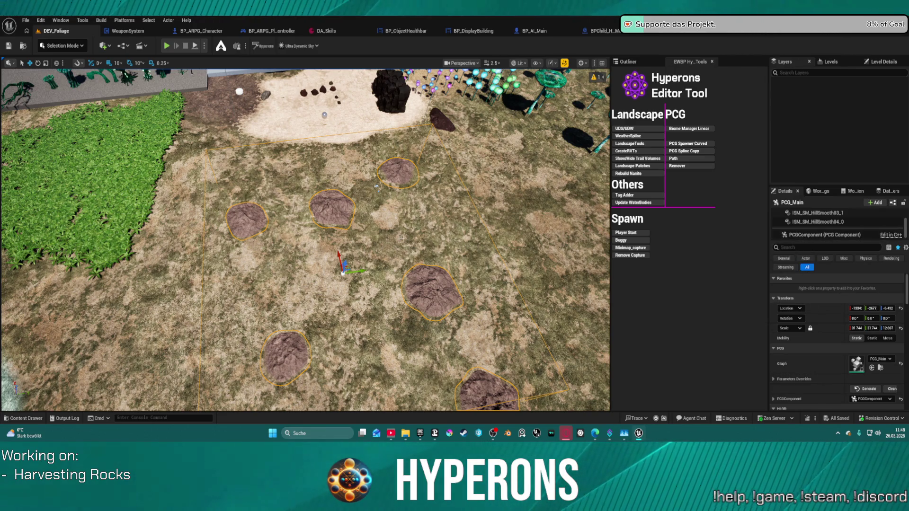
Paste the copied BP_GeometryDecal into DEV_Foliage among the rock mounds and focus on it.
{"action": "key", "text": "ctrl+space"}
{"action": "key", "text": "ctrl+space"}
{"action": "scroll", "coordinate": [810, 225], "scroll_direction": "up", "scroll_amount": 1}
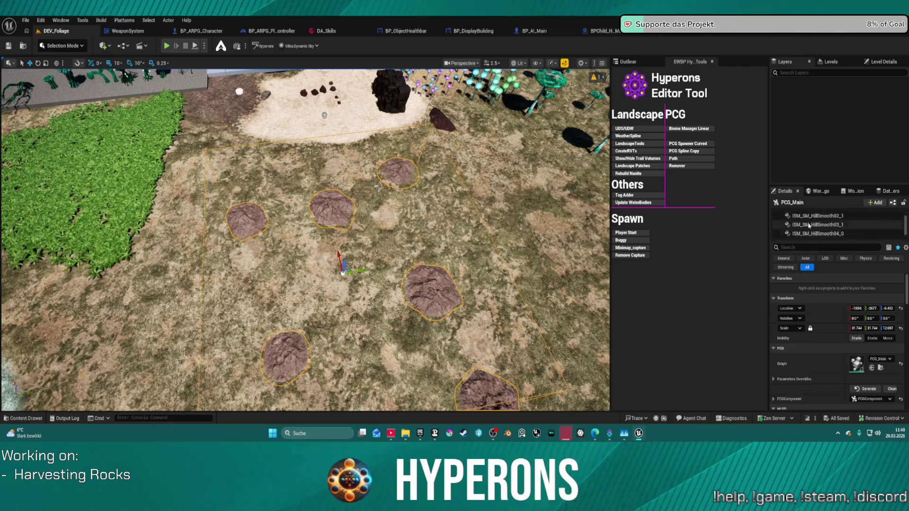
{"action": "scroll", "coordinate": [810, 225], "scroll_direction": "up", "scroll_amount": 3}
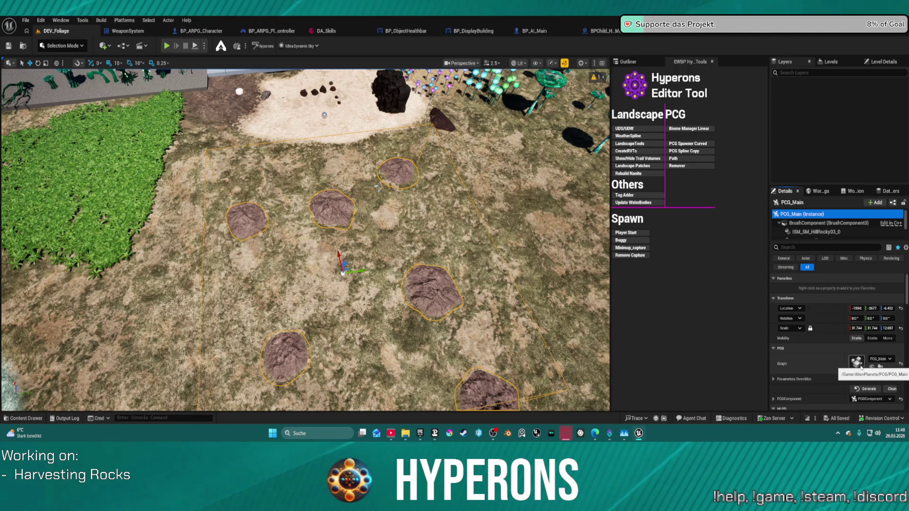
{"action": "key", "text": "d"}
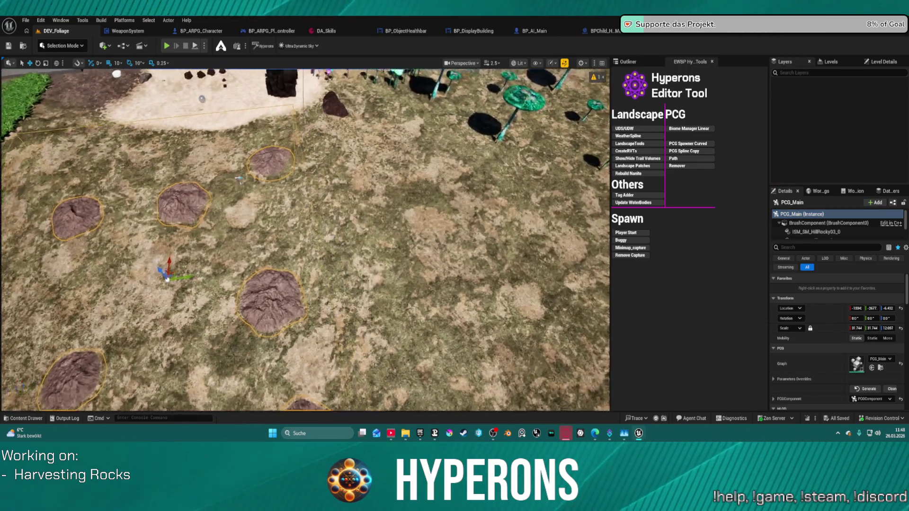
{"action": "key", "text": "ctrl+space"}
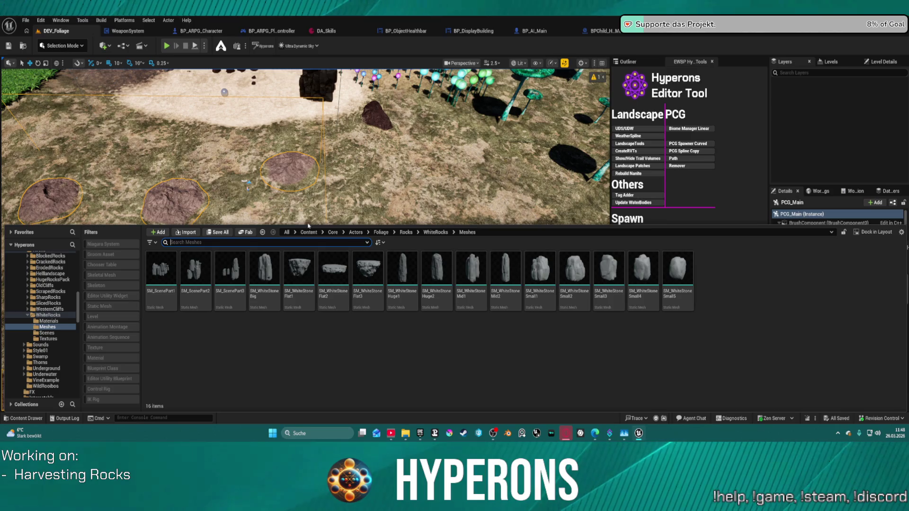
{"action": "key", "text": "ctrl+space"}
{"action": "key", "text": "s"}
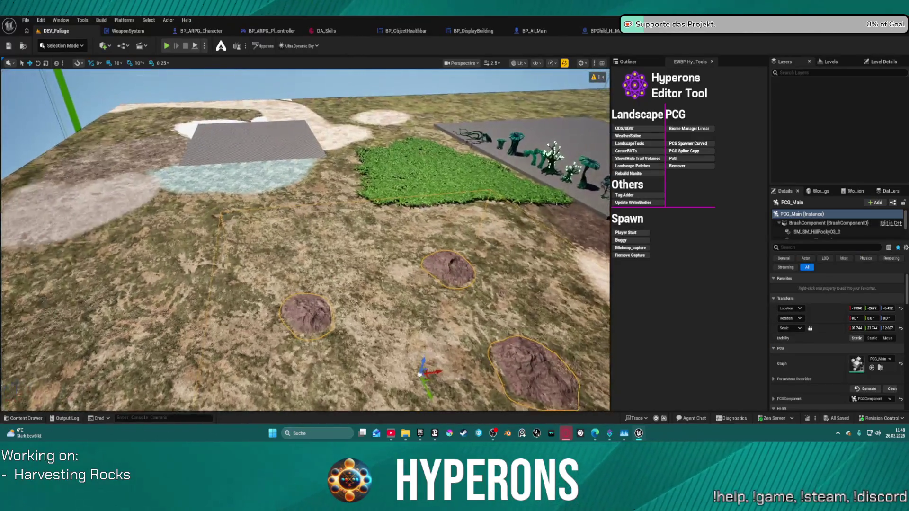
{"action": "key", "text": "ctrl+space"}
{"action": "key", "text": "ctrl+space"}
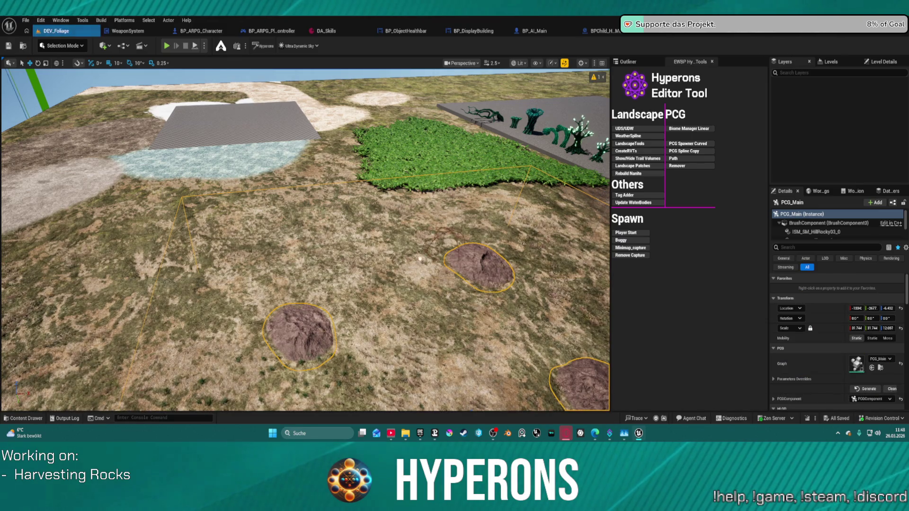
{"action": "key", "text": "ctrl+v"}
{"action": "key", "text": "f"}
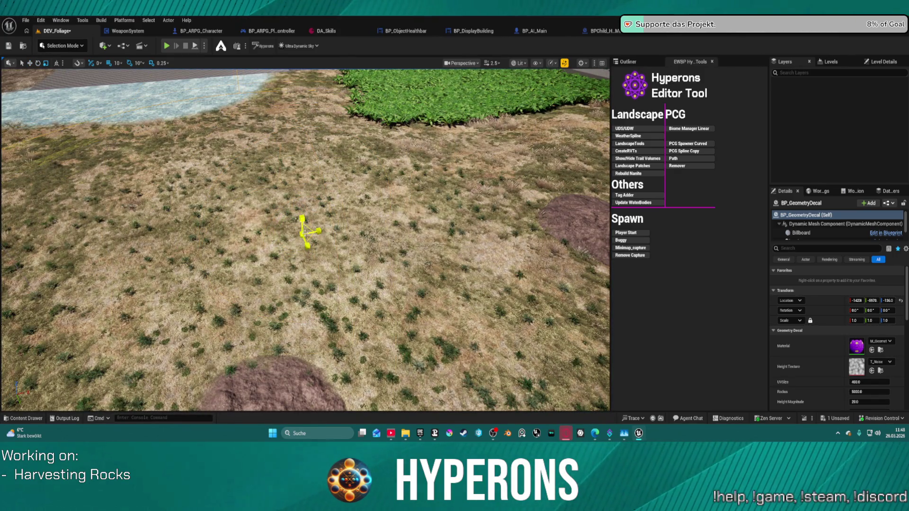
Make the decal's scale uniform and regenerate its PCG component output.
{"action": "scroll", "coordinate": [301, 179], "scroll_direction": "down", "scroll_amount": 6}
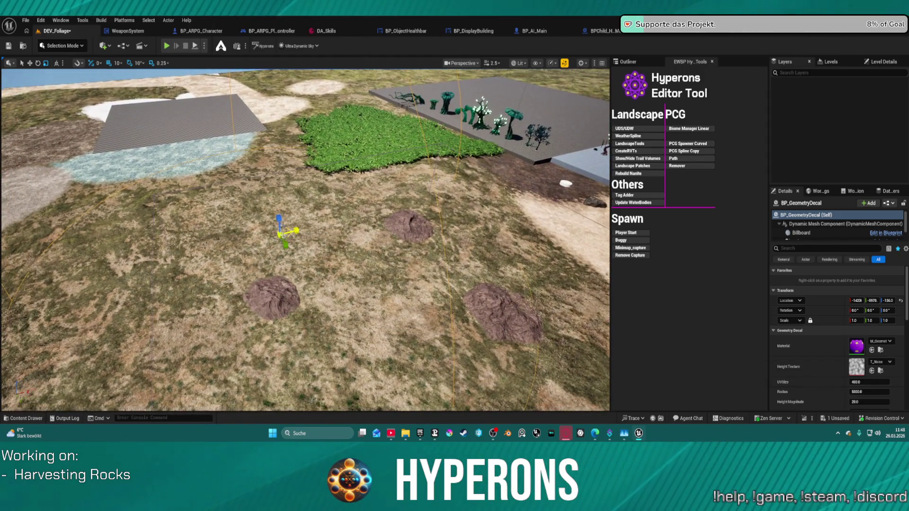
{"action": "left_click", "coordinate": [280, 232]}
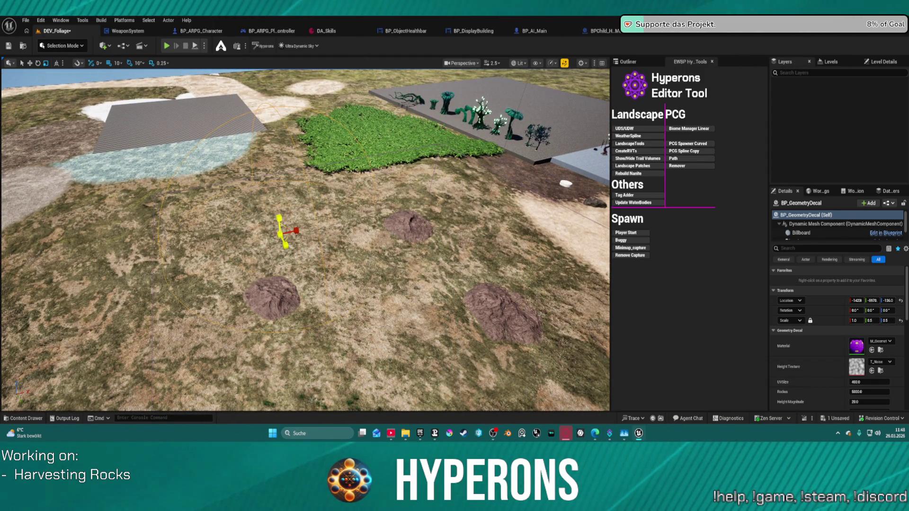
{"action": "scroll", "coordinate": [833, 225], "scroll_direction": "down", "scroll_amount": 2}
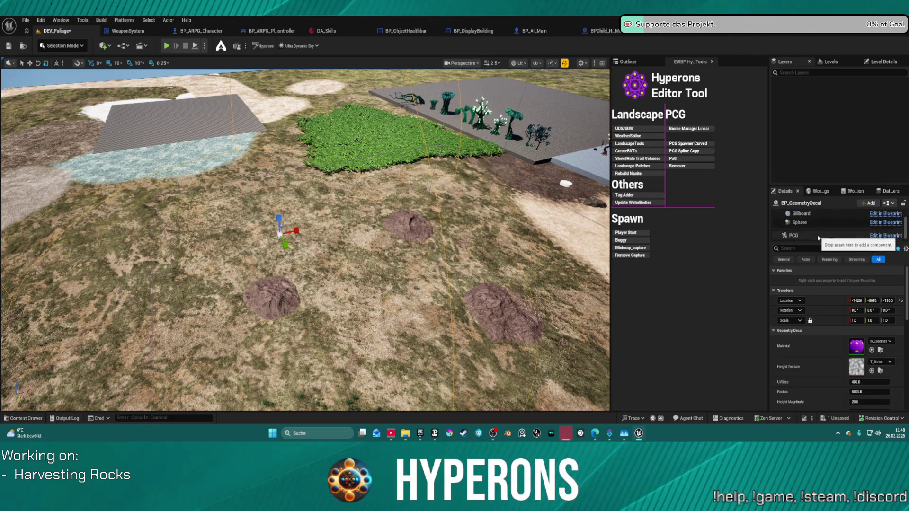
{"action": "left_click", "coordinate": [805, 236]}
{"action": "scroll", "coordinate": [869, 387], "scroll_direction": "up", "scroll_amount": 3}
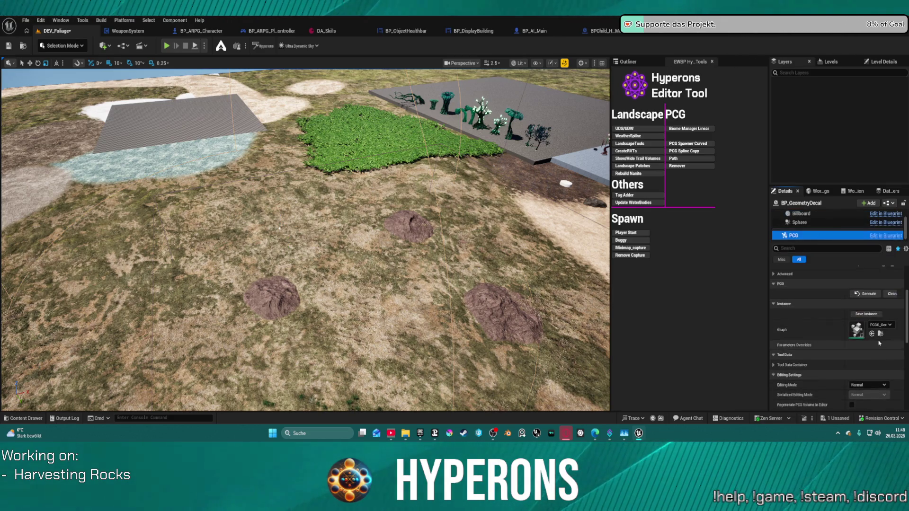
{"action": "left_click", "coordinate": [870, 305]}
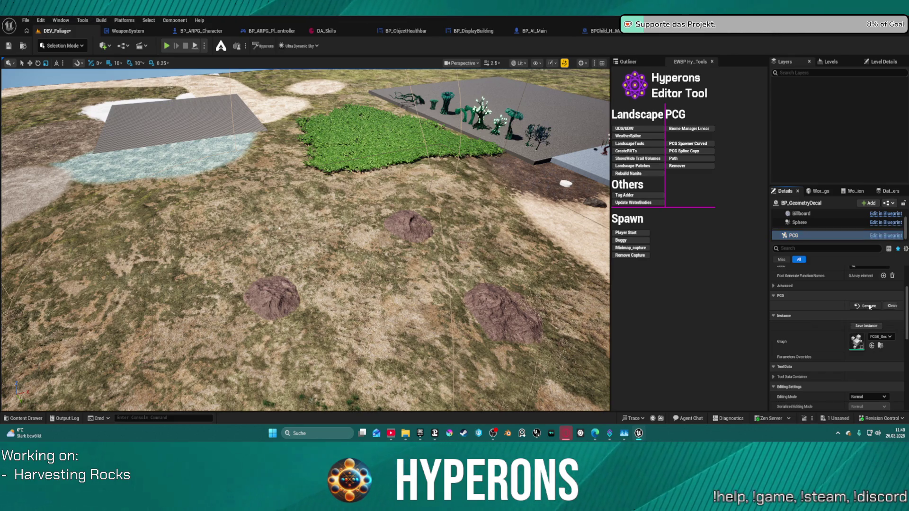
Review the decal's dynamic mesh and Geometry Decal settings, then open the BP_GeometryDecal Blueprint.
{"action": "scroll", "coordinate": [306, 239], "scroll_direction": "up", "scroll_amount": 5}
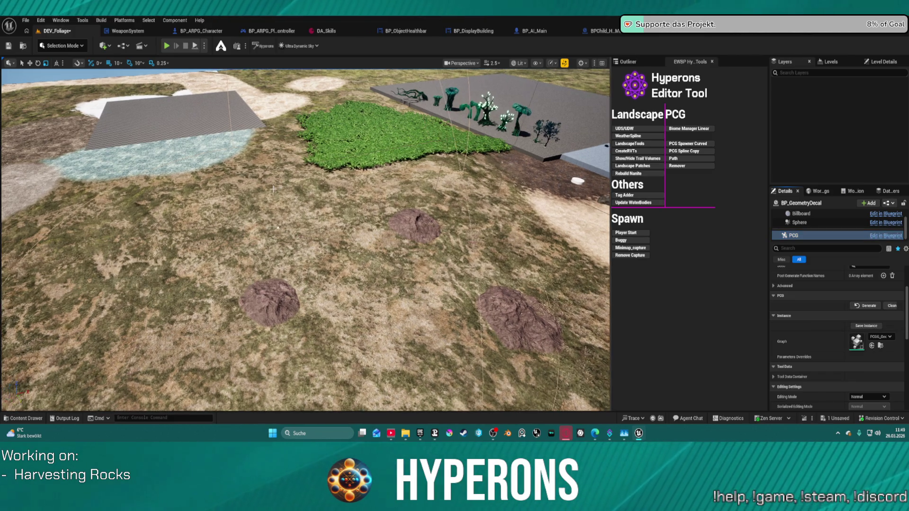
{"action": "scroll", "coordinate": [271, 245], "scroll_direction": "up", "scroll_amount": 5}
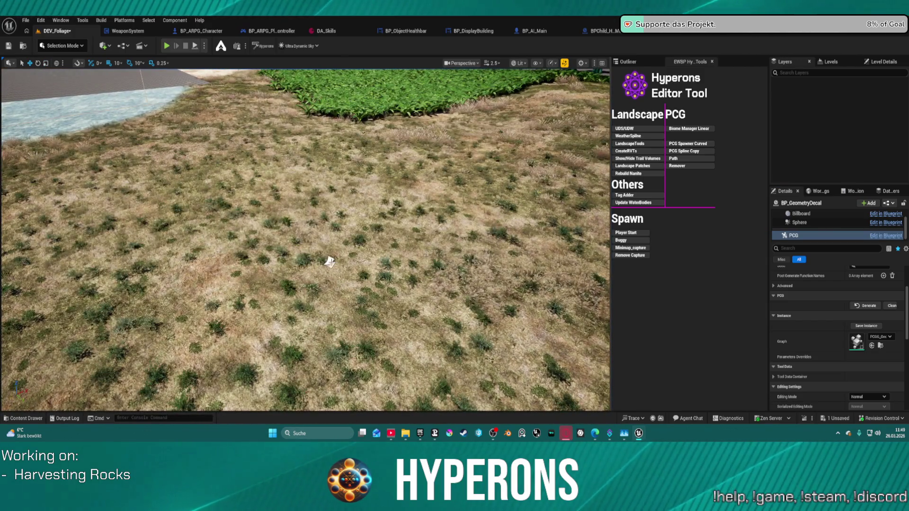
{"action": "left_click", "coordinate": [329, 261]}
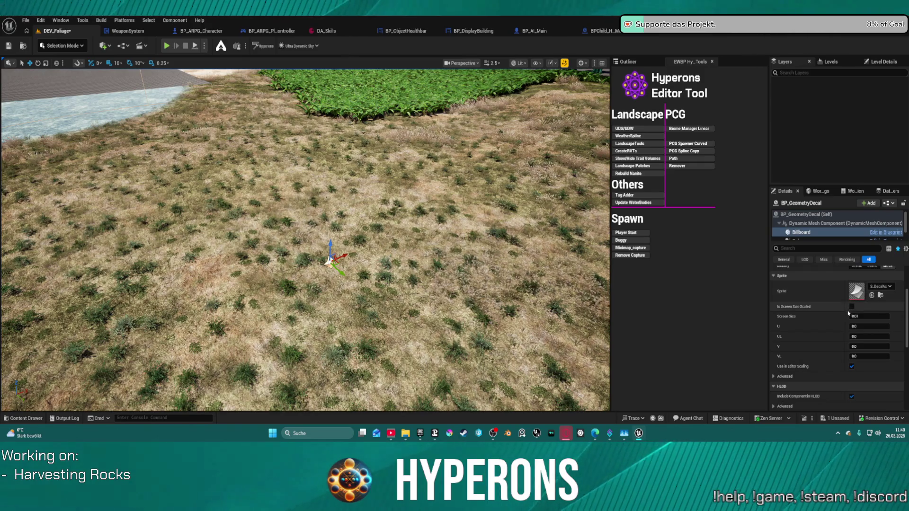
{"action": "scroll", "coordinate": [840, 305], "scroll_direction": "up", "scroll_amount": 3}
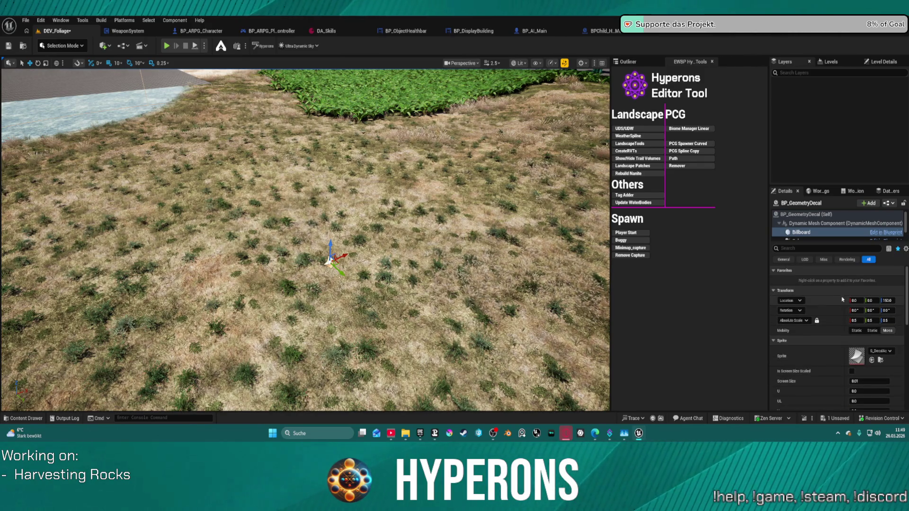
{"action": "left_click", "coordinate": [786, 225]}
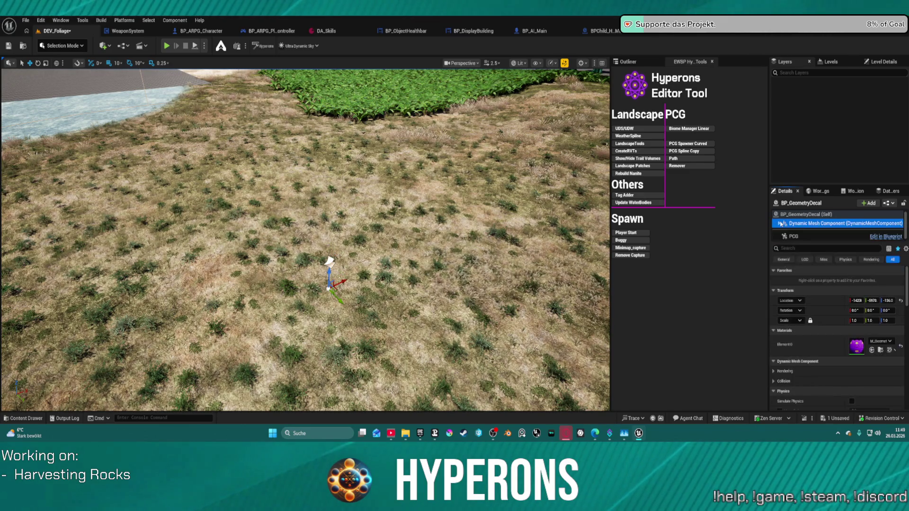
{"action": "left_click", "coordinate": [804, 214]}
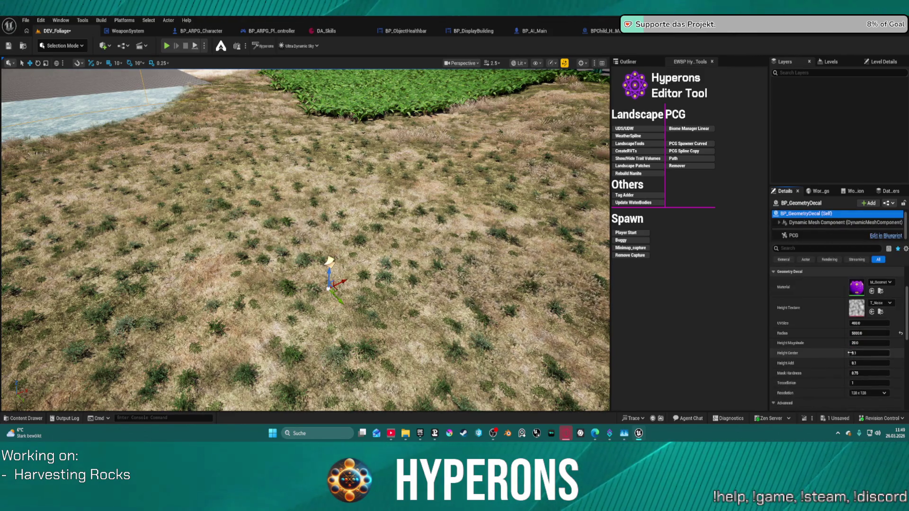
{"action": "scroll", "coordinate": [829, 341], "scroll_direction": "down", "scroll_amount": 2}
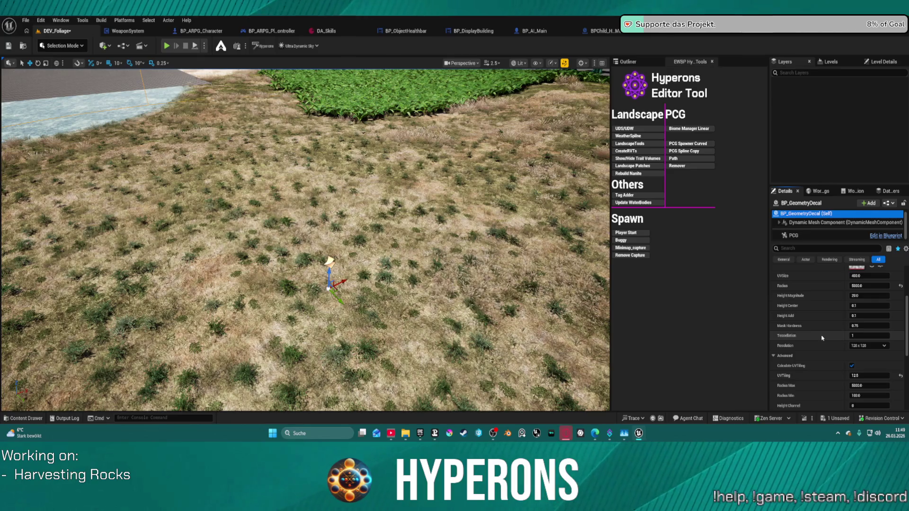
{"action": "scroll", "coordinate": [817, 339], "scroll_direction": "down", "scroll_amount": 3}
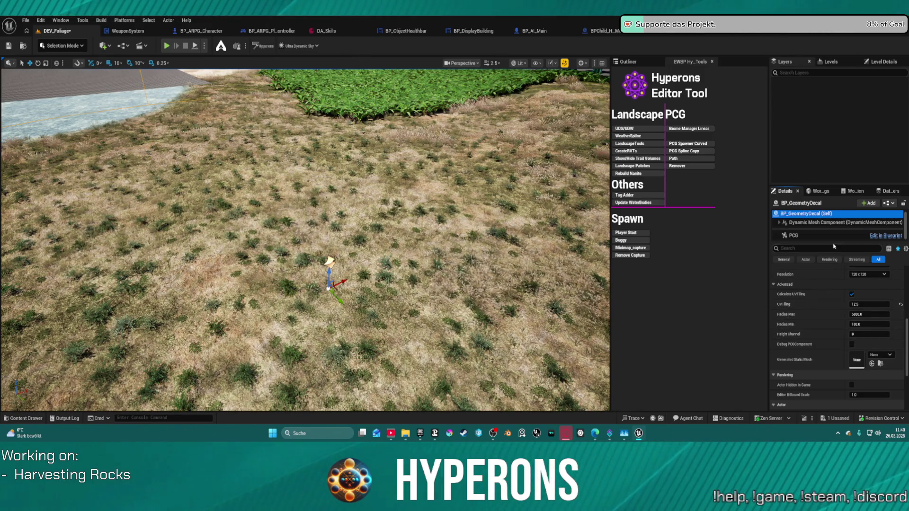
{"action": "left_click", "coordinate": [804, 235]}
{"action": "left_click", "coordinate": [878, 236]}
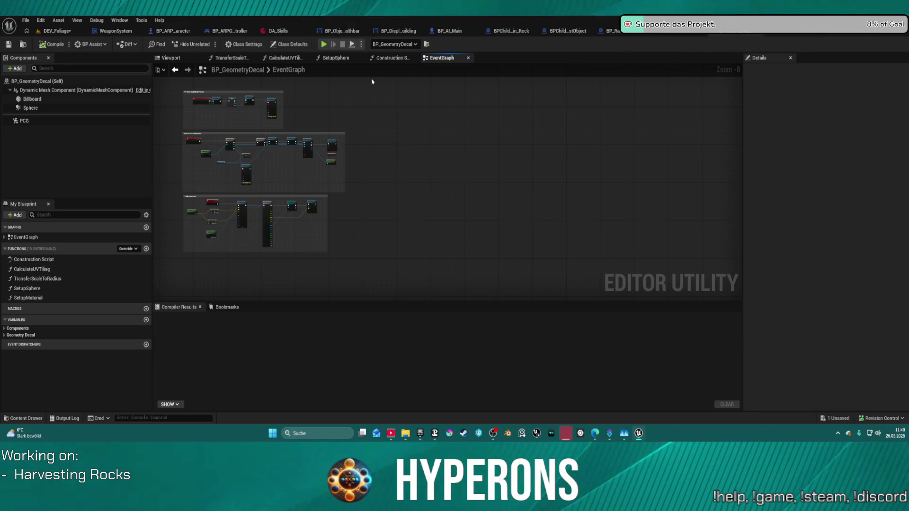
Center the EventGraph, select the PCG component, and open its assigned PCG_GeometryDecal graph.
{"action": "left_click_drag", "start_coordinate": [321, 112], "coordinate": [404, 120]}
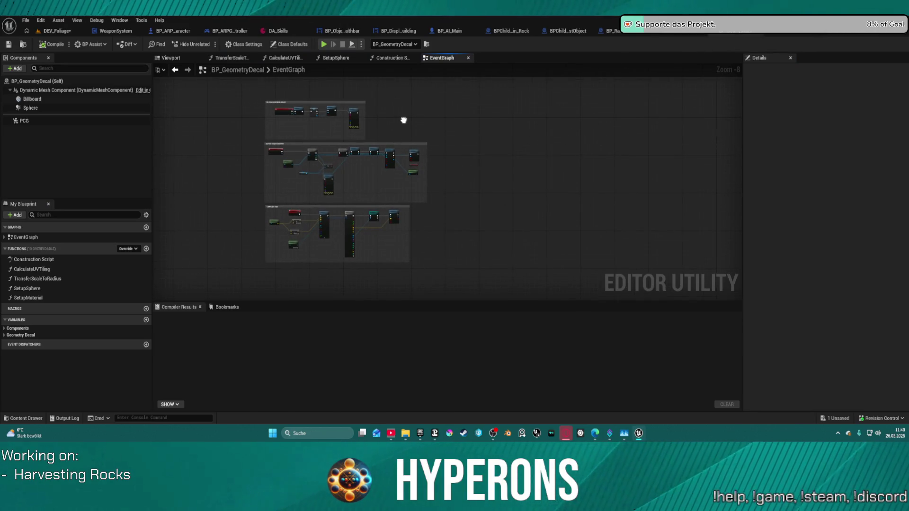
{"action": "scroll", "coordinate": [350, 170], "scroll_direction": "up", "scroll_amount": 5}
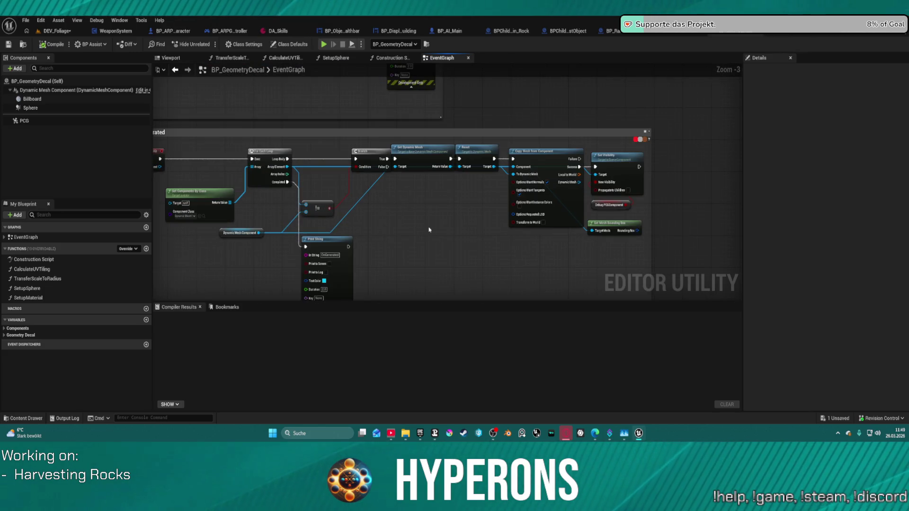
{"action": "scroll", "coordinate": [430, 224], "scroll_direction": "down", "scroll_amount": 2}
{"action": "left_click", "coordinate": [23, 121]}
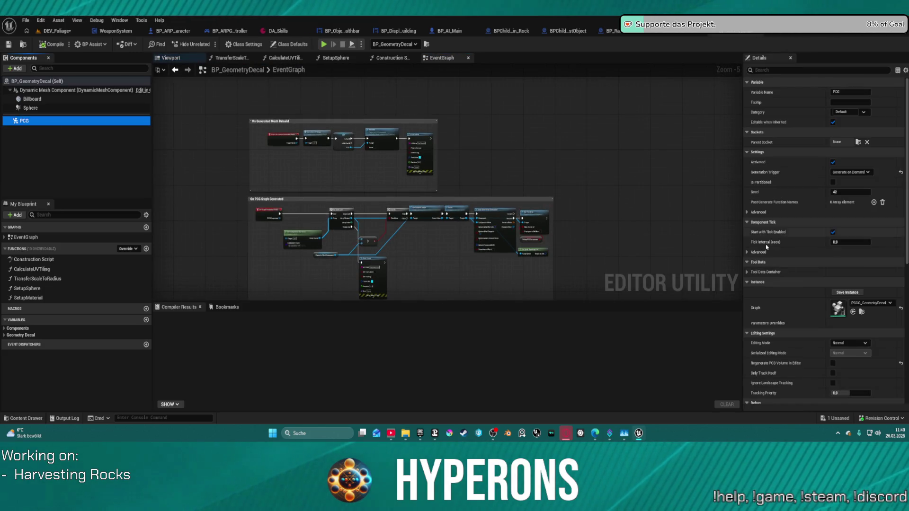
{"action": "double_click", "coordinate": [837, 308]}
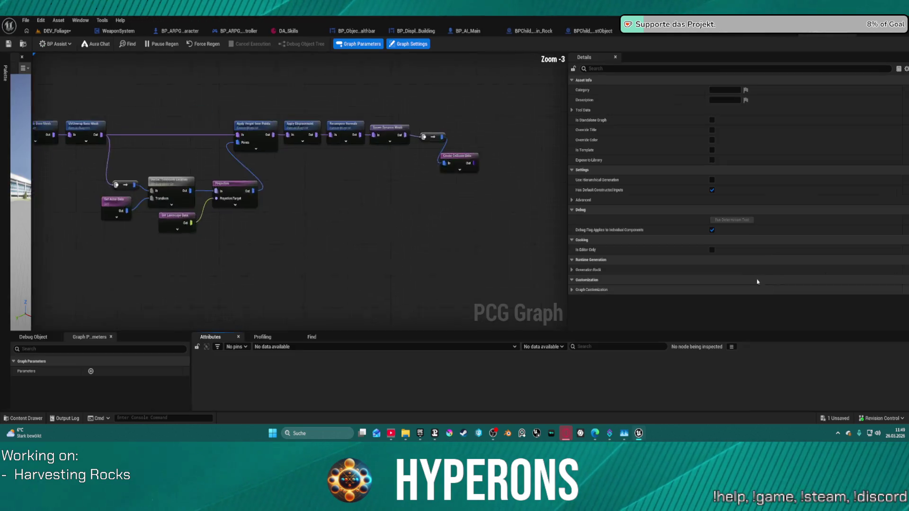
Widen the Data Viewport beside the PCG_GeometryDecal graph.
{"action": "scroll", "coordinate": [426, 199], "scroll_direction": "down", "scroll_amount": 4}
{"action": "scroll", "coordinate": [396, 201], "scroll_direction": "up", "scroll_amount": 8}
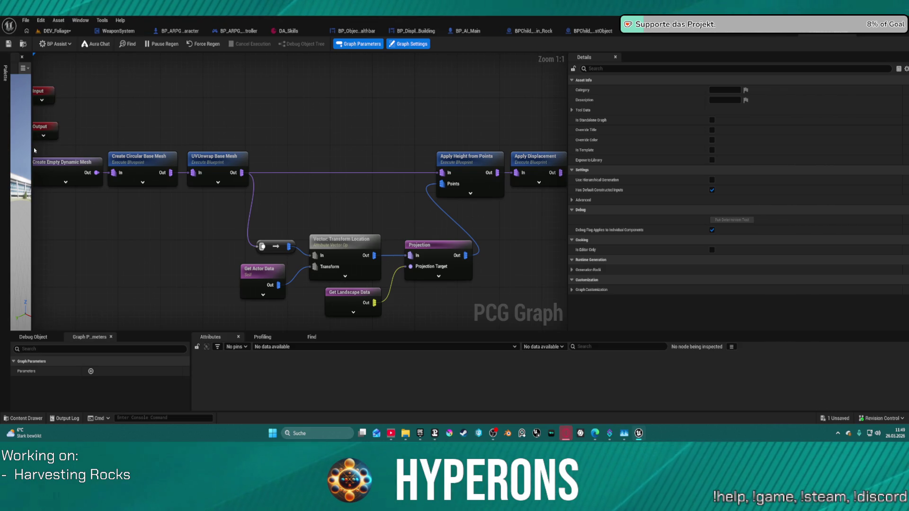
{"action": "left_click_drag", "start_coordinate": [32, 151], "coordinate": [282, 152]}
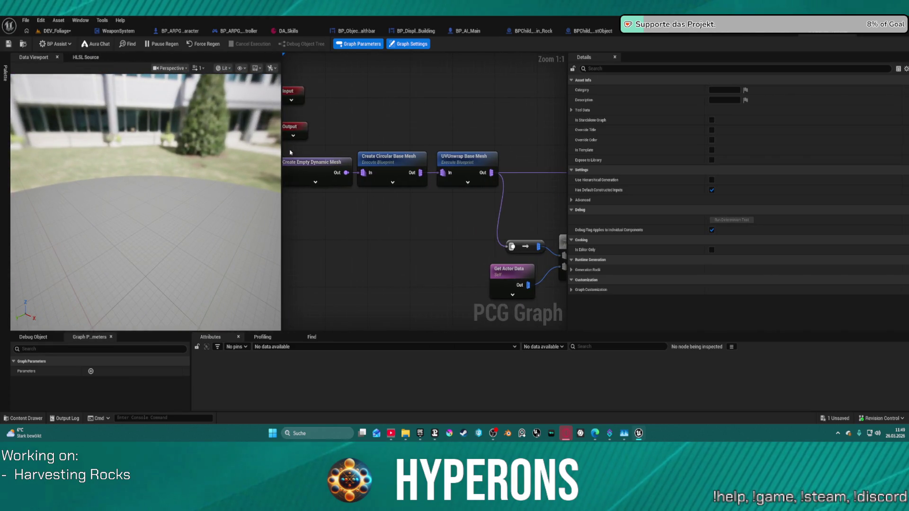
Inspect the Create Empty Dynamic Mesh, Circular Base Mesh, Recompute Normals and Spawn Dynamic Mesh nodes, orbiting the preview.
{"action": "left_click", "coordinate": [360, 176]}
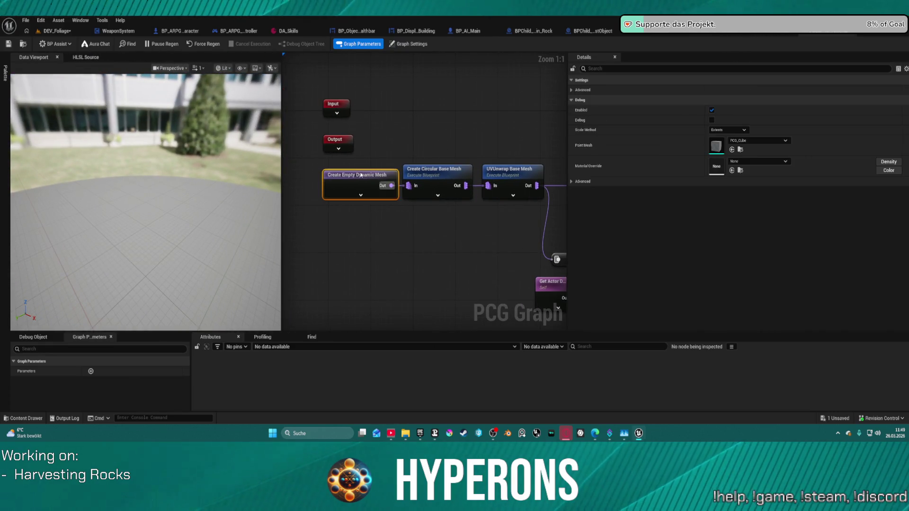
{"action": "mouse_move", "coordinate": [516, 136]}
{"action": "left_mouse_down"}
{"action": "mouse_move", "coordinate": [407, 154]}
{"action": "mouse_move", "coordinate": [260, 144]}
{"action": "left_mouse_up"}
{"action": "left_click", "coordinate": [395, 170]}
{"action": "mouse_move", "coordinate": [473, 157]}
{"action": "left_mouse_down"}
{"action": "mouse_move", "coordinate": [363, 123]}
{"action": "mouse_move", "coordinate": [191, 142]}
{"action": "left_mouse_up"}
{"action": "scroll", "coordinate": [467, 280], "scroll_direction": "down", "scroll_amount": 8}
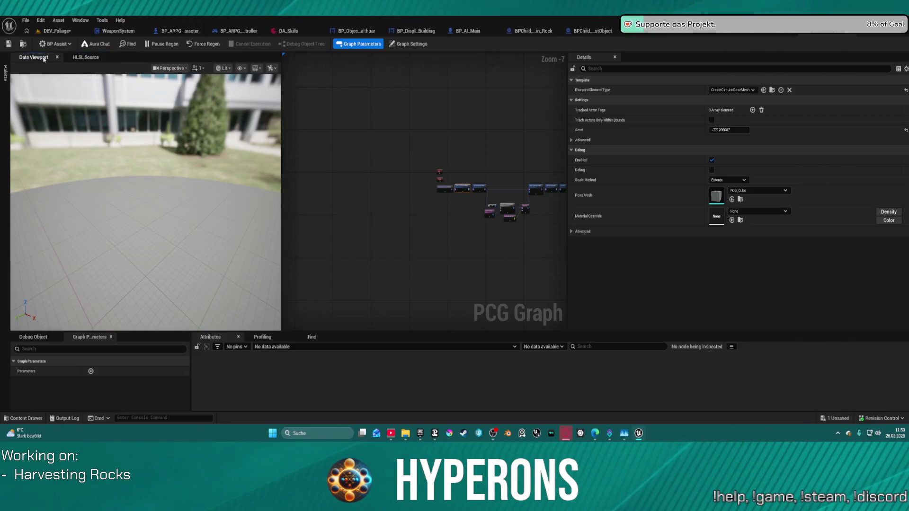
{"action": "left_click_drag", "start_coordinate": [143, 234], "coordinate": [147, 210]}
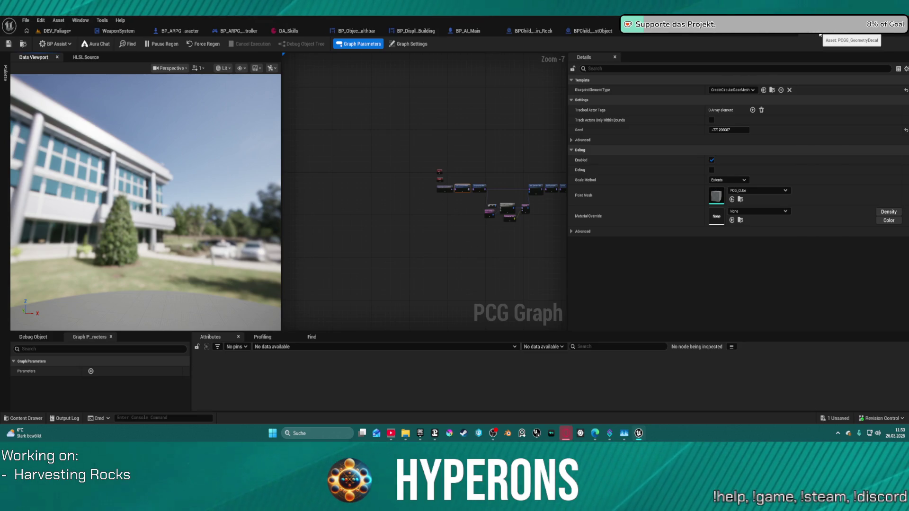
{"action": "left_click", "coordinate": [776, 35]}
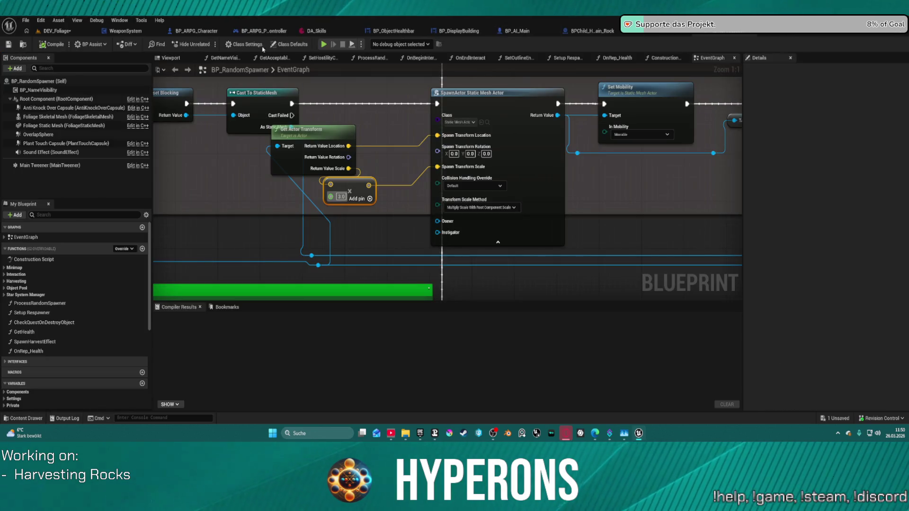
Change the spawn scale multiplier from 3.0 to 2.0 and launch Play-in-Editor despite compile errors.
{"action": "scroll", "coordinate": [327, 242], "scroll_direction": "down", "scroll_amount": 1}
{"action": "scroll", "coordinate": [331, 239], "scroll_direction": "down", "scroll_amount": 1}
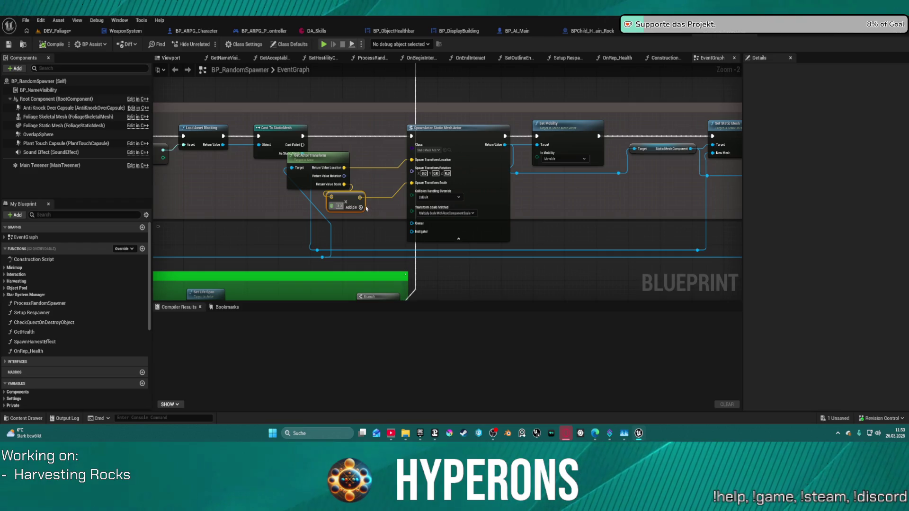
{"action": "scroll", "coordinate": [338, 210], "scroll_direction": "up", "scroll_amount": 2}
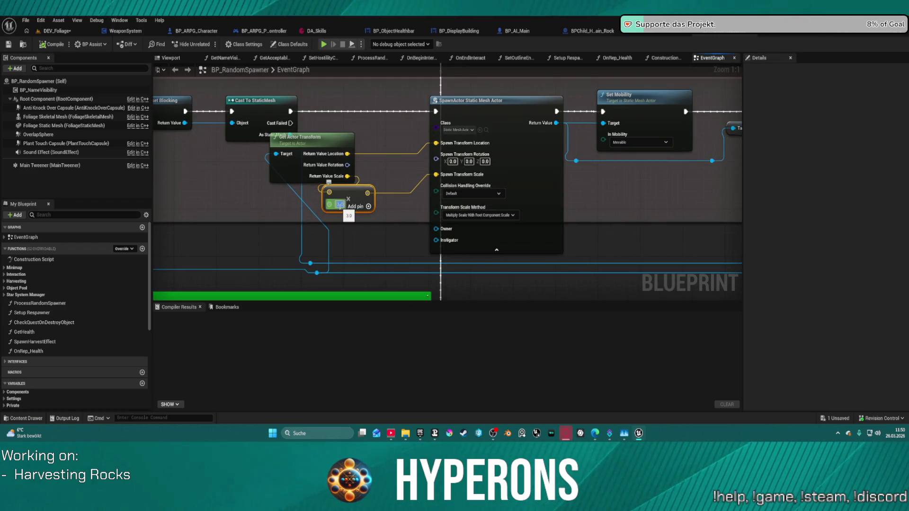
{"action": "type", "text": "2"}
{"action": "key", "text": "Return"}
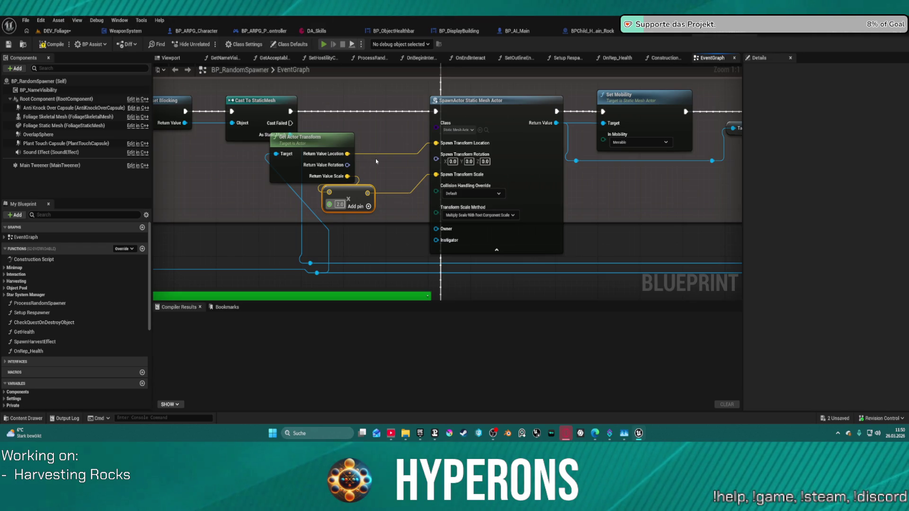
{"action": "key", "text": "alt+p"}
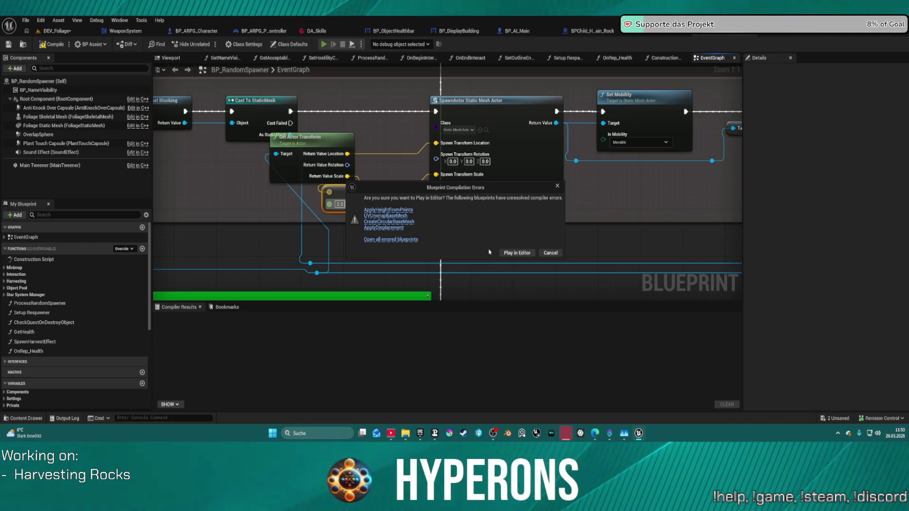
{"action": "left_click", "coordinate": [518, 257]}
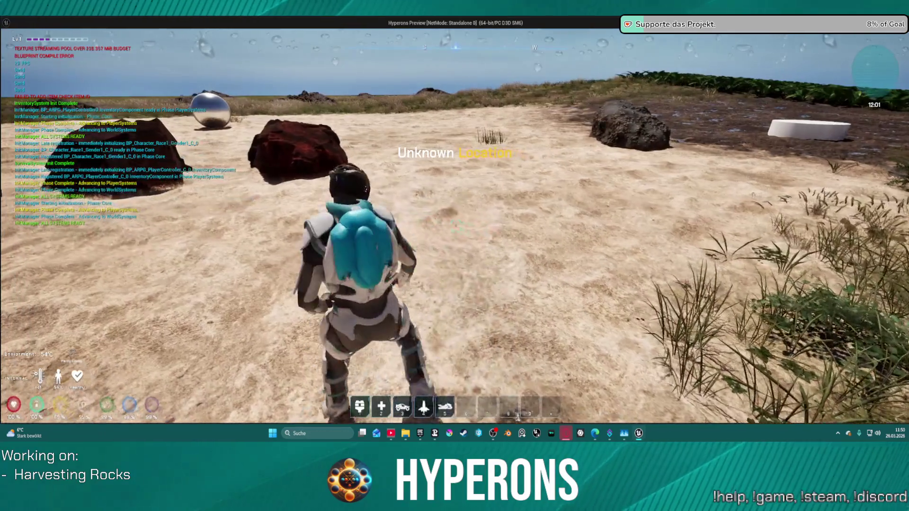
Run the character across the sand past the chrome sphere to the red ore rocks and reload.
{"action": "key", "text": "w"}
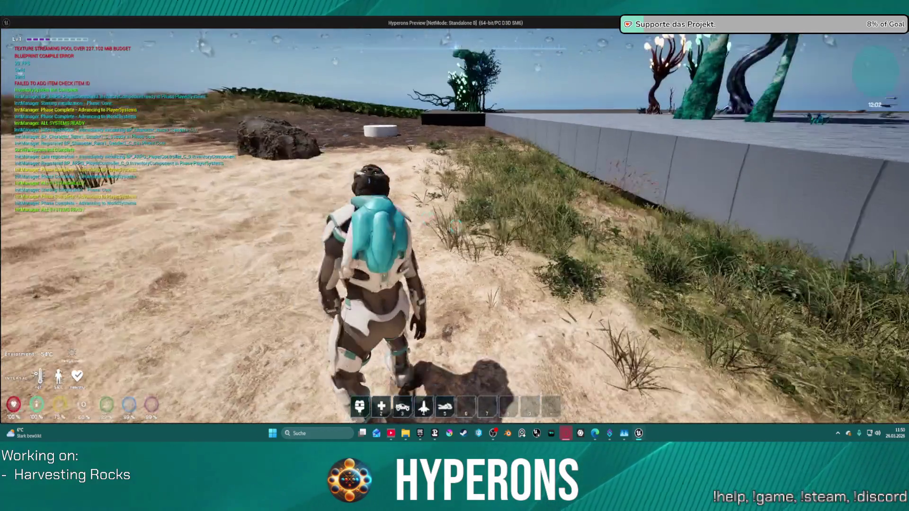
{"action": "key", "text": "w"}
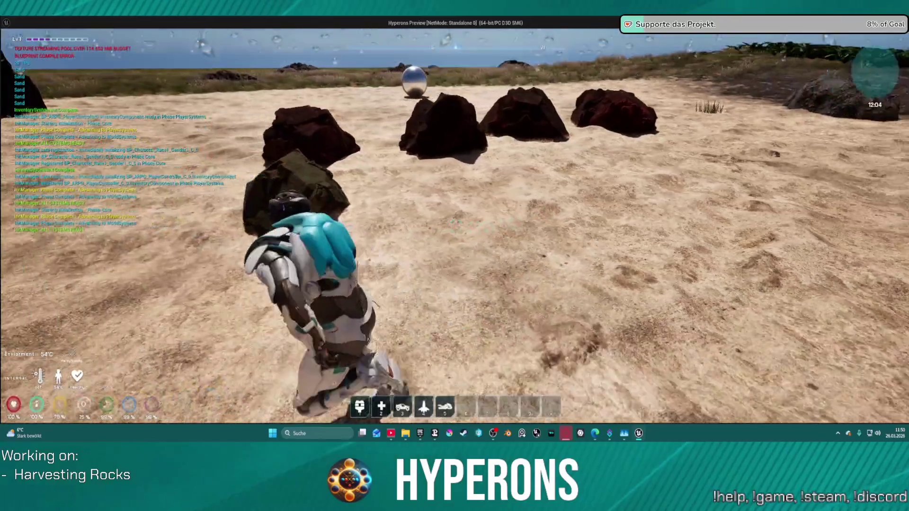
{"action": "key", "text": "w"}
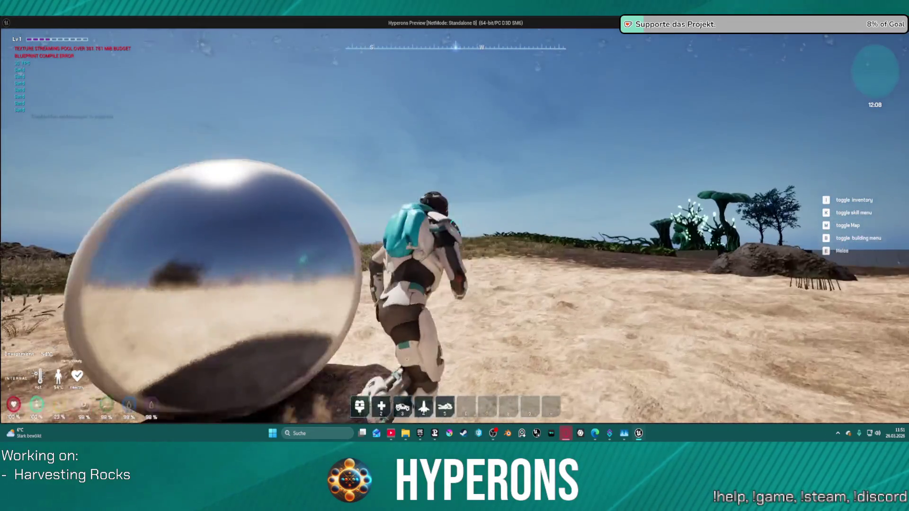
{"action": "key", "text": "w"}
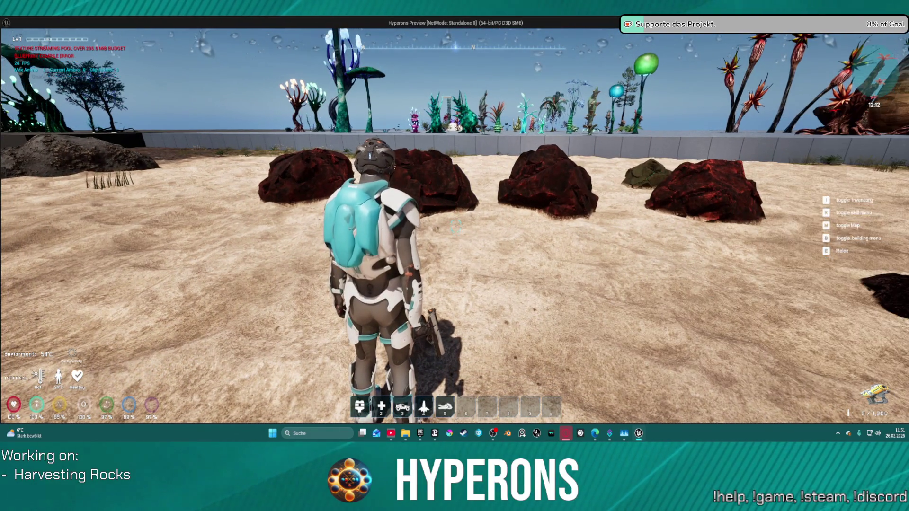
{"action": "key", "text": "w"}
{"action": "key", "text": "r"}
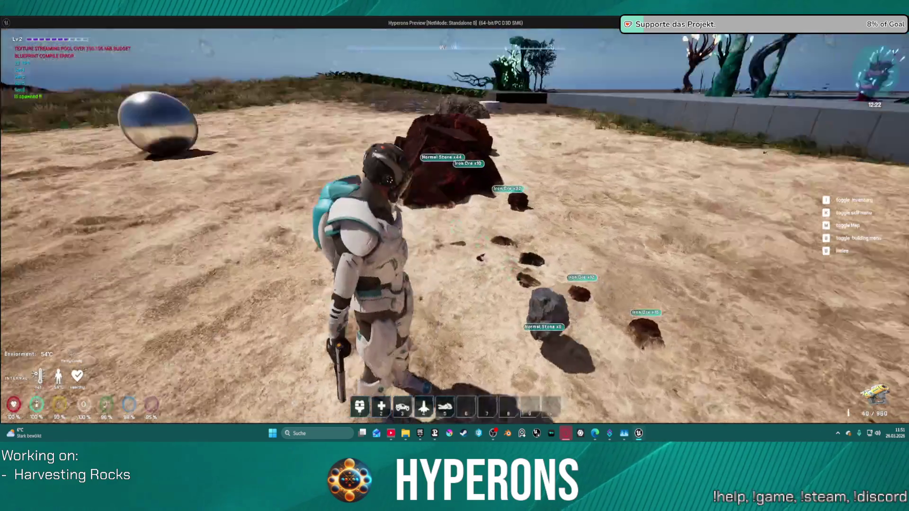
Approach, circle and climb the large red ore rock to mine it, then head toward the black rocks.
{"action": "key", "text": "w"}
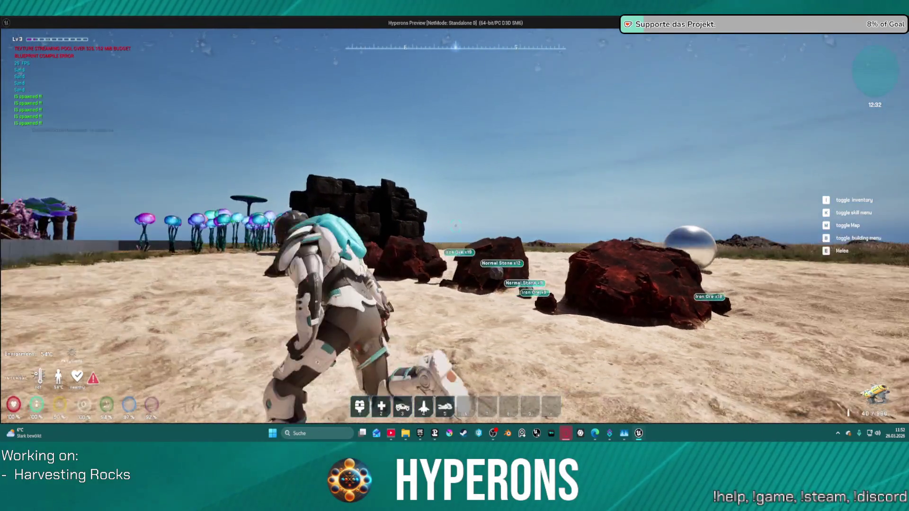
{"action": "key", "text": "w"}
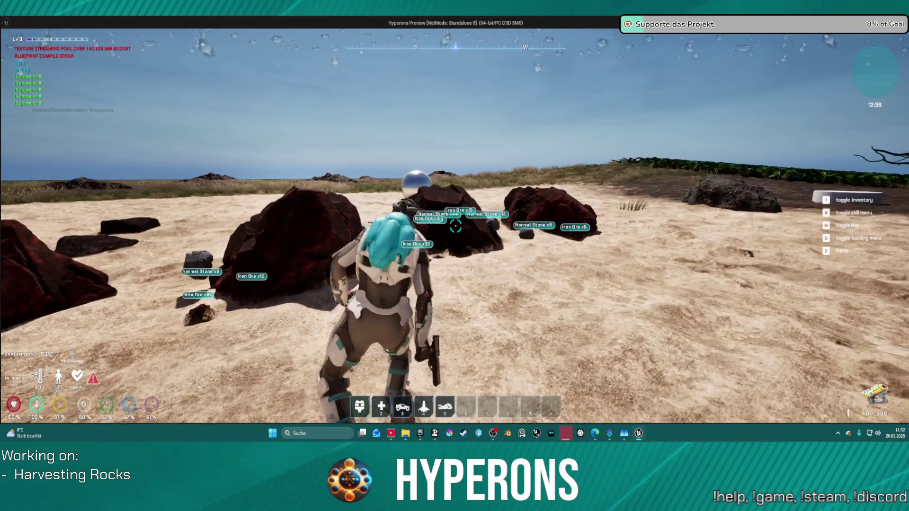
{"action": "key", "text": "w"}
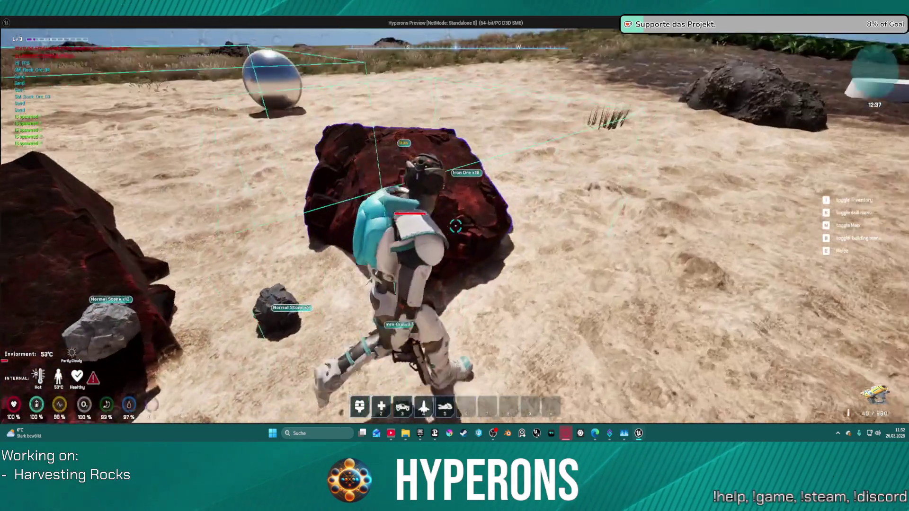
{"action": "key", "text": "d"}
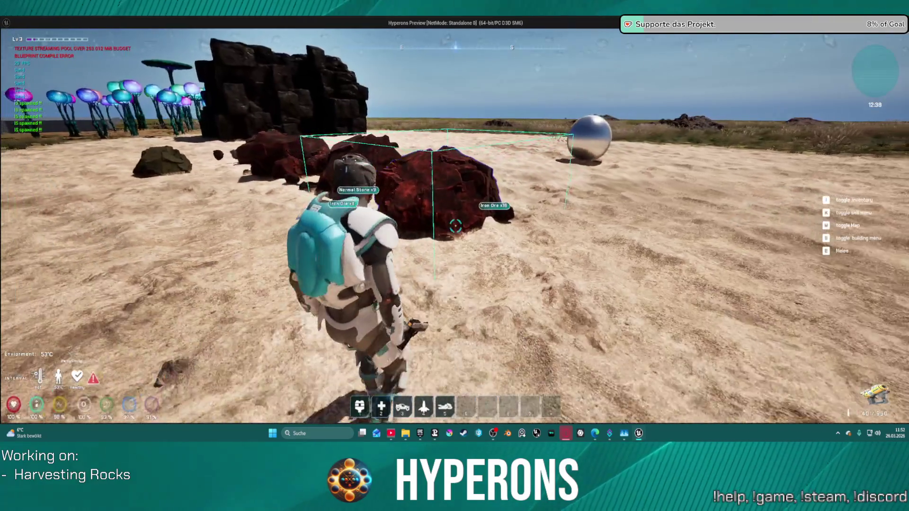
{"action": "key", "text": "w"}
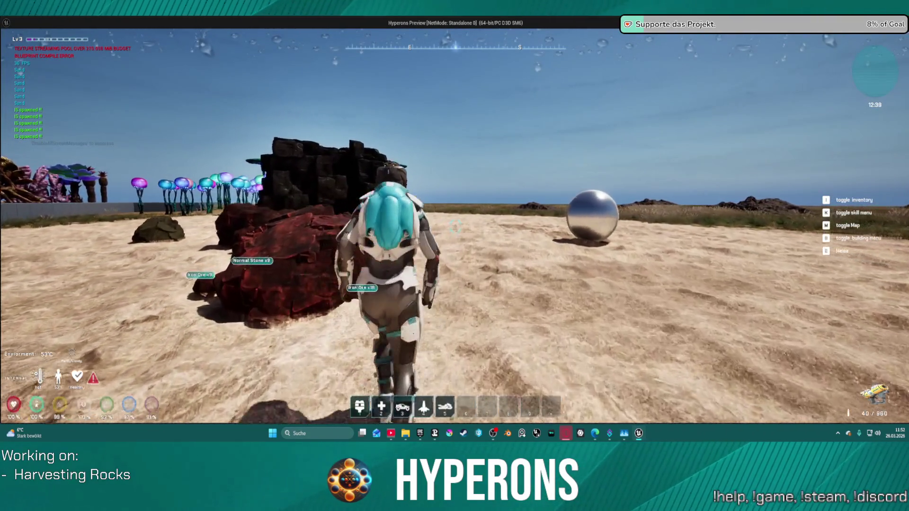
{"action": "key", "text": "w"}
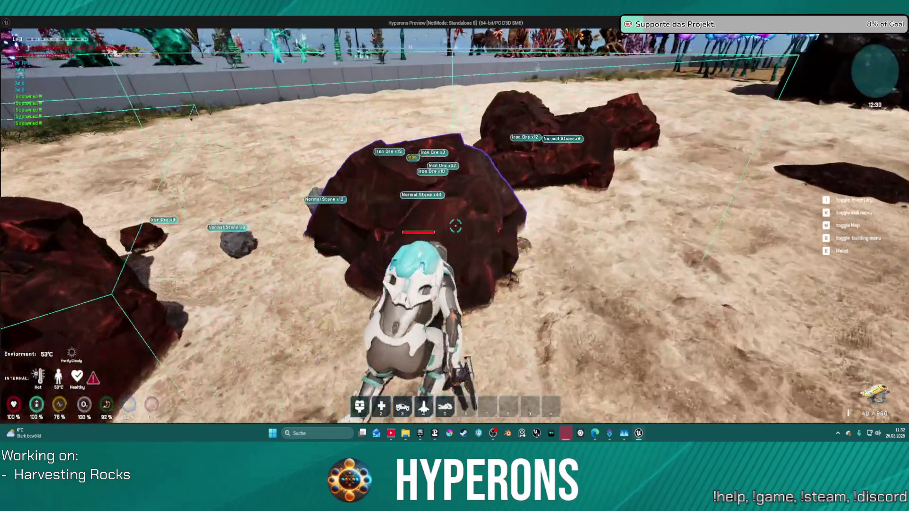
{"action": "key", "text": "s"}
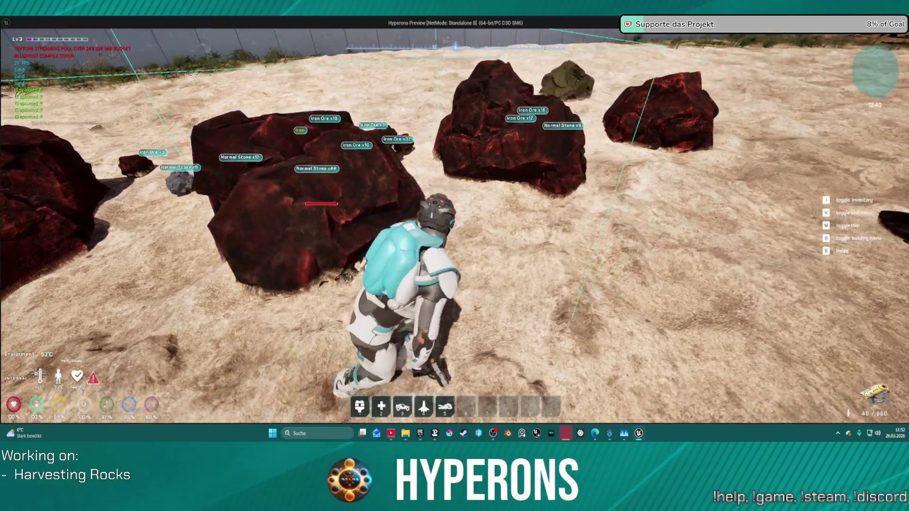
{"action": "key", "text": "w"}
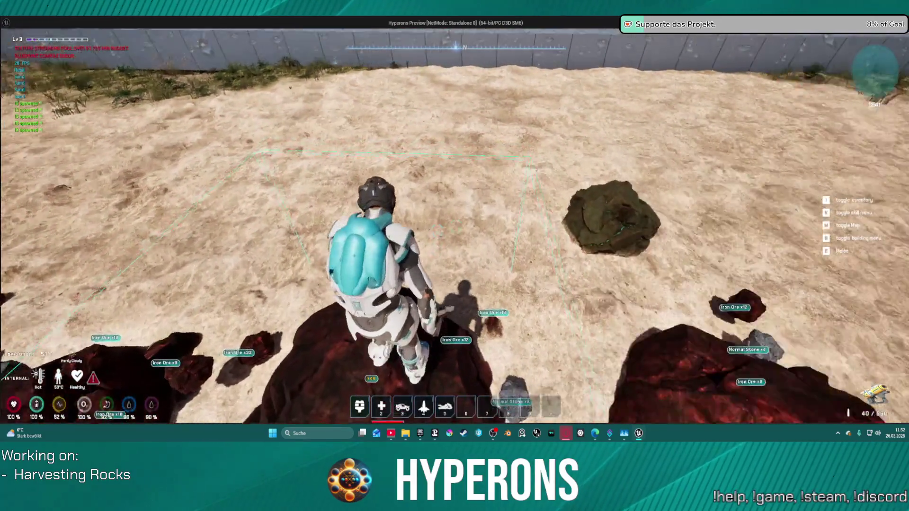
{"action": "key", "text": "w"}
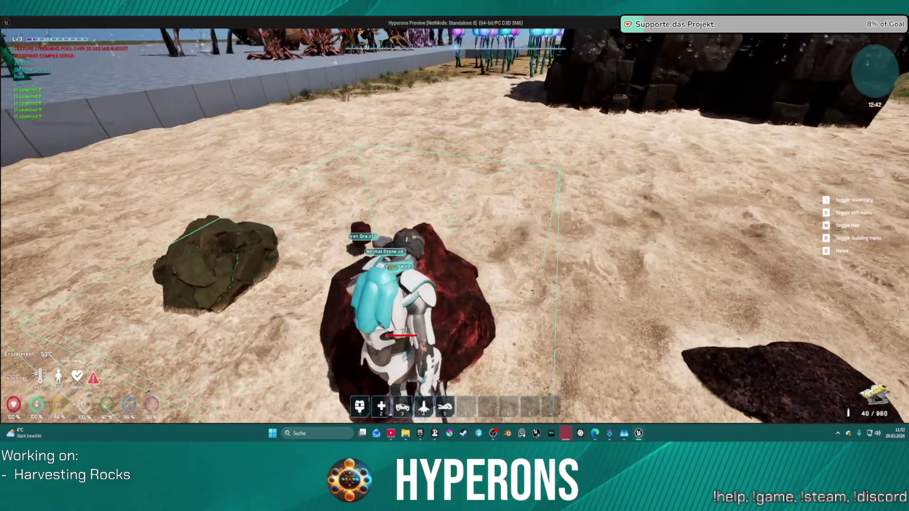
{"action": "key", "text": "w"}
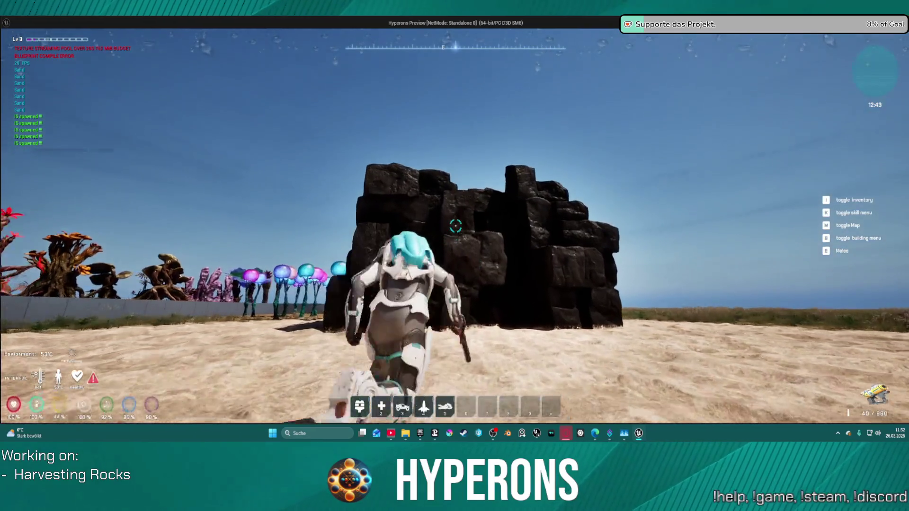
{"action": "key", "text": "w"}
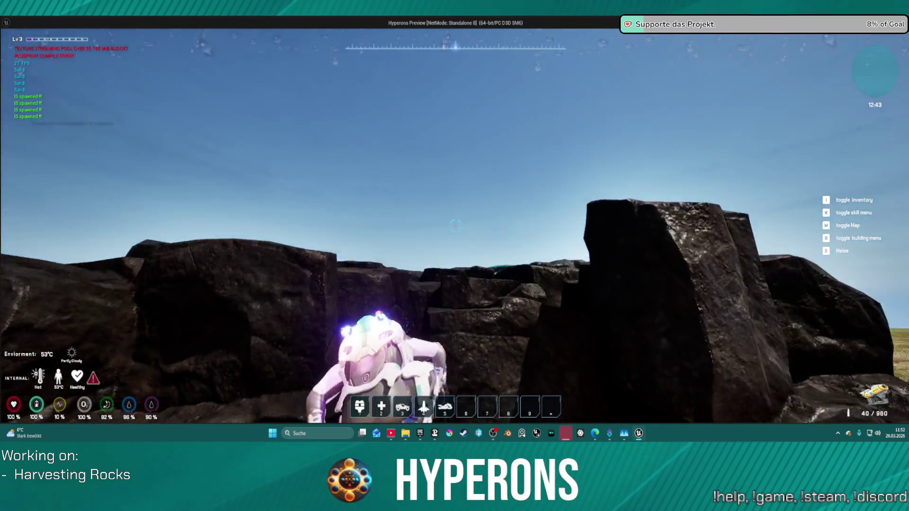
{"action": "key", "text": "w"}
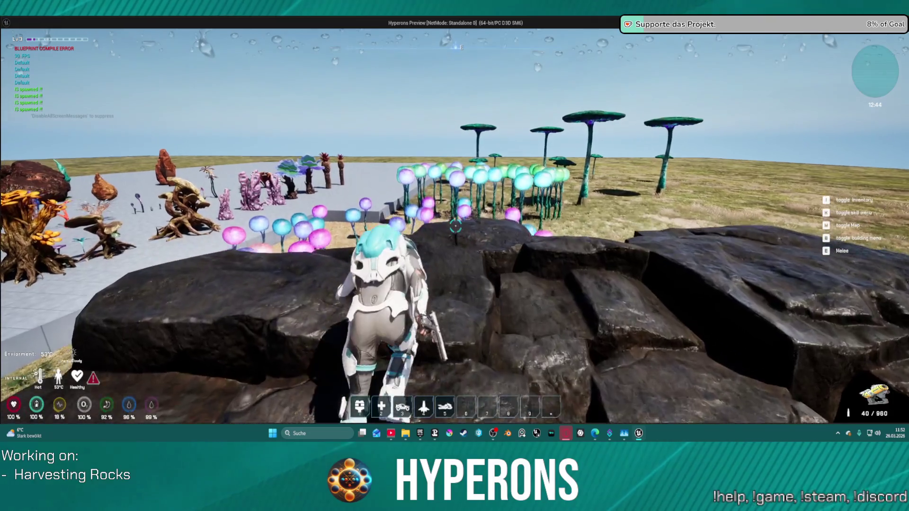
{"action": "key", "text": "w"}
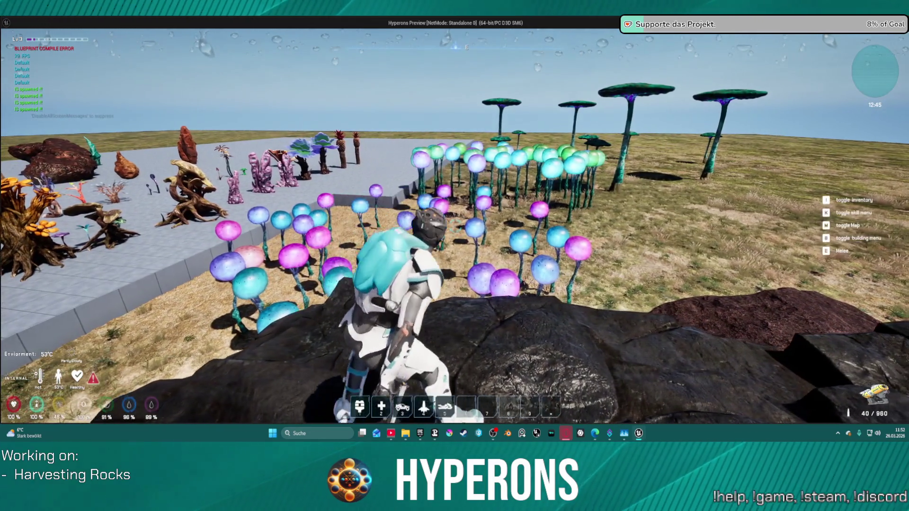
{"action": "key", "text": "w"}
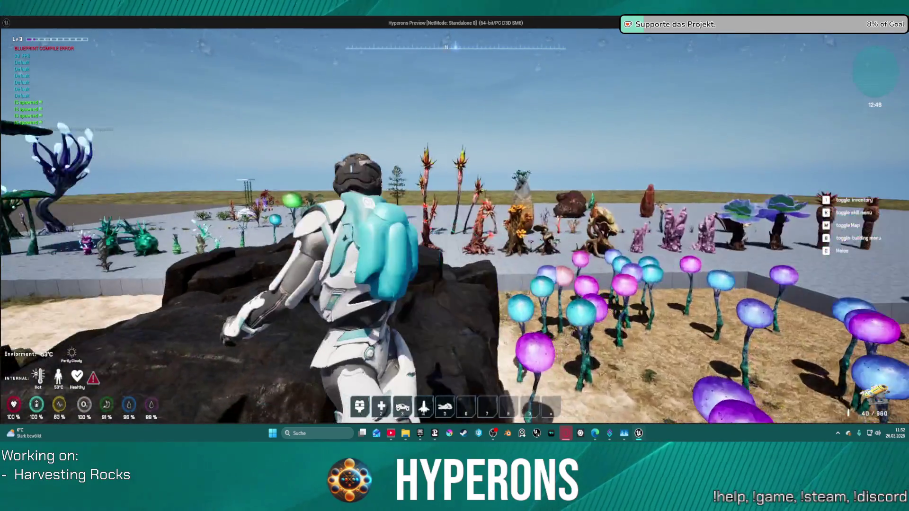
{"action": "key", "text": "w"}
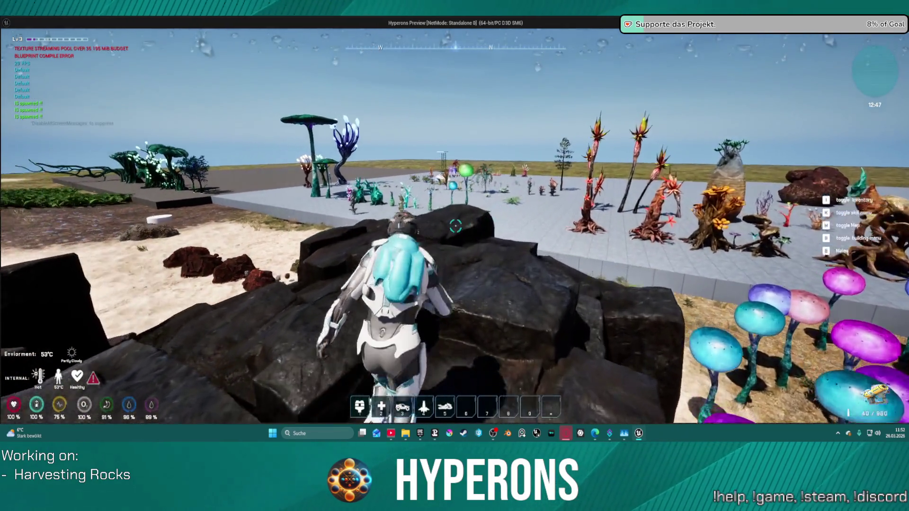
{"action": "key", "text": "w"}
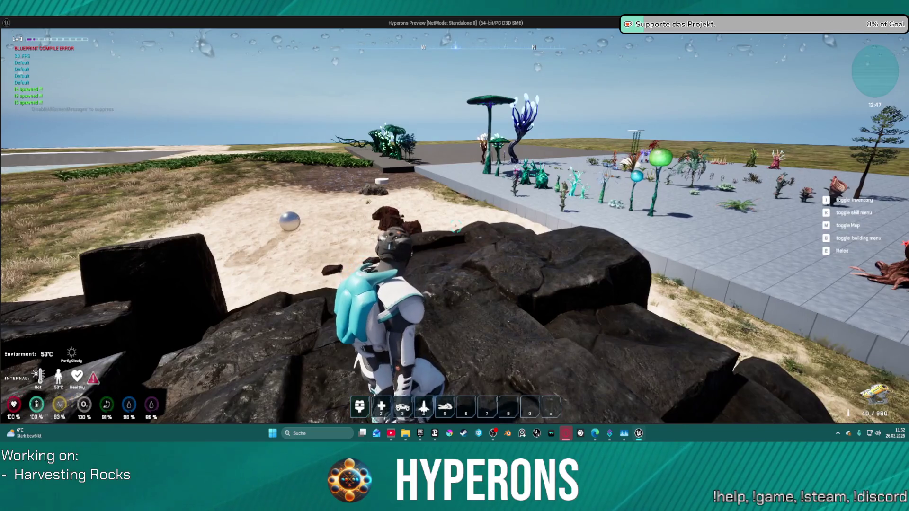
{"action": "key", "text": "w"}
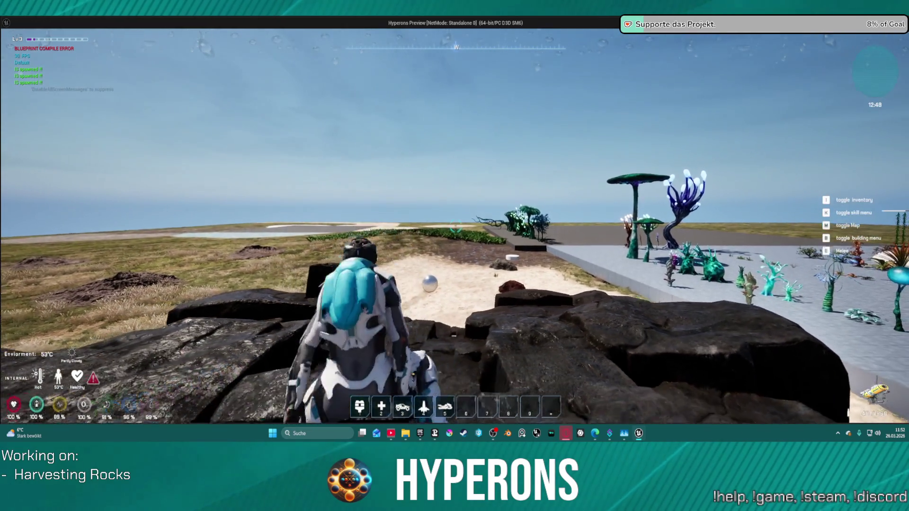
{"action": "key", "text": "w"}
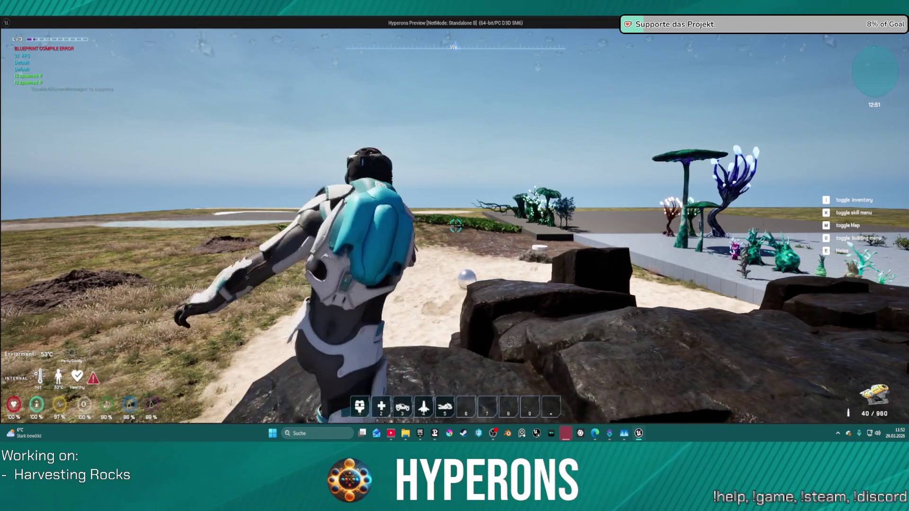
{"action": "key", "text": "w"}
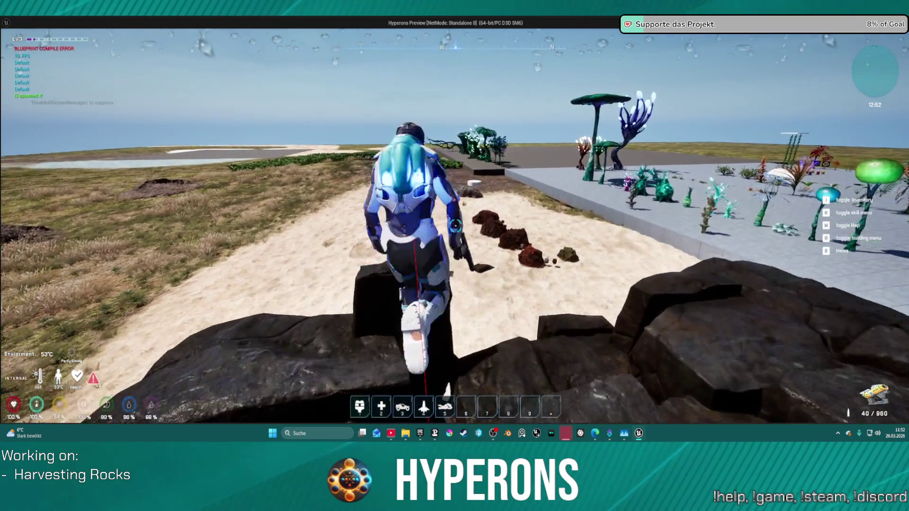
{"action": "key", "text": "w"}
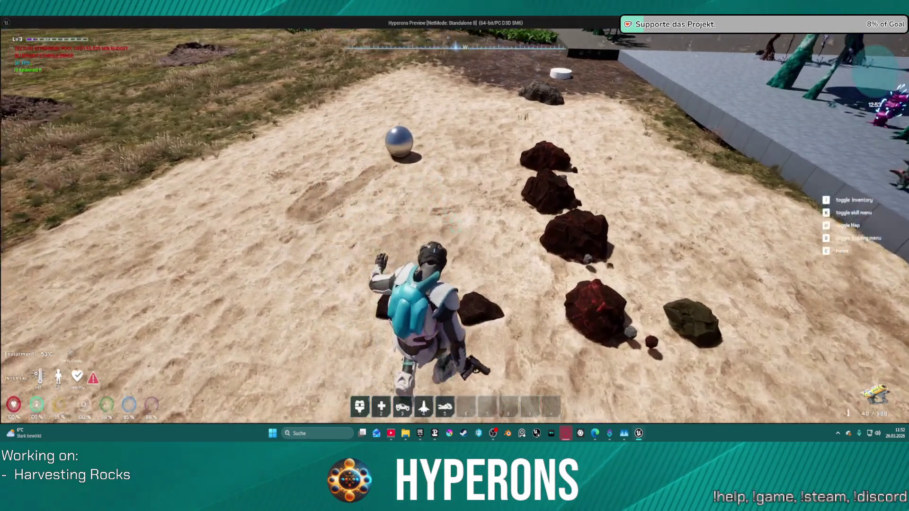
{"action": "key", "text": "w"}
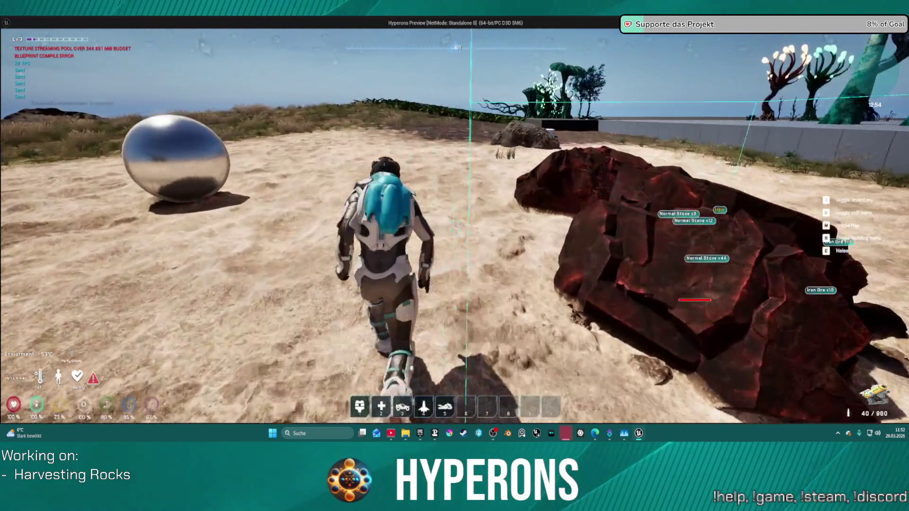
{"action": "key", "text": "w"}
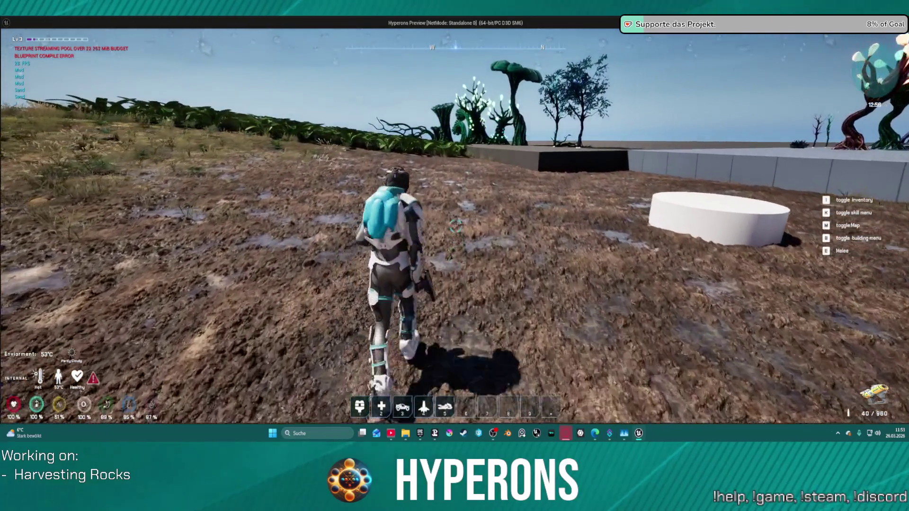
{"action": "key", "text": "w"}
{"action": "key", "text": "w"}
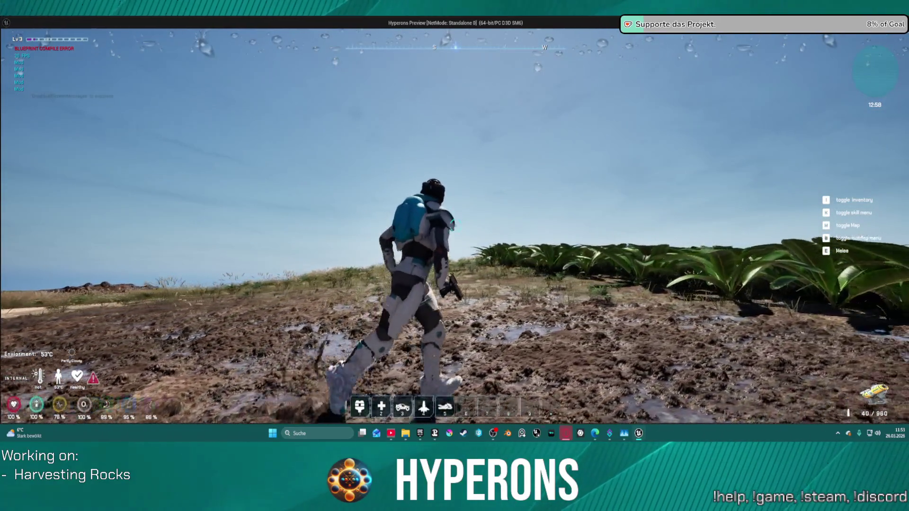
{"action": "key", "text": "w"}
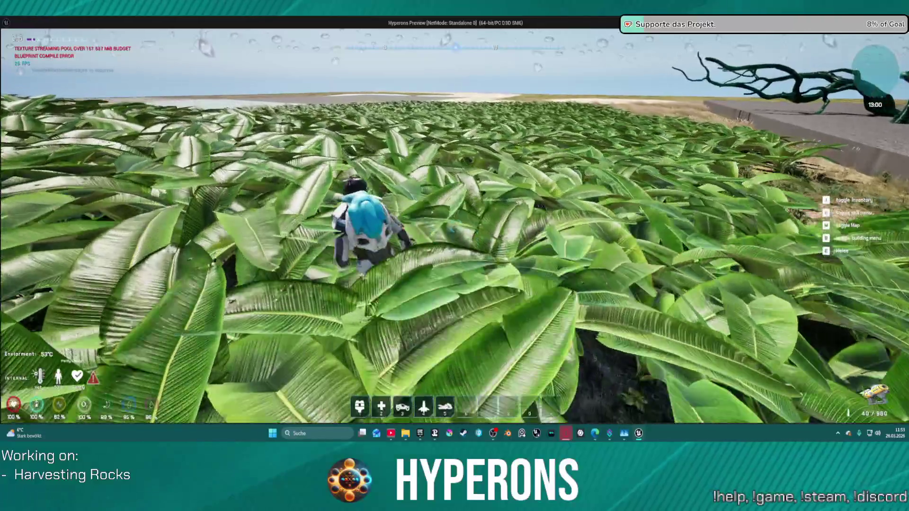
{"action": "key", "text": "w"}
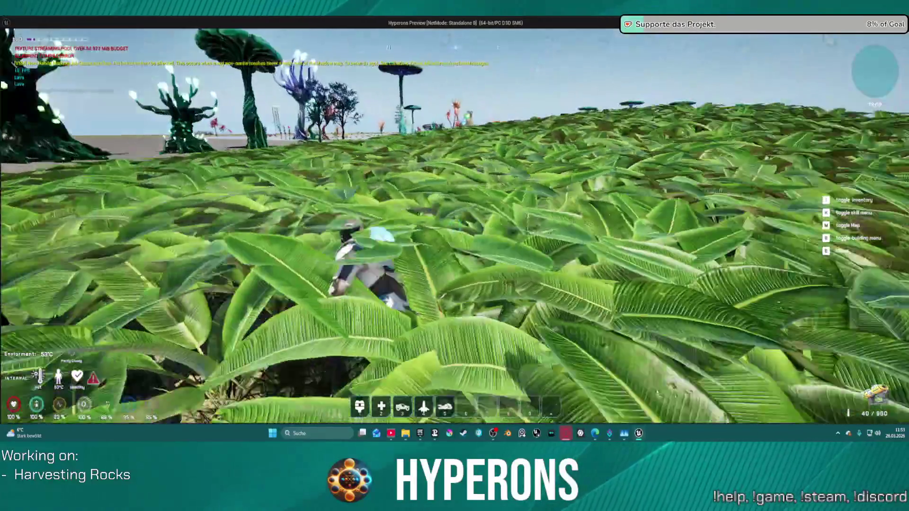
{"action": "key", "text": "w"}
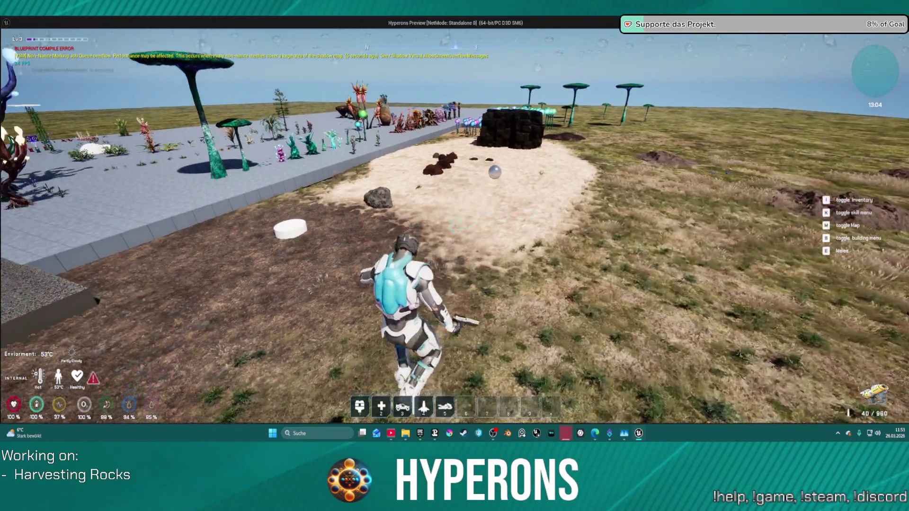
{"action": "key", "text": "w"}
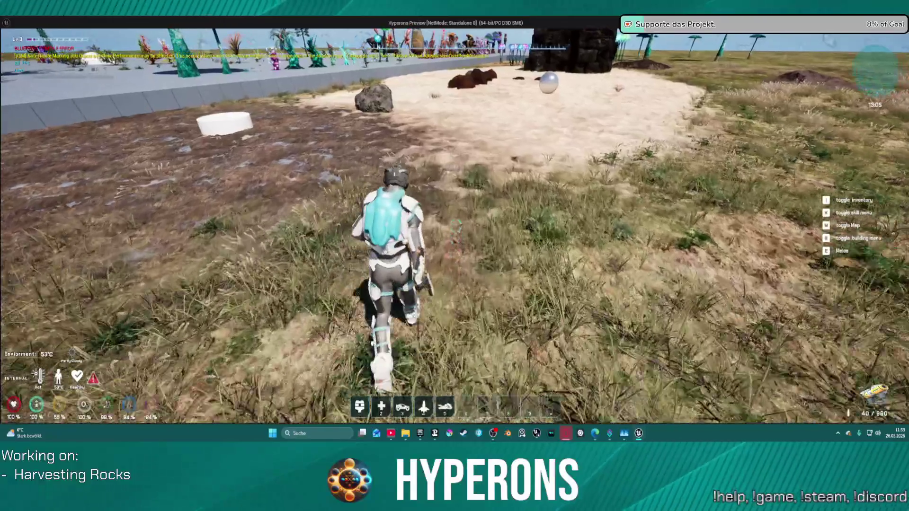
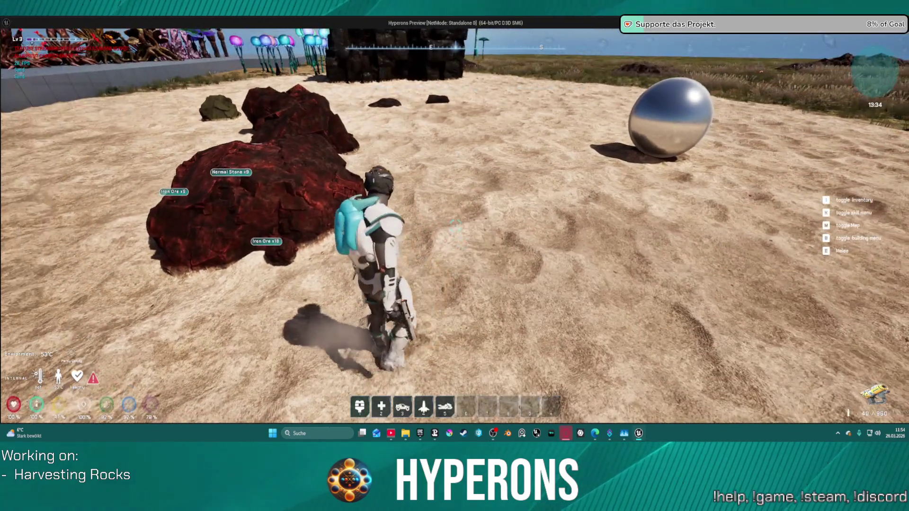
Stop the standalone game preview and return to BP_RandomSpawner's EventGraph.
{"action": "key", "text": "Escape"}
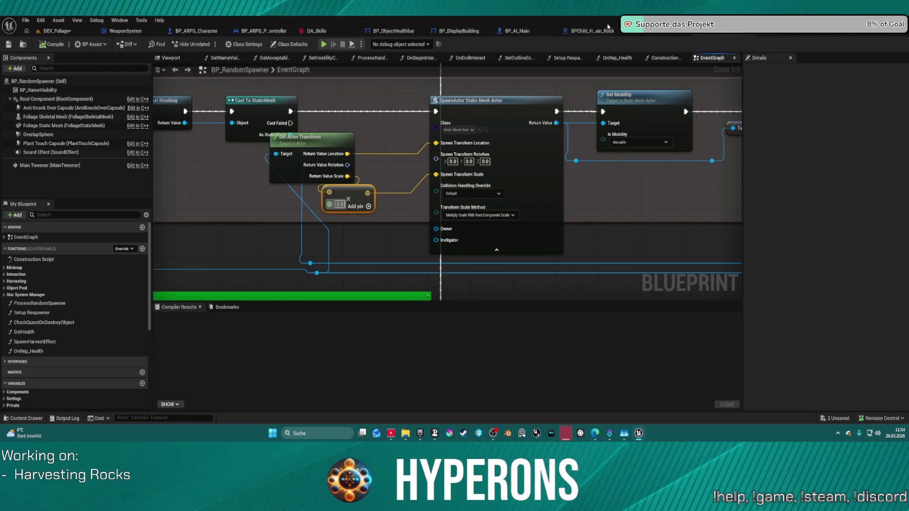
{"action": "mouse_move", "coordinate": [653, 137]}
{"action": "left_mouse_down"}
{"action": "mouse_move", "coordinate": [417, 152]}
{"action": "mouse_move", "coordinate": [223, 218]}
{"action": "left_mouse_up"}
{"action": "left_click_drag", "start_coordinate": [509, 203], "coordinate": [139, 199]}
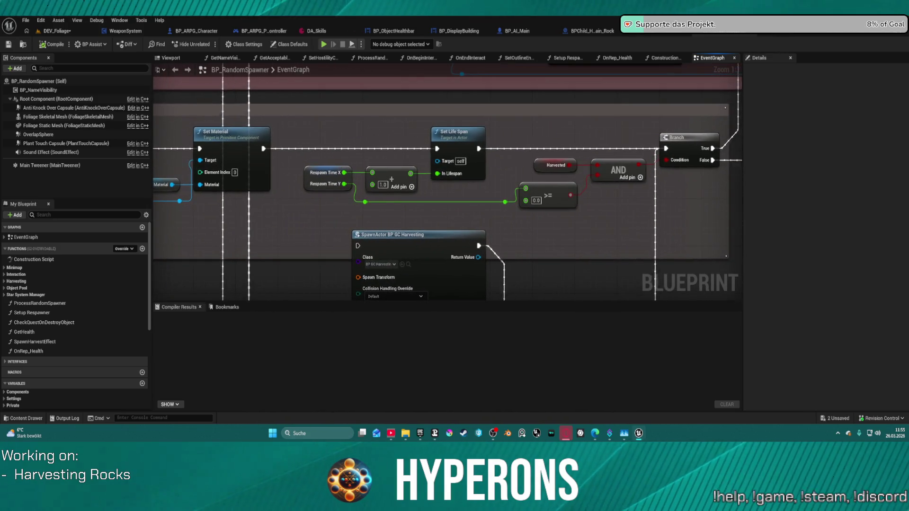
{"action": "scroll", "coordinate": [500, 169], "scroll_direction": "down", "scroll_amount": 4}
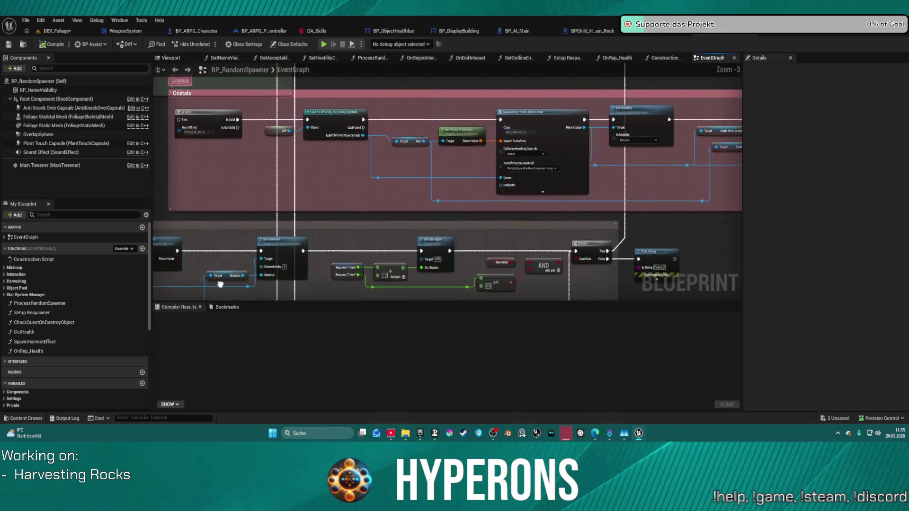
{"action": "mouse_move", "coordinate": [500, 169]}
{"action": "left_mouse_down"}
{"action": "mouse_move", "coordinate": [413, 162]}
{"action": "mouse_move", "coordinate": [446, 160]}
{"action": "mouse_move", "coordinate": [353, 123]}
{"action": "mouse_move", "coordinate": [366, 160]}
{"action": "left_mouse_up"}
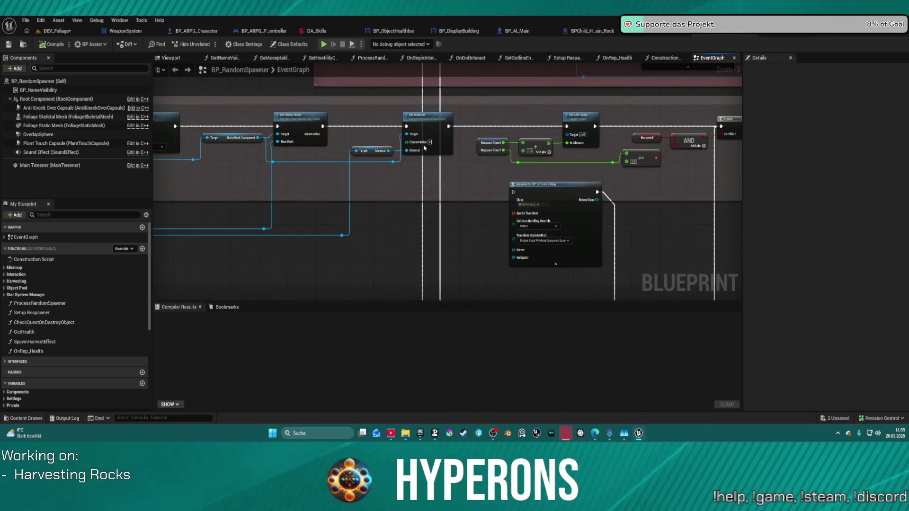
{"action": "mouse_move", "coordinate": [566, 135]}
{"action": "left_mouse_down"}
{"action": "mouse_move", "coordinate": [246, 171]}
{"action": "mouse_move", "coordinate": [56, 177]}
{"action": "mouse_move", "coordinate": [343, 144]}
{"action": "mouse_move", "coordinate": [224, 134]}
{"action": "left_mouse_up"}
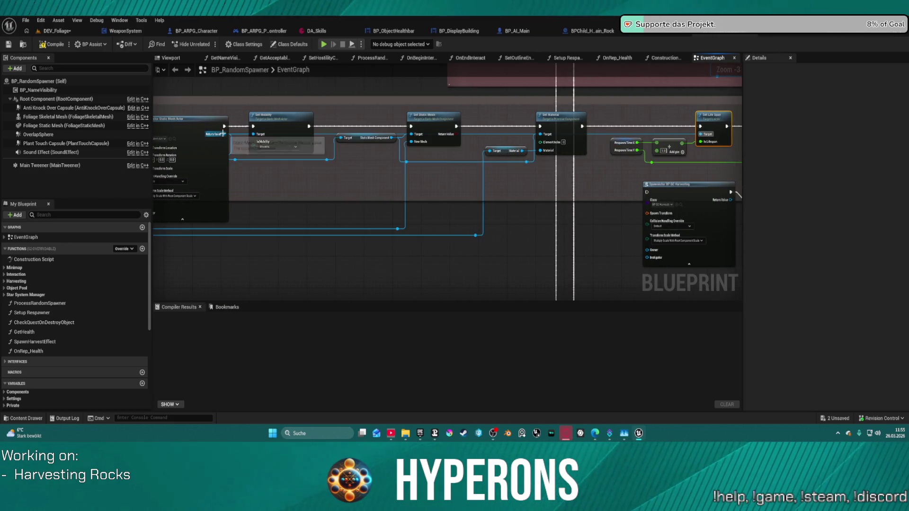
{"action": "left_click_drag", "start_coordinate": [609, 169], "coordinate": [450, 158]}
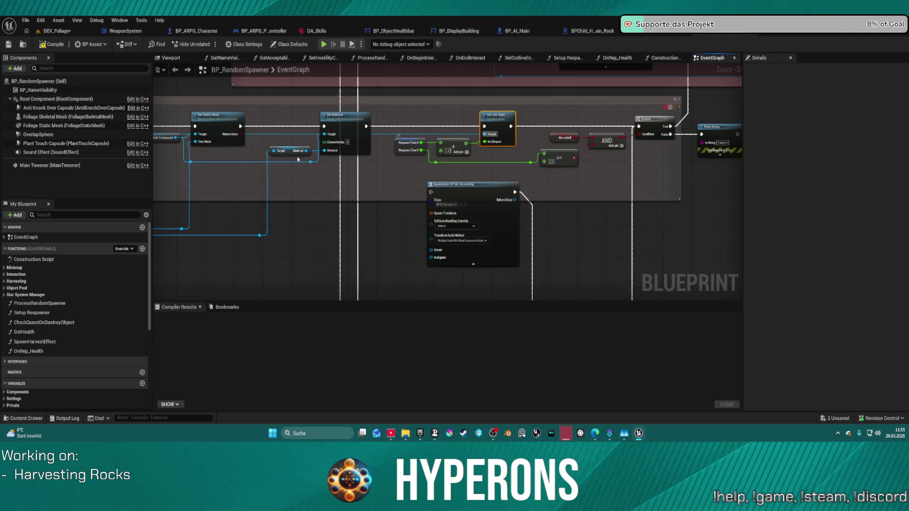
{"action": "left_click_drag", "start_coordinate": [298, 160], "coordinate": [514, 157]}
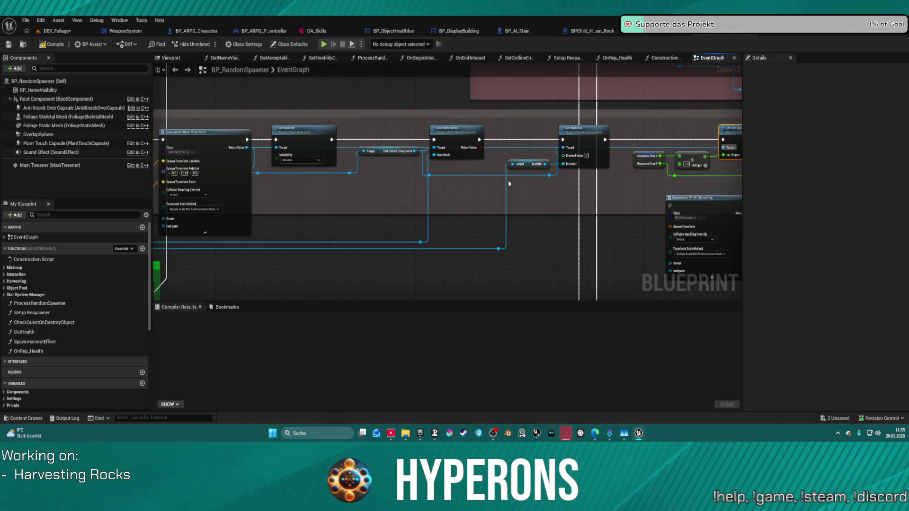
{"action": "mouse_move", "coordinate": [735, 141]}
{"action": "left_mouse_down"}
{"action": "mouse_move", "coordinate": [621, 128]}
{"action": "mouse_move", "coordinate": [513, 149]}
{"action": "left_mouse_up"}
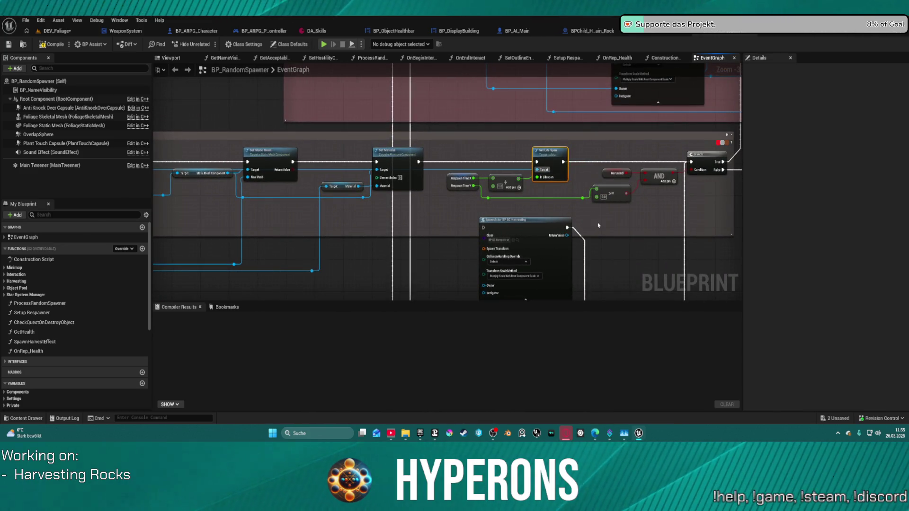
{"action": "mouse_move", "coordinate": [598, 225]}
{"action": "left_mouse_down"}
{"action": "mouse_move", "coordinate": [421, 271]}
{"action": "mouse_move", "coordinate": [359, 198]}
{"action": "mouse_move", "coordinate": [591, 218]}
{"action": "mouse_move", "coordinate": [384, 219]}
{"action": "mouse_move", "coordinate": [299, 209]}
{"action": "left_mouse_up"}
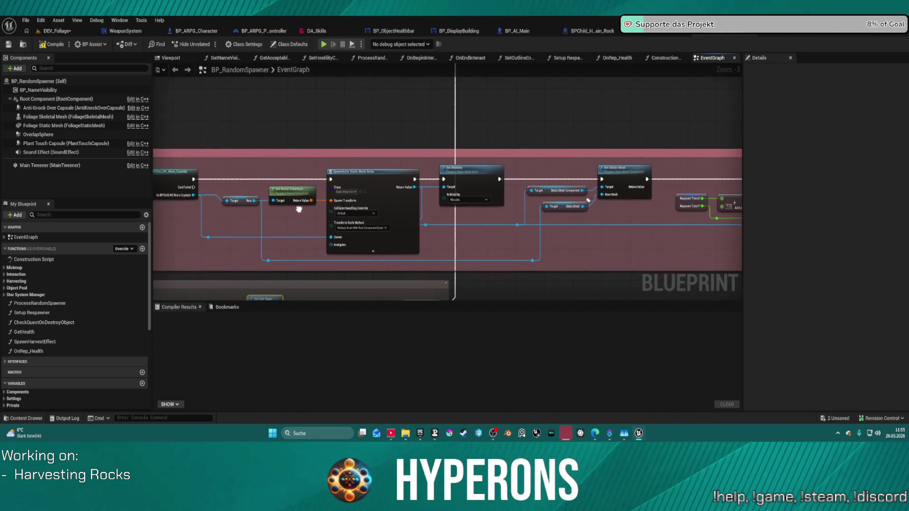
{"action": "left_click_drag", "start_coordinate": [413, 222], "coordinate": [133, 230]}
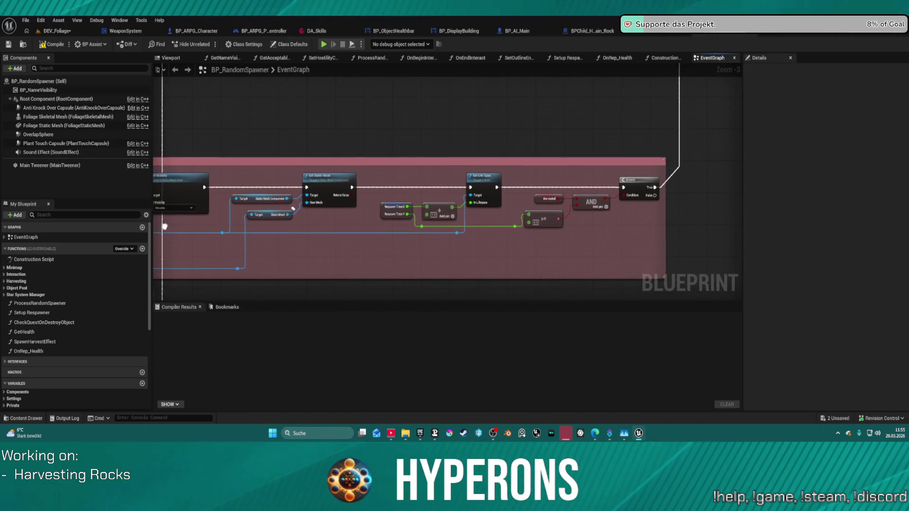
{"action": "key", "text": "ctrl+z"}
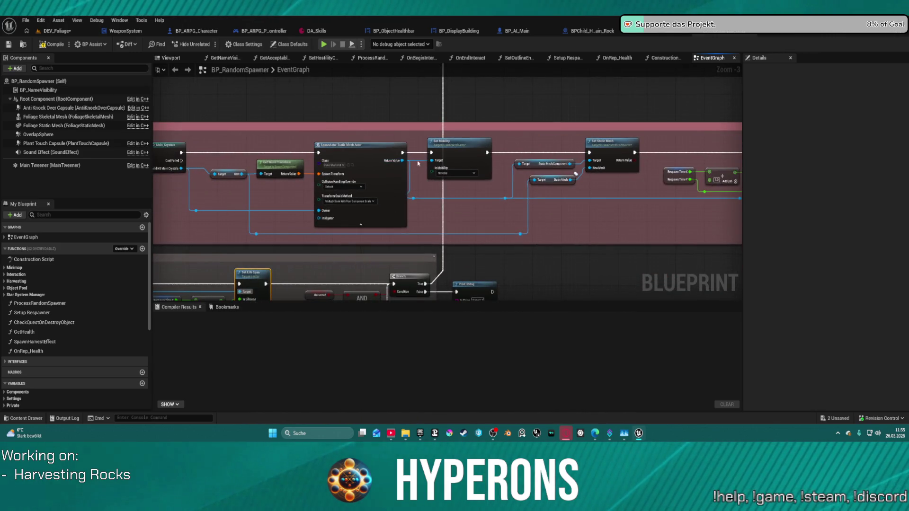
{"action": "left_click_drag", "start_coordinate": [360, 147], "coordinate": [353, 148]}
{"action": "mouse_move", "coordinate": [693, 220]}
{"action": "left_mouse_down"}
{"action": "mouse_move", "coordinate": [587, 221]}
{"action": "mouse_move", "coordinate": [433, 244]}
{"action": "left_mouse_up"}
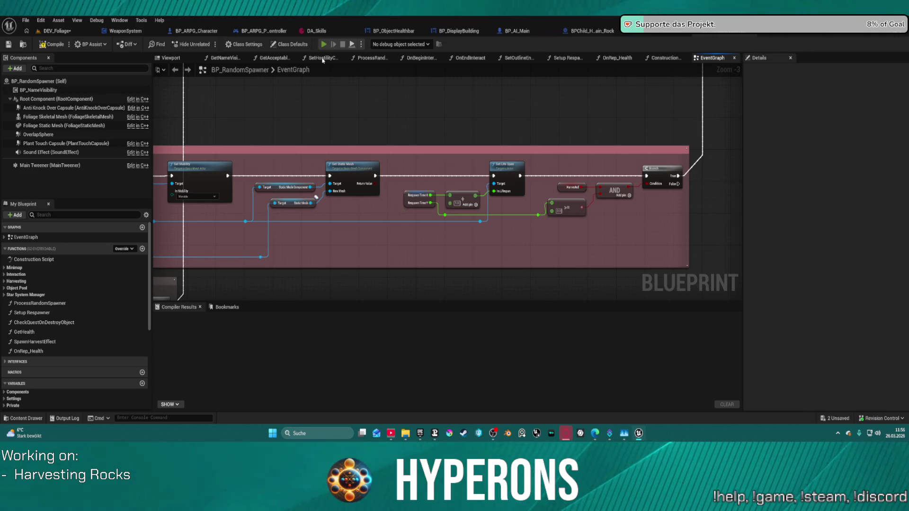
{"action": "key", "text": "i"}
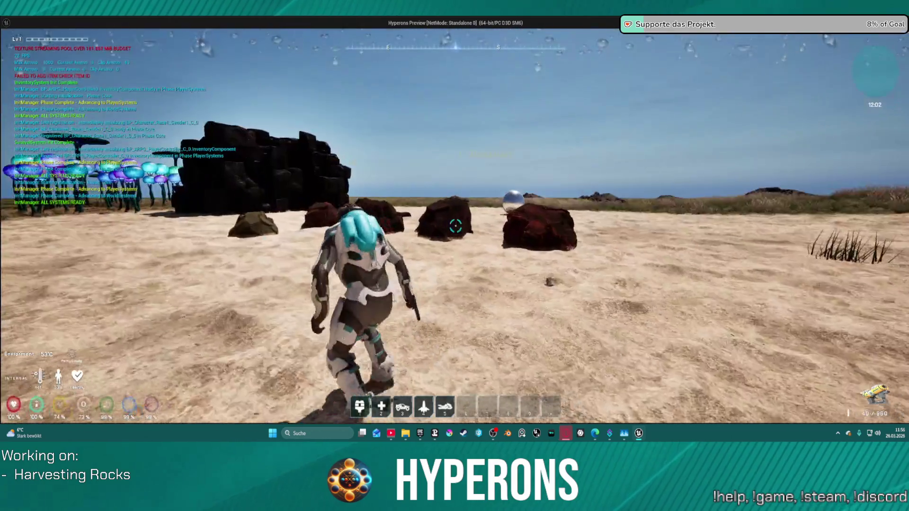
Walk up to the dark, red and iron rocks and fire the mining laser to shatter them into ore.
{"action": "key", "text": "w"}
{"action": "left_click", "coordinate": [455, 226]}
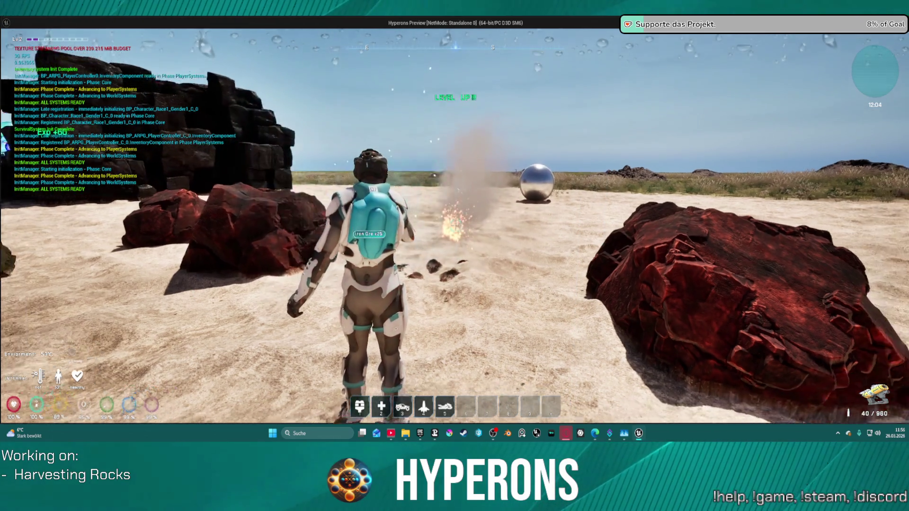
{"action": "key", "text": "w"}
{"action": "key", "text": "w"}
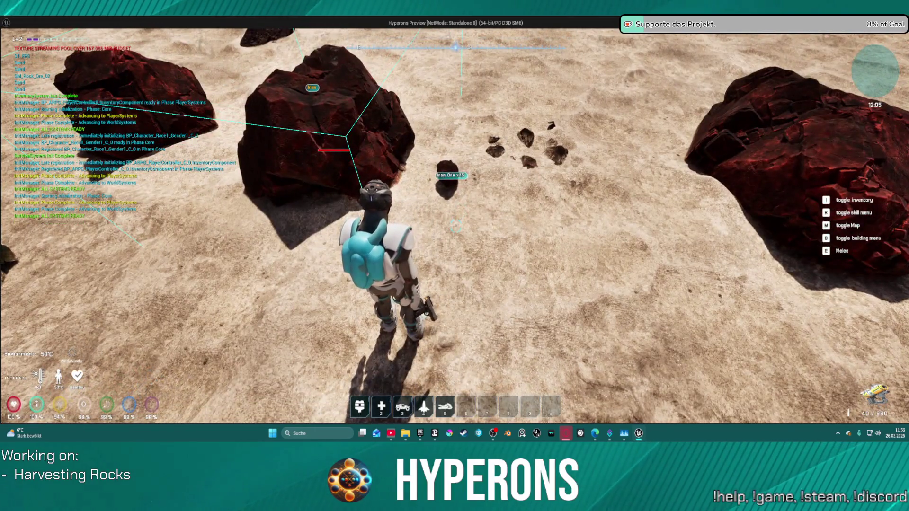
{"action": "right_click", "coordinate": [455, 226]}
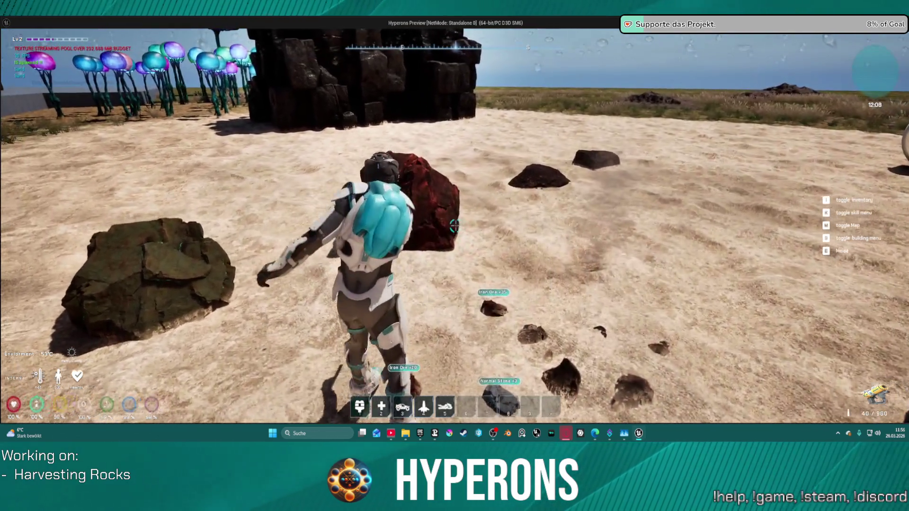
{"action": "left_click", "coordinate": [455, 226]}
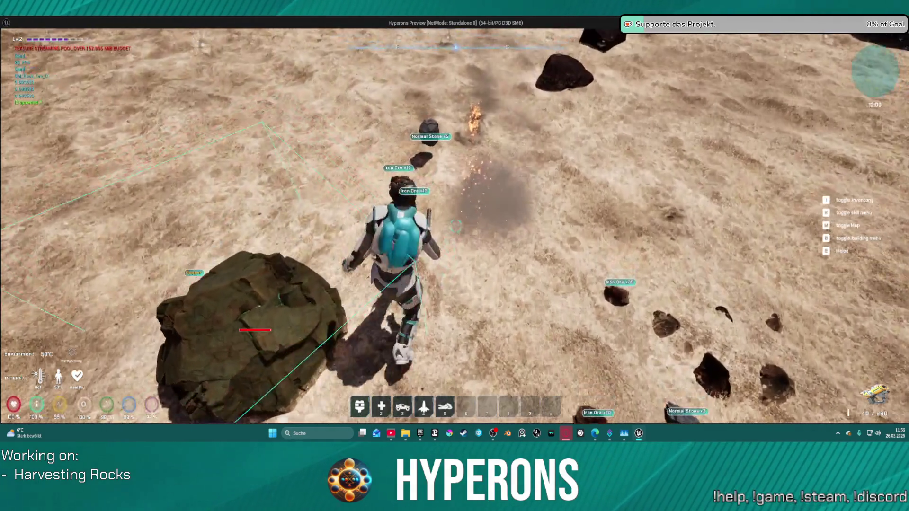
{"action": "key", "text": "w"}
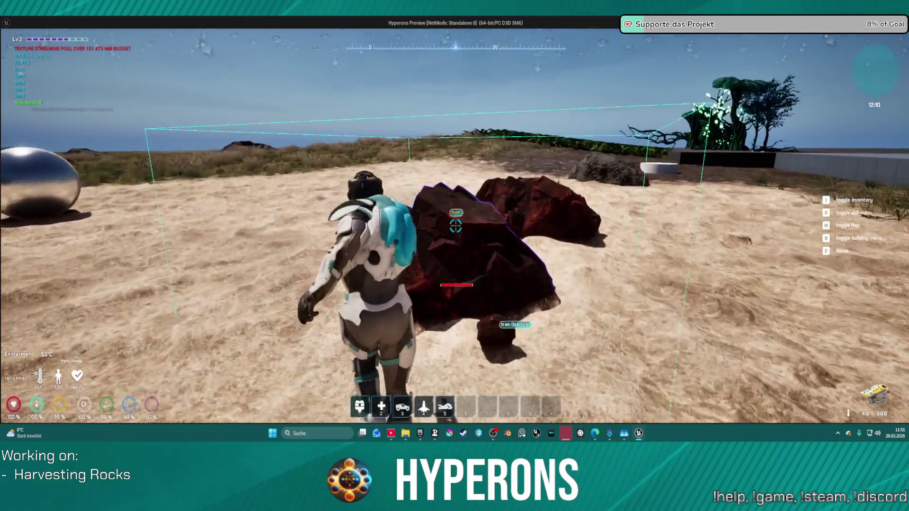
{"action": "left_click", "coordinate": [455, 226]}
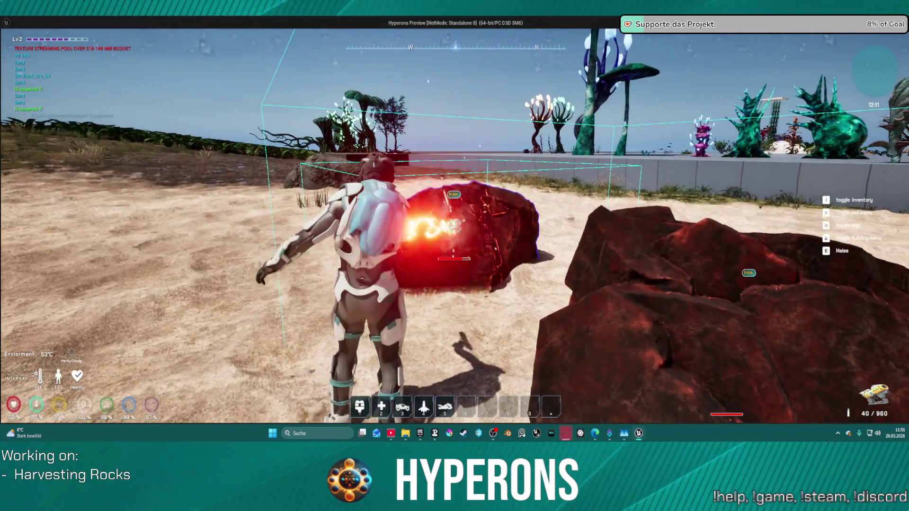
{"action": "key", "text": "a"}
{"action": "key", "text": "d"}
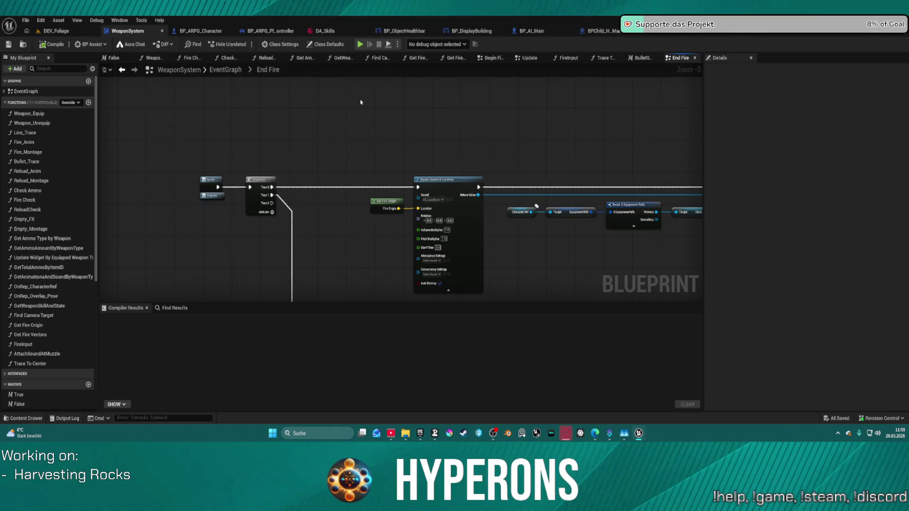
Browse the End Fire, Update and Begin Fire graphs and select Begin Fire's Activate and Looping Sound nodes.
{"action": "left_click", "coordinate": [211, 184]}
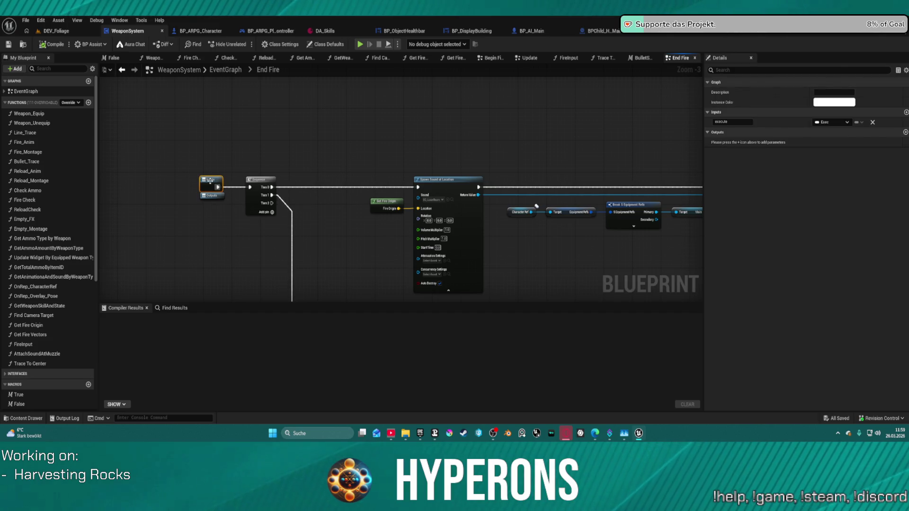
{"action": "double_click", "coordinate": [210, 184]}
{"action": "double_click", "coordinate": [372, 102]}
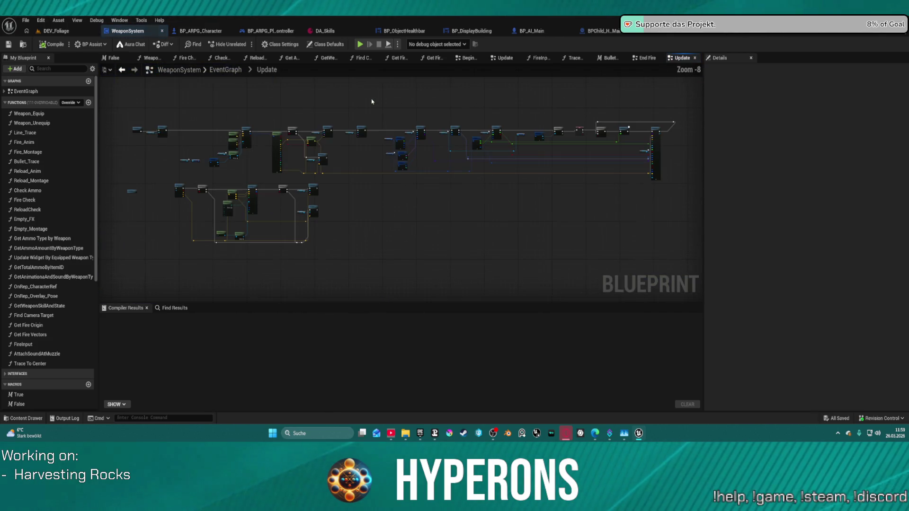
{"action": "scroll", "coordinate": [329, 141], "scroll_direction": "up", "scroll_amount": 5}
{"action": "left_click_drag", "start_coordinate": [328, 141], "coordinate": [338, 141]}
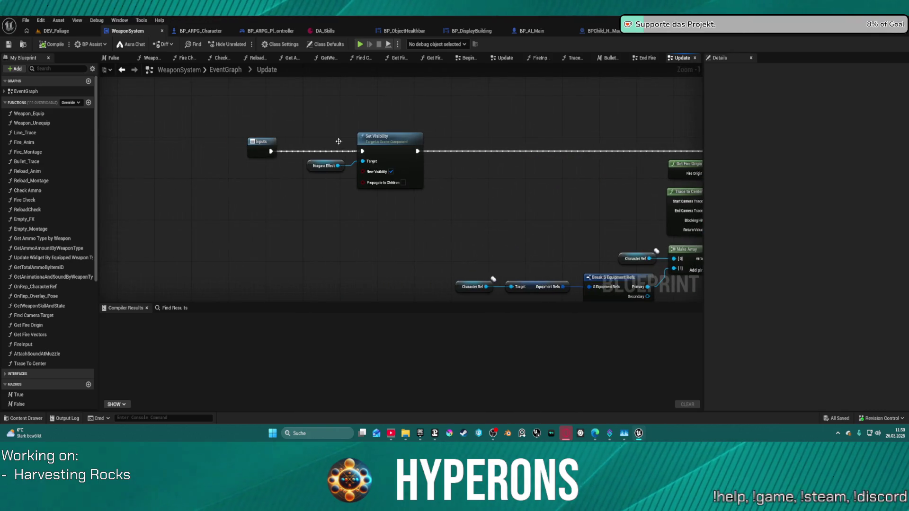
{"action": "left_click", "coordinate": [269, 144]}
{"action": "double_click", "coordinate": [269, 145]}
{"action": "left_click", "coordinate": [437, 117]}
{"action": "double_click", "coordinate": [437, 116]}
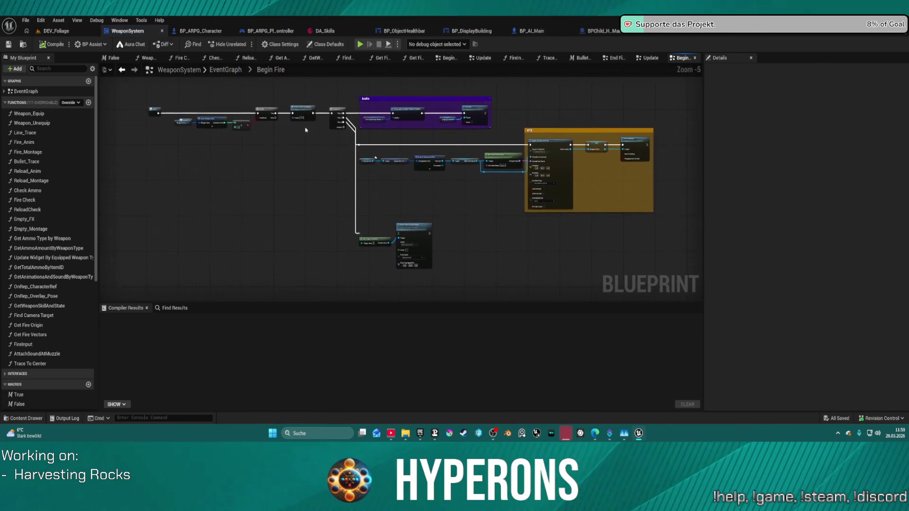
{"action": "left_click_drag", "start_coordinate": [289, 169], "coordinate": [337, 170]}
{"action": "scroll", "coordinate": [337, 170], "scroll_direction": "up", "scroll_amount": 3}
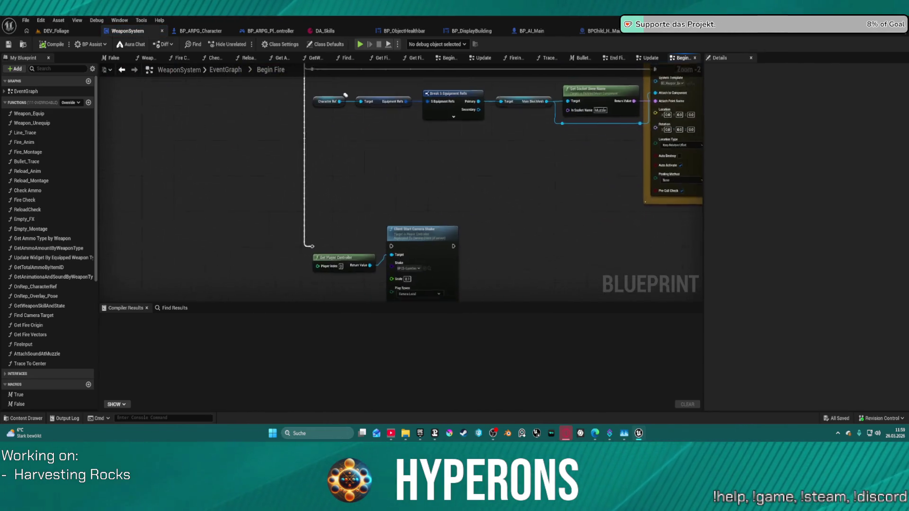
{"action": "mouse_move", "coordinate": [297, 102]}
{"action": "left_mouse_down"}
{"action": "mouse_move", "coordinate": [240, 87]}
{"action": "mouse_move", "coordinate": [190, 156]}
{"action": "mouse_move", "coordinate": [124, 161]}
{"action": "mouse_move", "coordinate": [161, 156]}
{"action": "mouse_move", "coordinate": [144, 168]}
{"action": "left_mouse_up"}
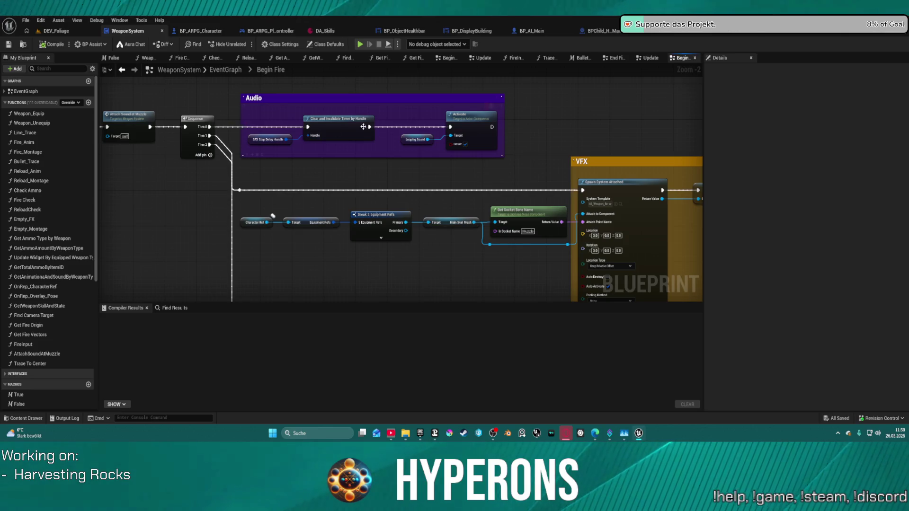
{"action": "left_click_drag", "start_coordinate": [410, 118], "coordinate": [464, 149]}
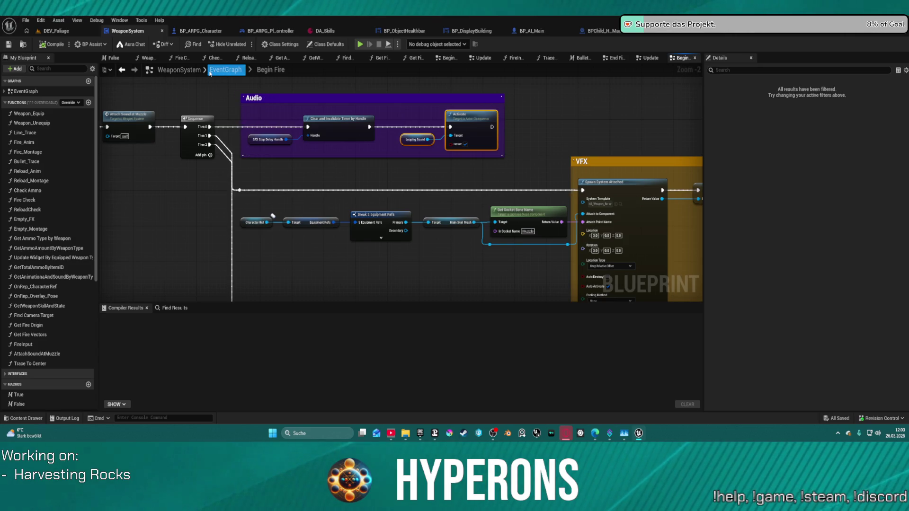
Return to the main EventGraph and open End Fire at its Attach Component and Stop SFX nodes.
{"action": "left_click", "coordinate": [210, 71]}
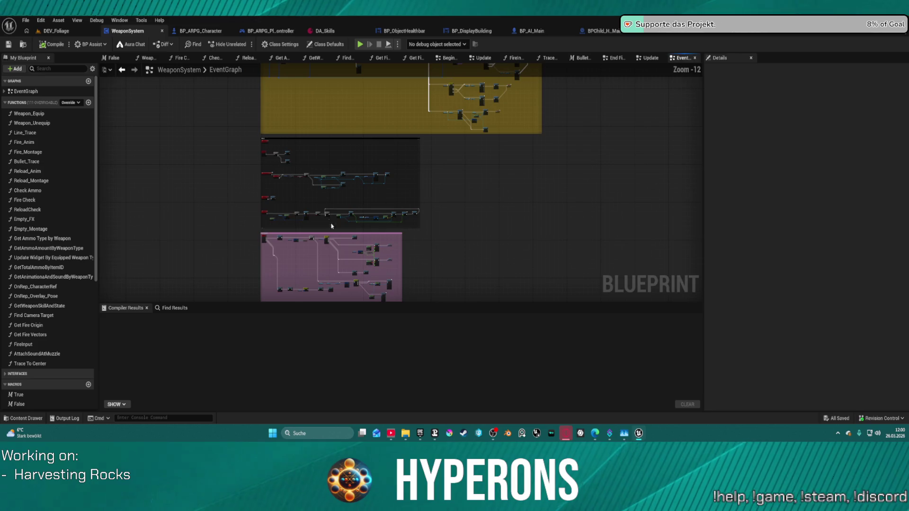
{"action": "left_click_drag", "start_coordinate": [461, 195], "coordinate": [432, 81]}
{"action": "scroll", "coordinate": [316, 210], "scroll_direction": "up", "scroll_amount": 7}
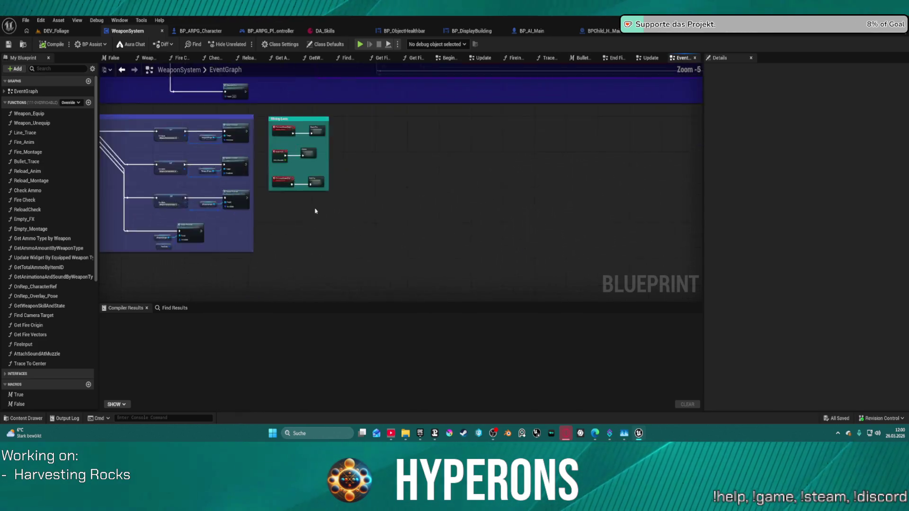
{"action": "double_click", "coordinate": [327, 164]}
{"action": "scroll", "coordinate": [419, 197], "scroll_direction": "up", "scroll_amount": 3}
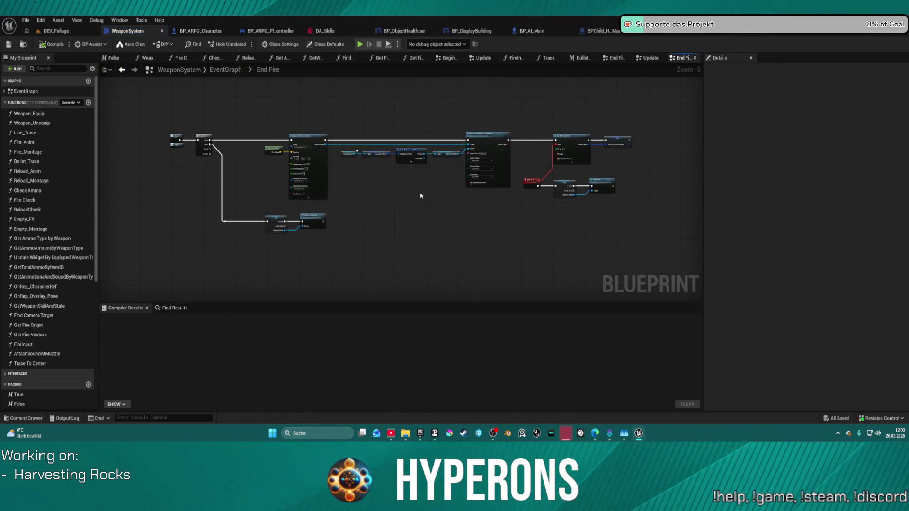
{"action": "left_click_drag", "start_coordinate": [420, 197], "coordinate": [233, 218]}
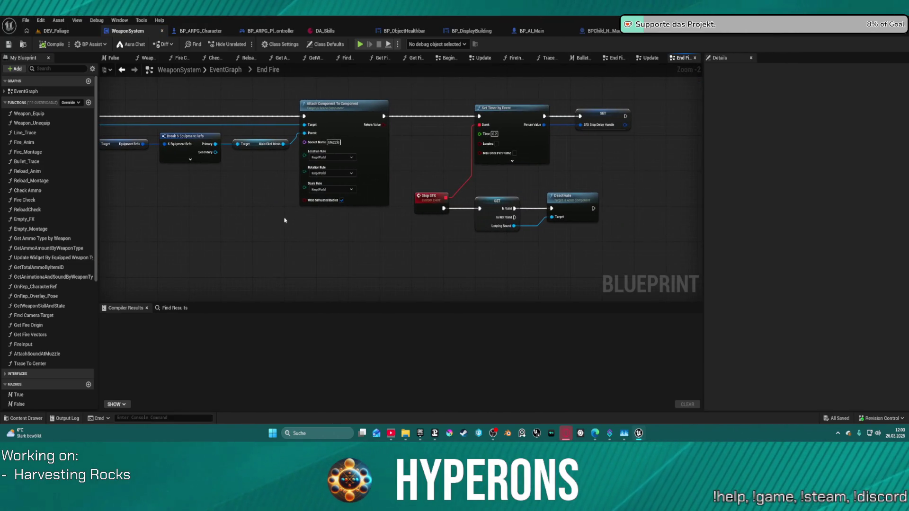
Paste a Looping Sound getter and Activate node and wire Activate's execution input.
{"action": "key", "text": "ctrl+v"}
{"action": "left_click_drag", "start_coordinate": [617, 245], "coordinate": [489, 230]}
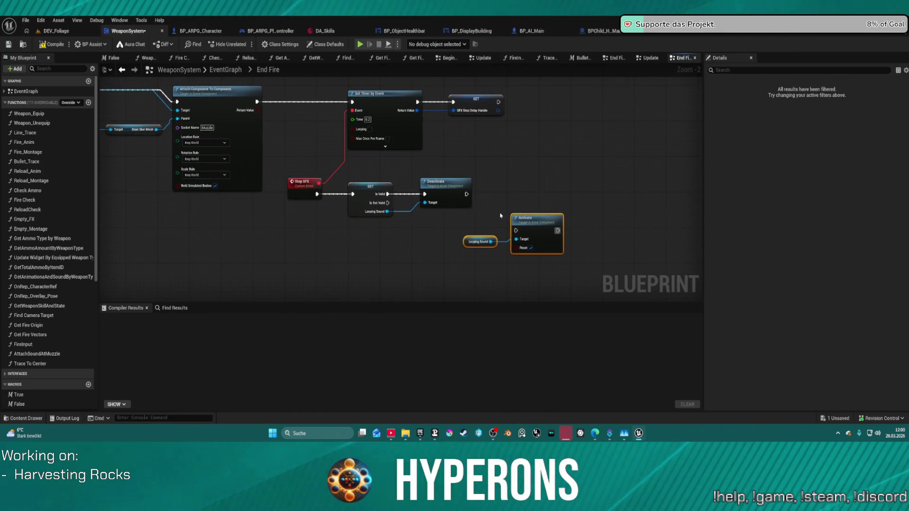
{"action": "left_click", "coordinate": [519, 229]}
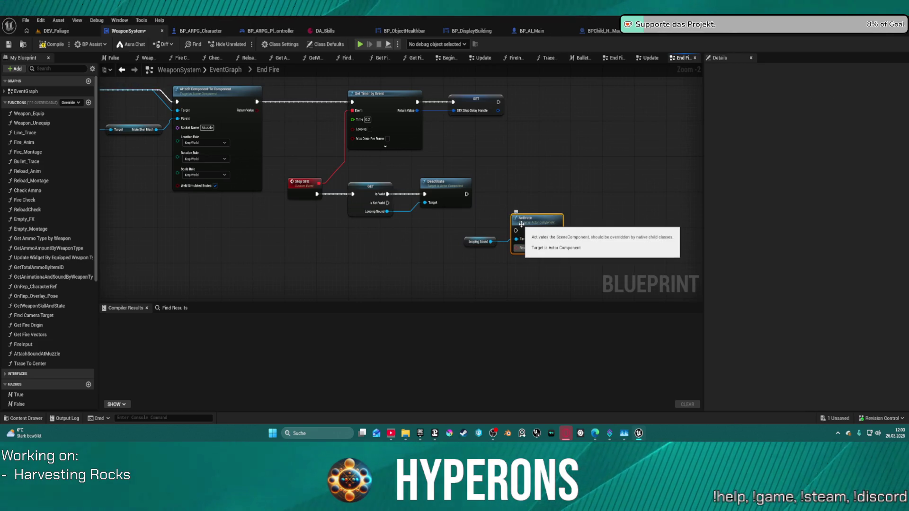
{"action": "left_click_drag", "start_coordinate": [516, 230], "coordinate": [472, 195]}
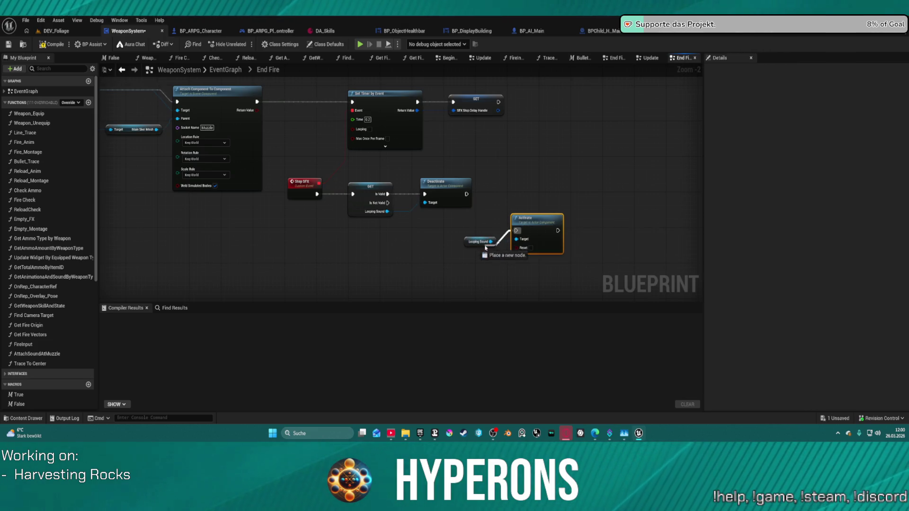
{"action": "left_click_drag", "start_coordinate": [485, 247], "coordinate": [485, 247]}
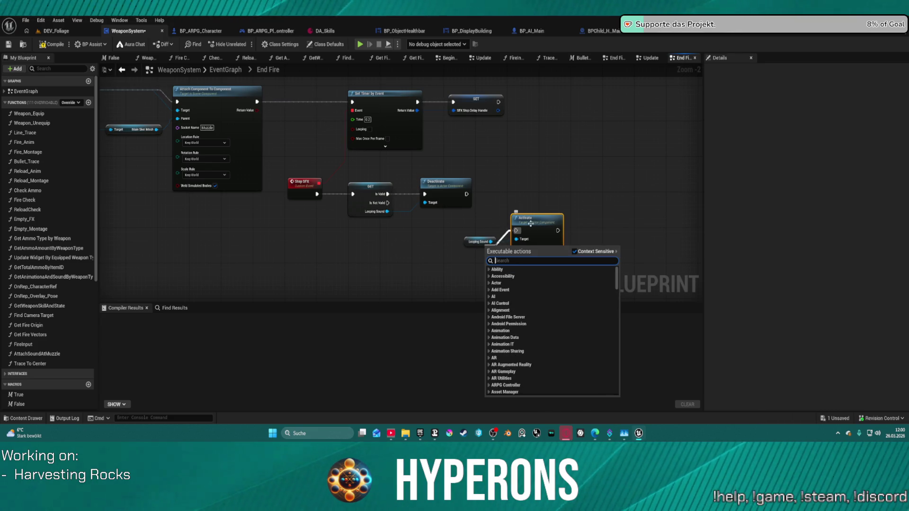
Move the Looping Sound/Activate pair above Set Timer, right after Attach Component To Component.
{"action": "left_click_drag", "start_coordinate": [479, 220], "coordinate": [559, 263]}
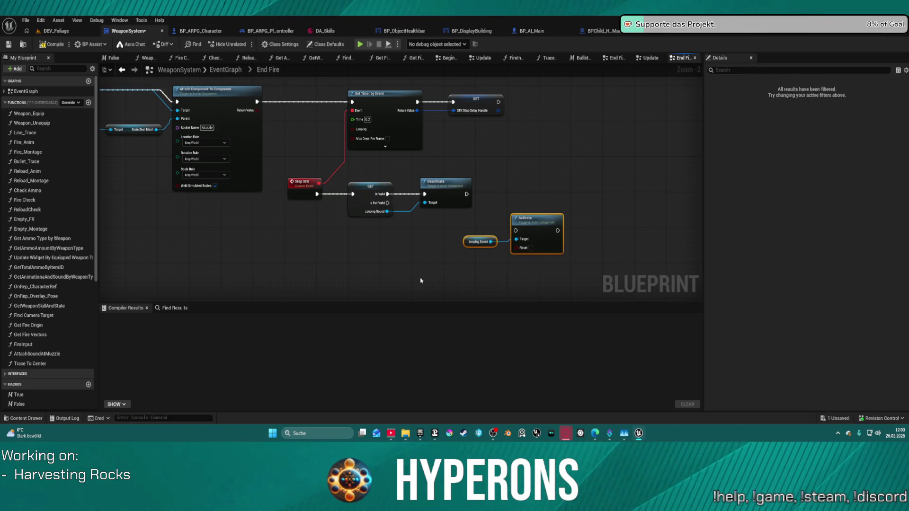
{"action": "mouse_move", "coordinate": [231, 270]}
{"action": "left_mouse_down"}
{"action": "mouse_move", "coordinate": [571, 286]}
{"action": "mouse_move", "coordinate": [487, 144]}
{"action": "mouse_move", "coordinate": [345, 115]}
{"action": "mouse_move", "coordinate": [505, 107]}
{"action": "mouse_move", "coordinate": [54, 181]}
{"action": "left_mouse_up"}
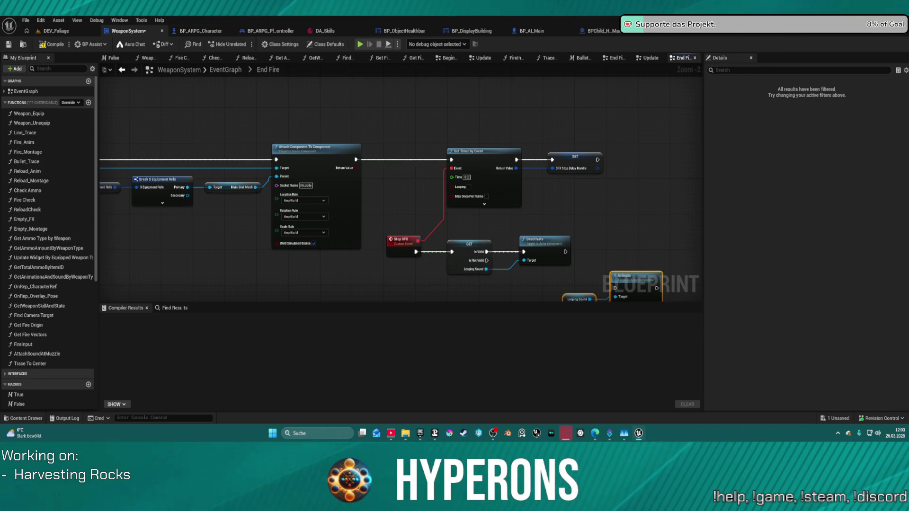
{"action": "left_click_drag", "start_coordinate": [334, 298], "coordinate": [330, 299]}
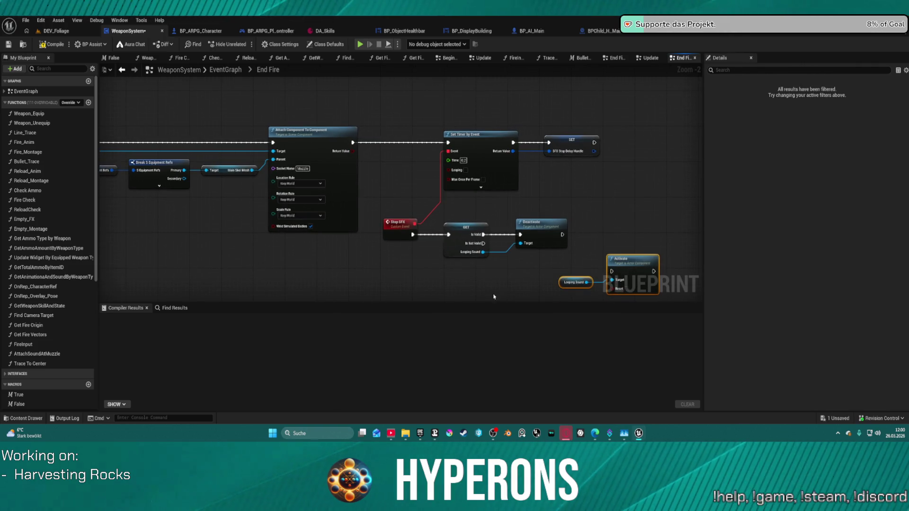
{"action": "mouse_move", "coordinate": [629, 280]}
{"action": "left_mouse_down"}
{"action": "mouse_move", "coordinate": [626, 267]}
{"action": "mouse_move", "coordinate": [525, 247]}
{"action": "mouse_move", "coordinate": [403, 160]}
{"action": "mouse_move", "coordinate": [467, 90]}
{"action": "left_mouse_up"}
{"action": "mouse_move", "coordinate": [353, 152]}
{"action": "left_mouse_down"}
{"action": "mouse_move", "coordinate": [372, 181]}
{"action": "mouse_move", "coordinate": [374, 209]}
{"action": "mouse_move", "coordinate": [381, 188]}
{"action": "mouse_move", "coordinate": [470, 148]}
{"action": "left_mouse_up"}
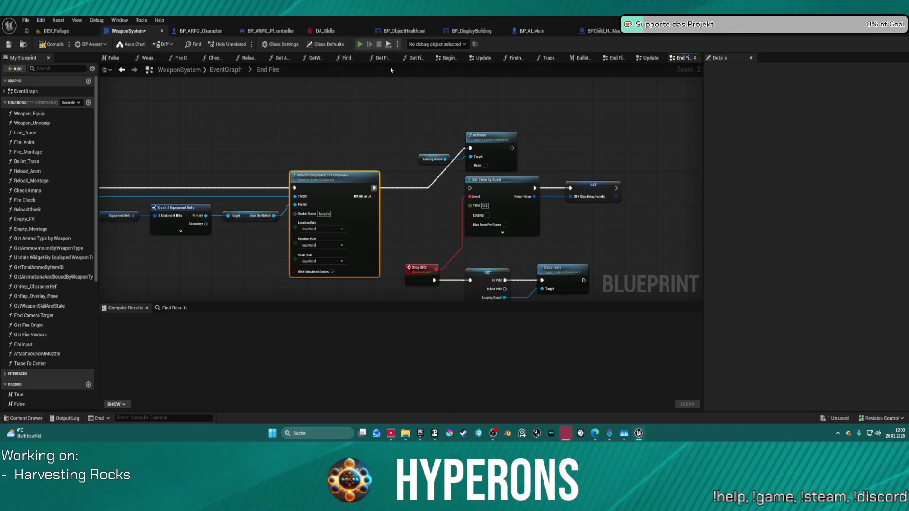
Start a play session, toggle the inventory and shoot the red rock in front.
{"action": "left_click", "coordinate": [360, 44]}
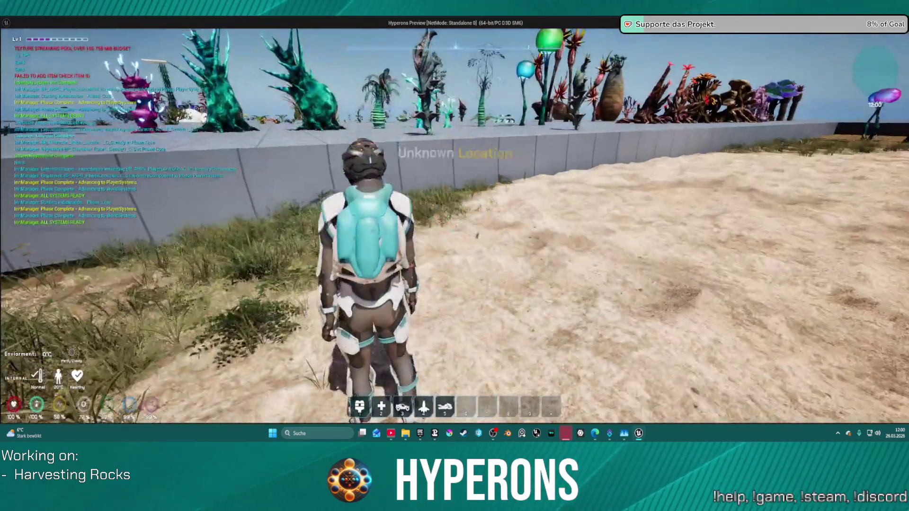
{"action": "key", "text": "i"}
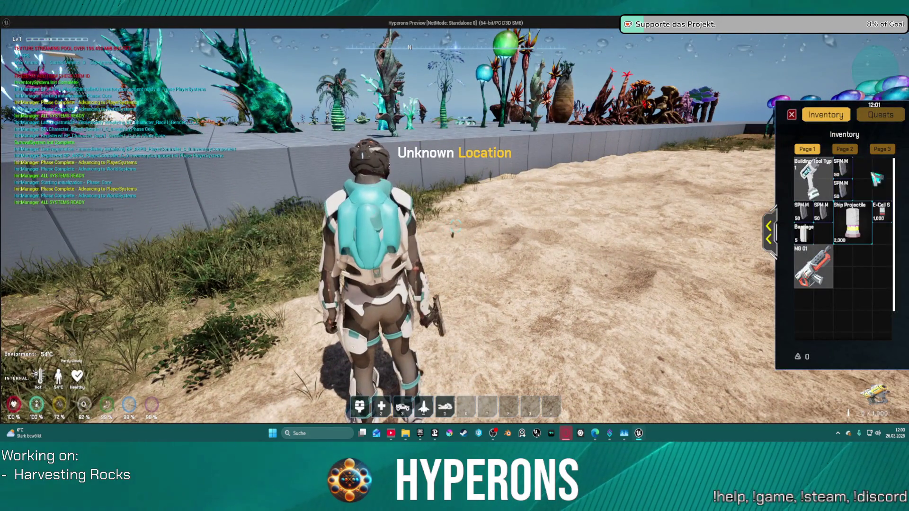
{"action": "key", "text": "i"}
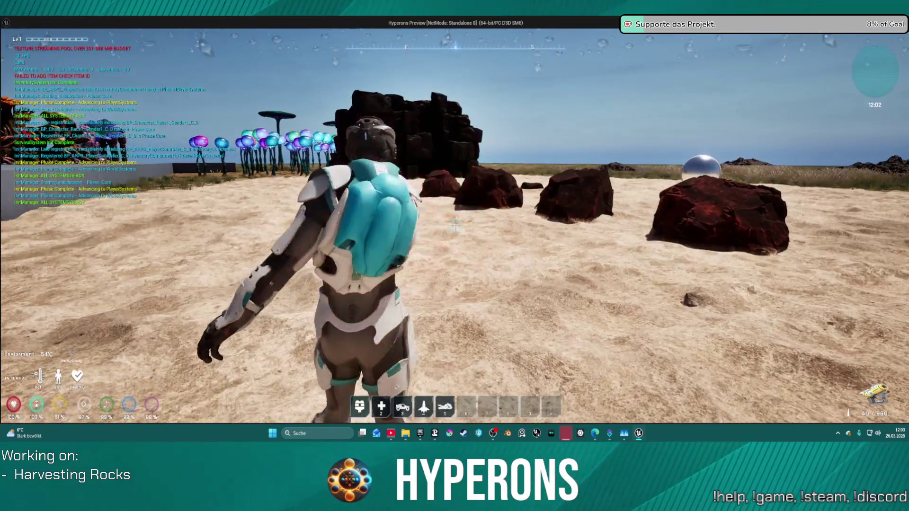
{"action": "left_click", "coordinate": [454, 226]}
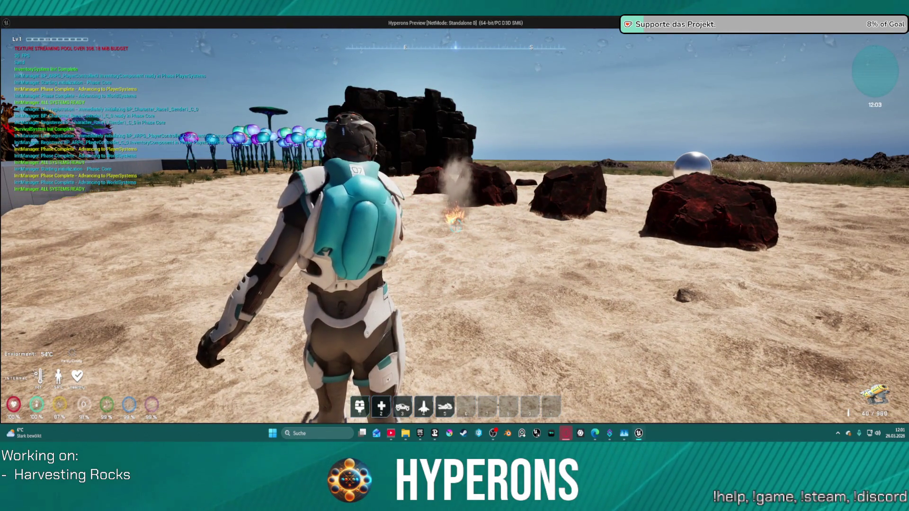
Back in the editor, rewire Set Timer's execution input and reposition the Activate and Looping Sound nodes.
{"action": "key", "text": "alt+Tab"}
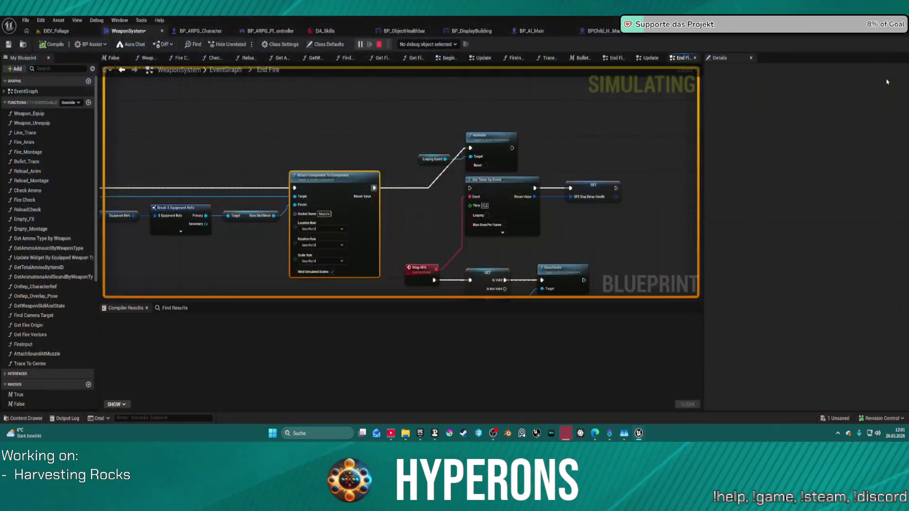
{"action": "mouse_move", "coordinate": [469, 188]}
{"action": "left_mouse_down"}
{"action": "mouse_move", "coordinate": [497, 194]}
{"action": "mouse_move", "coordinate": [469, 188]}
{"action": "left_mouse_up"}
{"action": "mouse_move", "coordinate": [440, 111]}
{"action": "left_mouse_down"}
{"action": "mouse_move", "coordinate": [526, 173]}
{"action": "mouse_move", "coordinate": [545, 169]}
{"action": "mouse_move", "coordinate": [553, 187]}
{"action": "mouse_move", "coordinate": [545, 189]}
{"action": "left_mouse_up"}
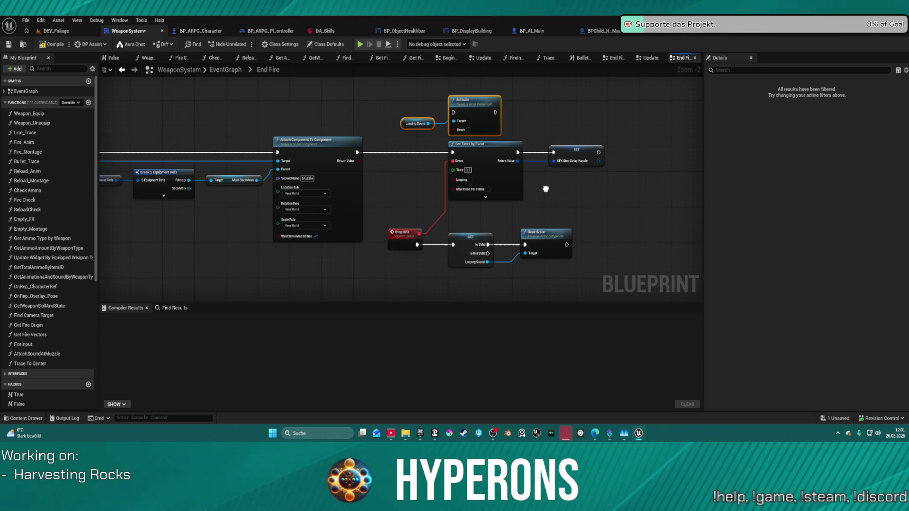
{"action": "left_click_drag", "start_coordinate": [545, 189], "coordinate": [637, 151]}
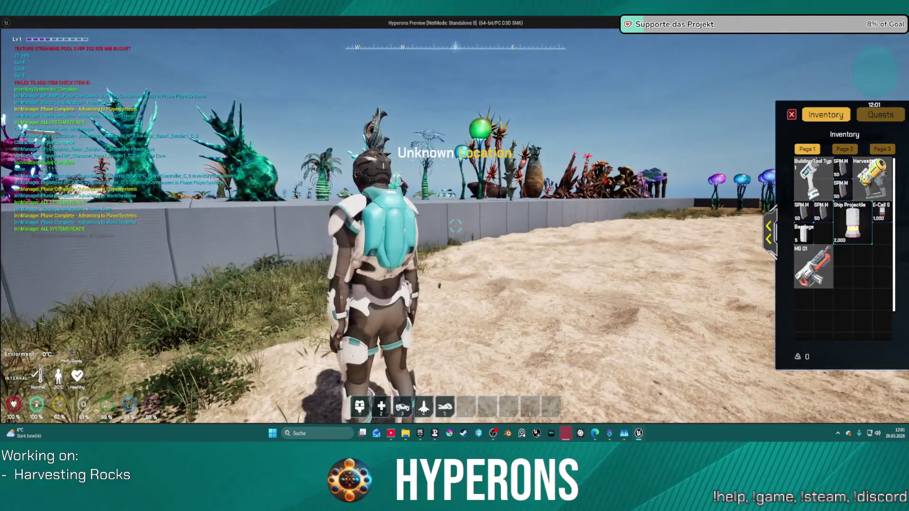
Equip the harvester, fire it at a rock, then stop the play session.
{"action": "key", "text": "i"}
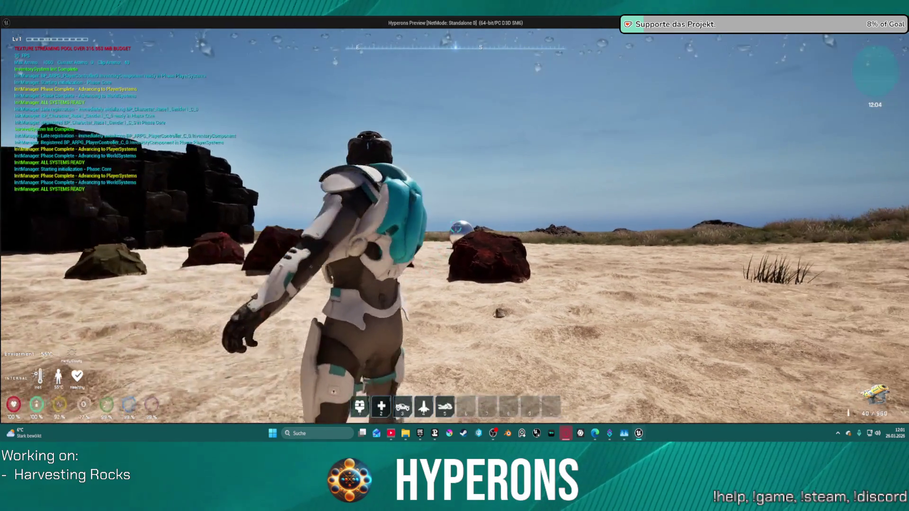
{"action": "left_click", "coordinate": [455, 228]}
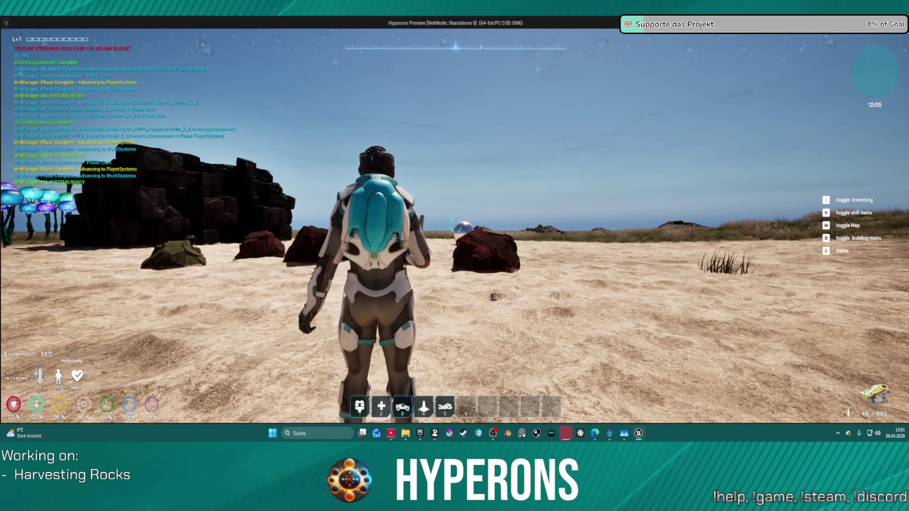
{"action": "key", "text": "alt+Tab"}
{"action": "key", "text": "Escape"}
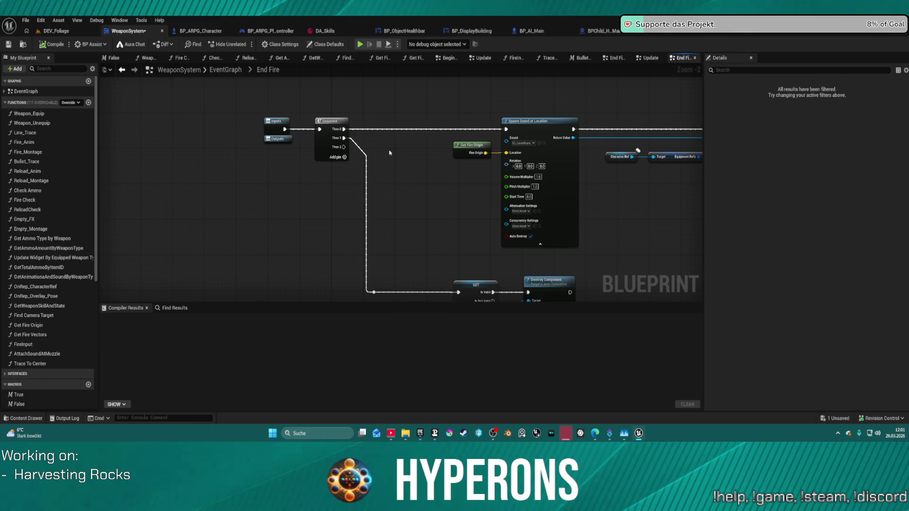
Return to the main EventGraph and open the collapsed Begin Fire graph.
{"action": "left_click", "coordinate": [222, 75]}
{"action": "scroll", "coordinate": [331, 246], "scroll_direction": "up", "scroll_amount": 8}
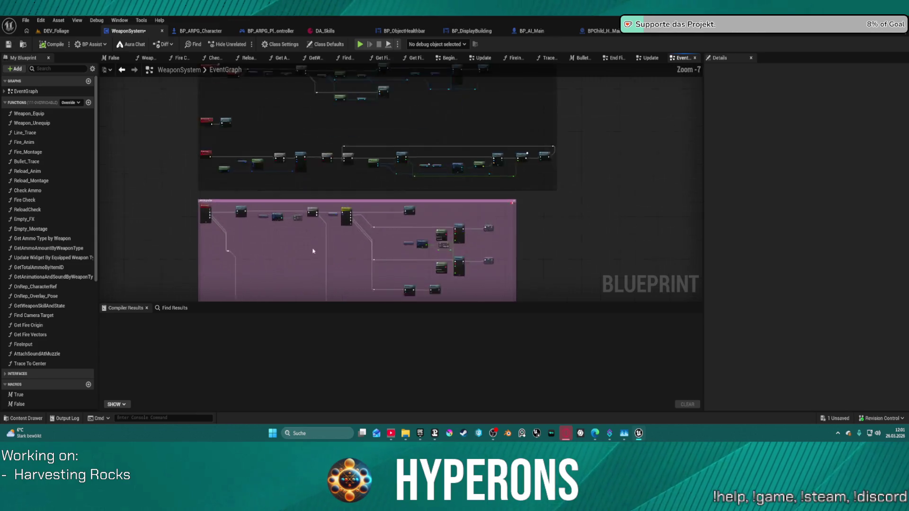
{"action": "mouse_move", "coordinate": [336, 213]}
{"action": "left_mouse_down"}
{"action": "mouse_move", "coordinate": [218, 245]}
{"action": "mouse_move", "coordinate": [274, 234]}
{"action": "mouse_move", "coordinate": [274, 95]}
{"action": "left_mouse_up"}
{"action": "scroll", "coordinate": [274, 233], "scroll_direction": "down", "scroll_amount": 3}
{"action": "left_click_drag", "start_coordinate": [360, 76], "coordinate": [391, 142]}
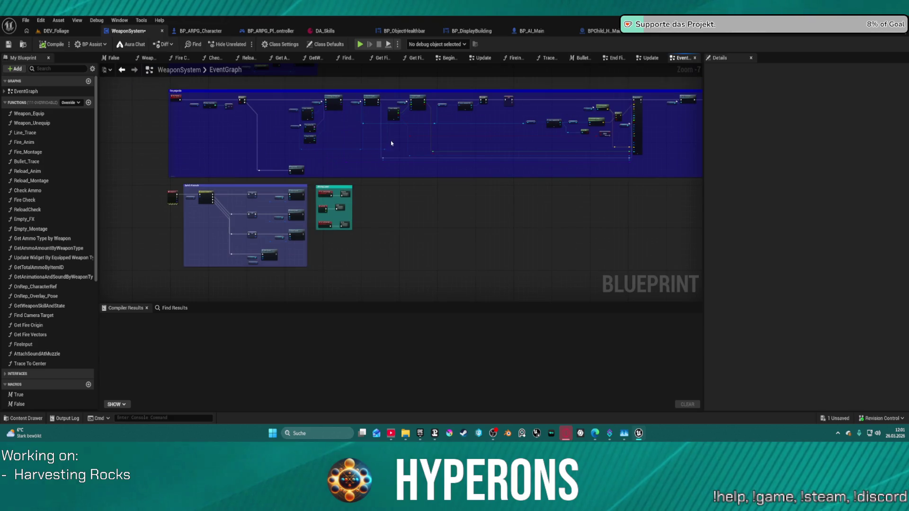
{"action": "scroll", "coordinate": [349, 207], "scroll_direction": "up", "scroll_amount": 4}
{"action": "double_click", "coordinate": [346, 165]}
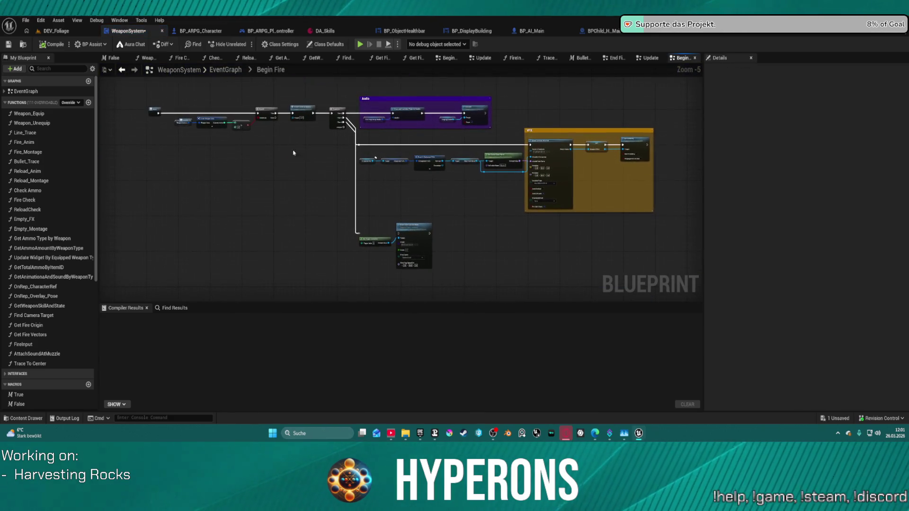
Locate the Attach Sound at Muzzle call near the VFX comment and open its function.
{"action": "scroll", "coordinate": [278, 132], "scroll_direction": "up", "scroll_amount": 4}
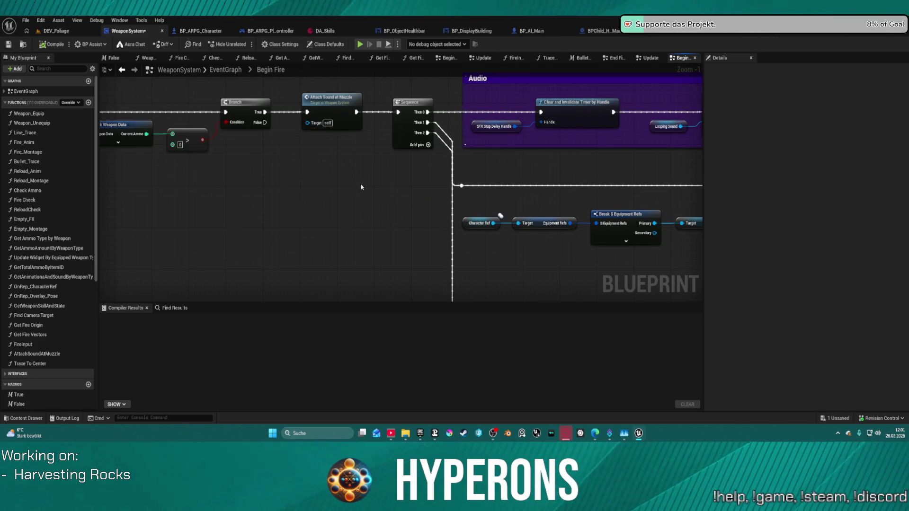
{"action": "left_click_drag", "start_coordinate": [334, 188], "coordinate": [88, 200]}
{"action": "mouse_move", "coordinate": [255, 229]}
{"action": "left_mouse_down"}
{"action": "mouse_move", "coordinate": [28, 214]}
{"action": "mouse_move", "coordinate": [199, 226]}
{"action": "mouse_move", "coordinate": [399, 205]}
{"action": "mouse_move", "coordinate": [639, 225]}
{"action": "mouse_move", "coordinate": [534, 219]}
{"action": "left_mouse_up"}
{"action": "left_click", "coordinate": [511, 144]}
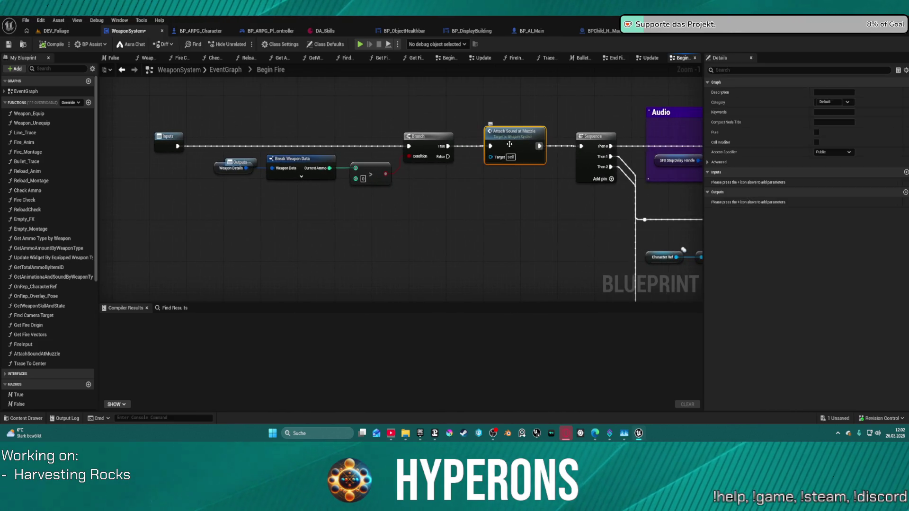
{"action": "double_click", "coordinate": [512, 144]}
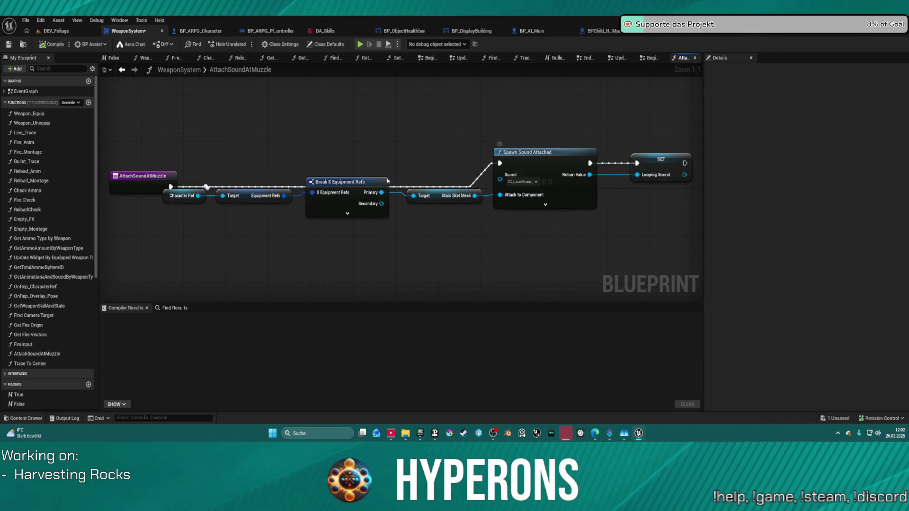
Straighten the entry node's wire, inspect Spawn Sound Attached, and go back to Begin Fire.
{"action": "left_click_drag", "start_coordinate": [154, 181], "coordinate": [159, 158]}
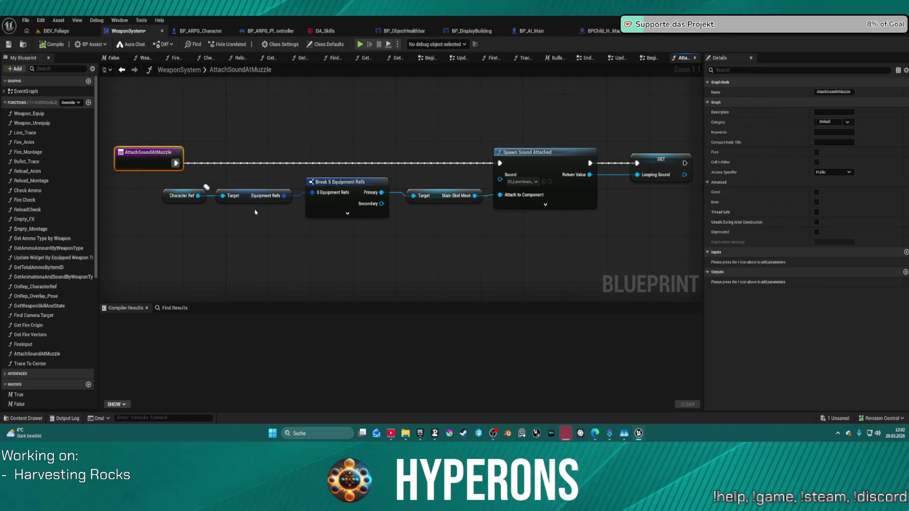
{"action": "left_click", "coordinate": [523, 162]}
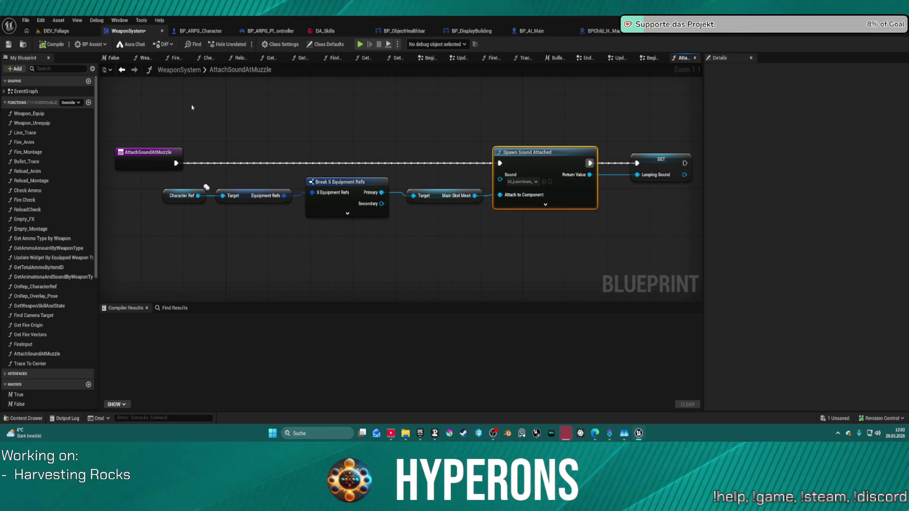
{"action": "left_click", "coordinate": [121, 70]}
{"action": "scroll", "coordinate": [466, 193], "scroll_direction": "down", "scroll_amount": 3}
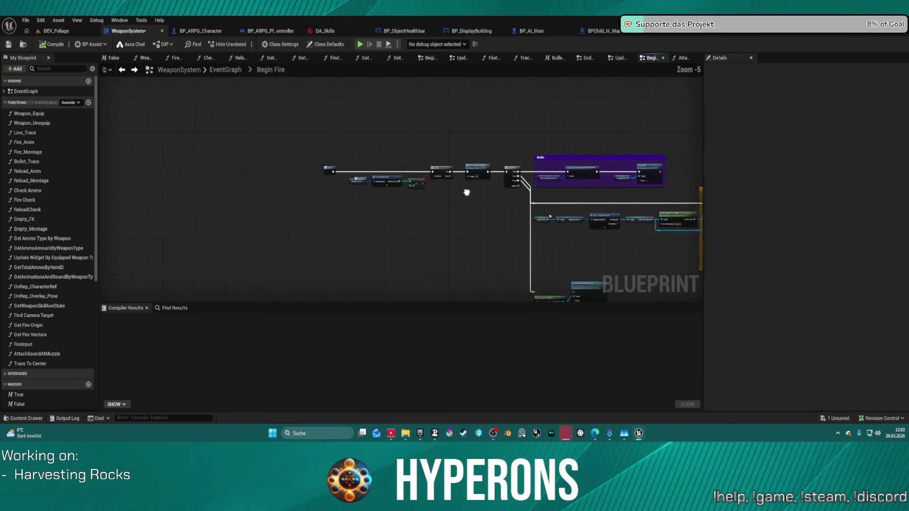
Review Begin Fire's Audio comment box, then switch to End Fire and pan to Set Timer and Stop SFX.
{"action": "scroll", "coordinate": [303, 249], "scroll_direction": "up", "scroll_amount": 3}
{"action": "mouse_move", "coordinate": [467, 198]}
{"action": "left_mouse_down"}
{"action": "mouse_move", "coordinate": [275, 237]}
{"action": "mouse_move", "coordinate": [468, 278]}
{"action": "mouse_move", "coordinate": [492, 195]}
{"action": "left_mouse_up"}
{"action": "mouse_move", "coordinate": [441, 173]}
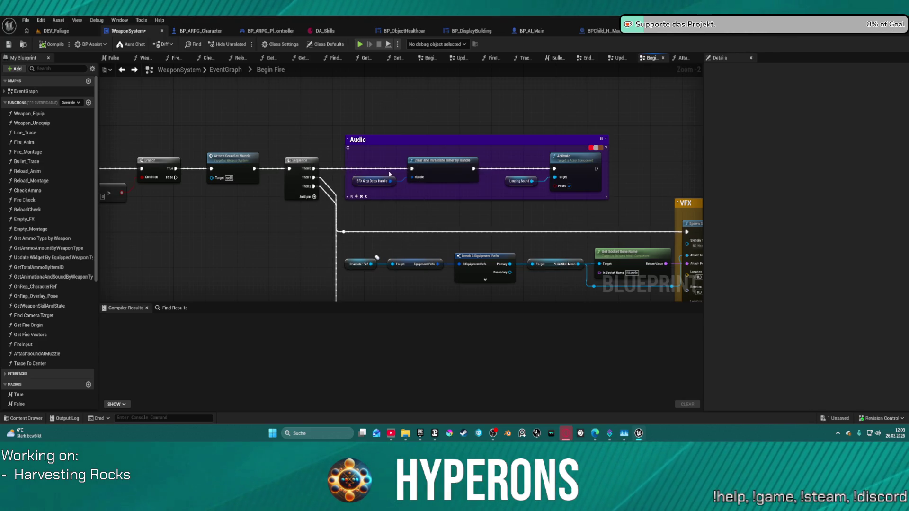
{"action": "scroll", "coordinate": [390, 182], "scroll_direction": "down", "scroll_amount": 5}
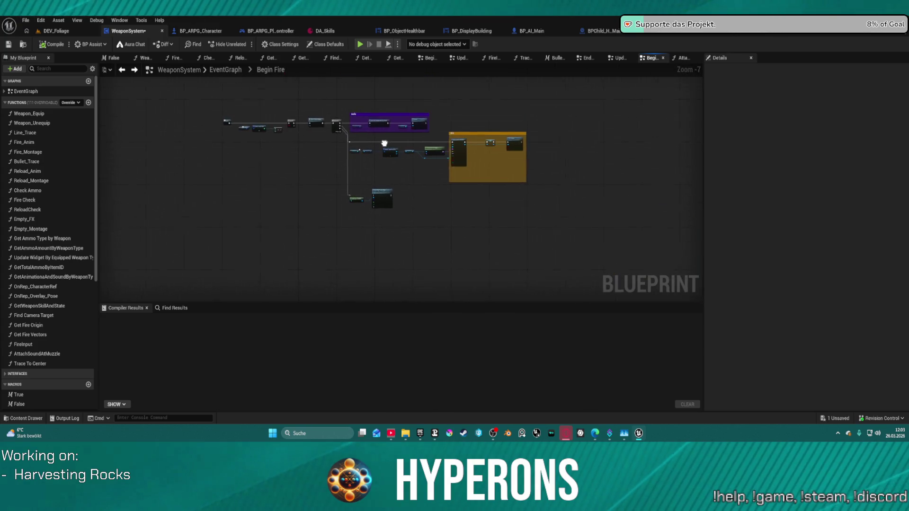
{"action": "left_click", "coordinate": [591, 60]}
{"action": "scroll", "coordinate": [384, 121], "scroll_direction": "down", "scroll_amount": 2}
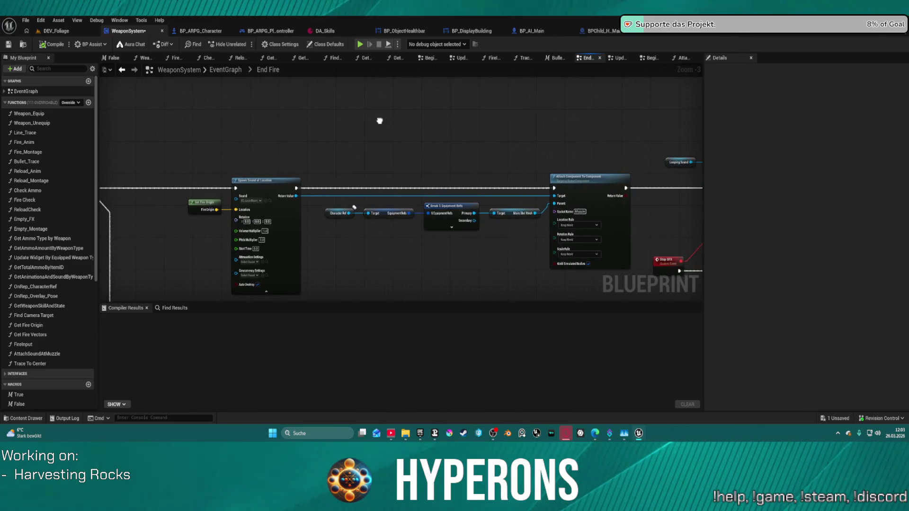
{"action": "scroll", "coordinate": [296, 235], "scroll_direction": "up", "scroll_amount": 3}
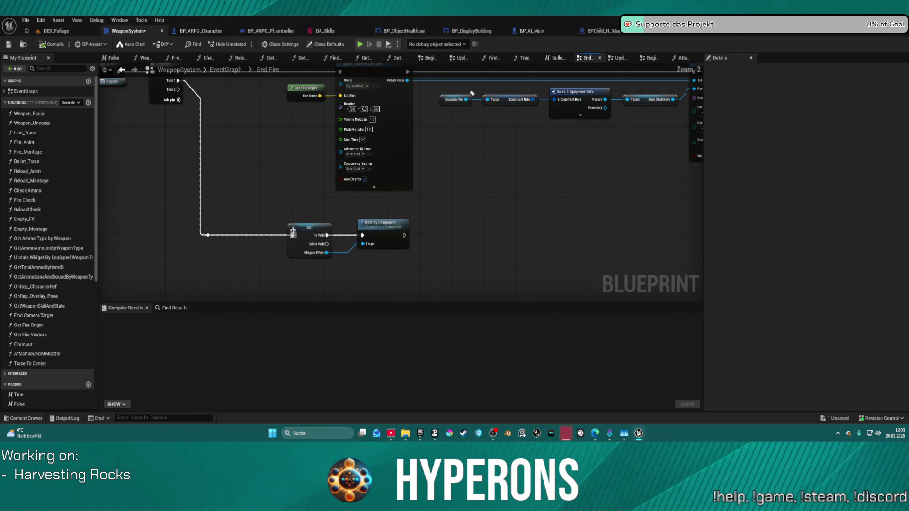
{"action": "mouse_move", "coordinate": [659, 172]}
{"action": "left_mouse_down"}
{"action": "mouse_move", "coordinate": [295, 285]}
{"action": "mouse_move", "coordinate": [150, 229]}
{"action": "mouse_move", "coordinate": [148, 220]}
{"action": "left_mouse_up"}
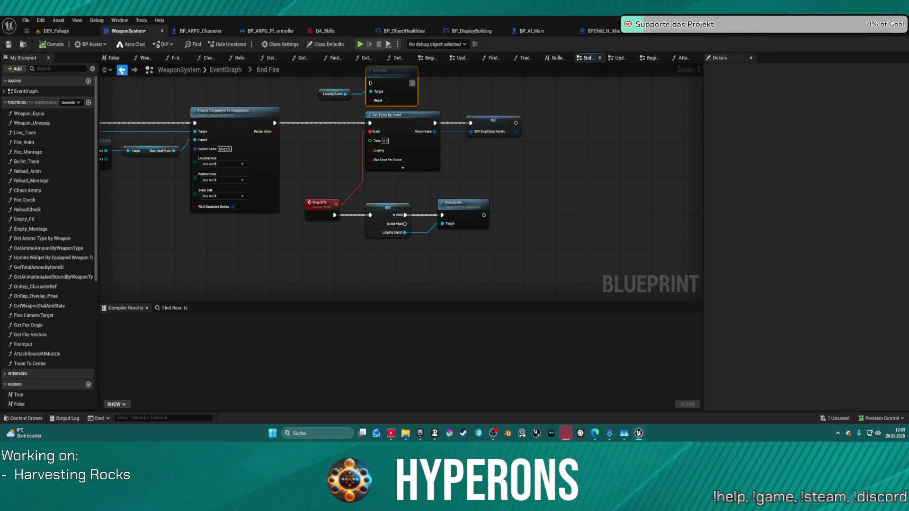
Add a Stop SFX call after Sequence Then 0 in Begin Fire, beside Clear and Invalidate, and launch the test.
{"action": "left_click", "coordinate": [122, 71]}
{"action": "scroll", "coordinate": [348, 120], "scroll_direction": "up", "scroll_amount": 7}
{"action": "mouse_move", "coordinate": [308, 146]}
{"action": "left_mouse_down"}
{"action": "mouse_move", "coordinate": [334, 147]}
{"action": "mouse_move", "coordinate": [345, 127]}
{"action": "left_mouse_up"}
{"action": "type", "text": "sto"}
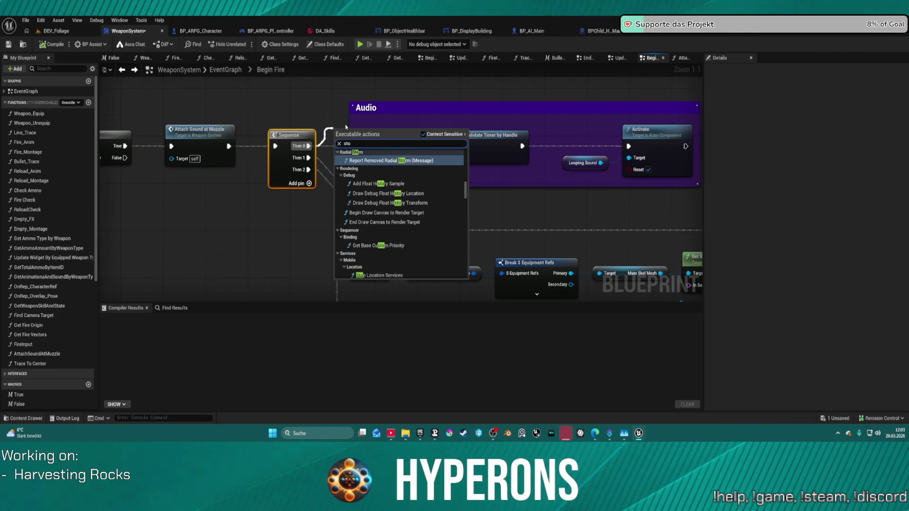
{"action": "type", "text": "p"}
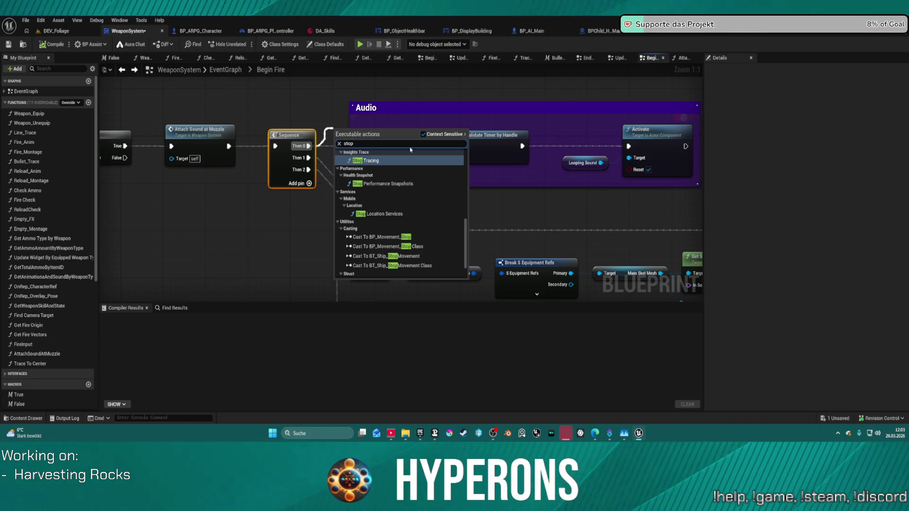
{"action": "scroll", "coordinate": [408, 190], "scroll_direction": "up", "scroll_amount": 5}
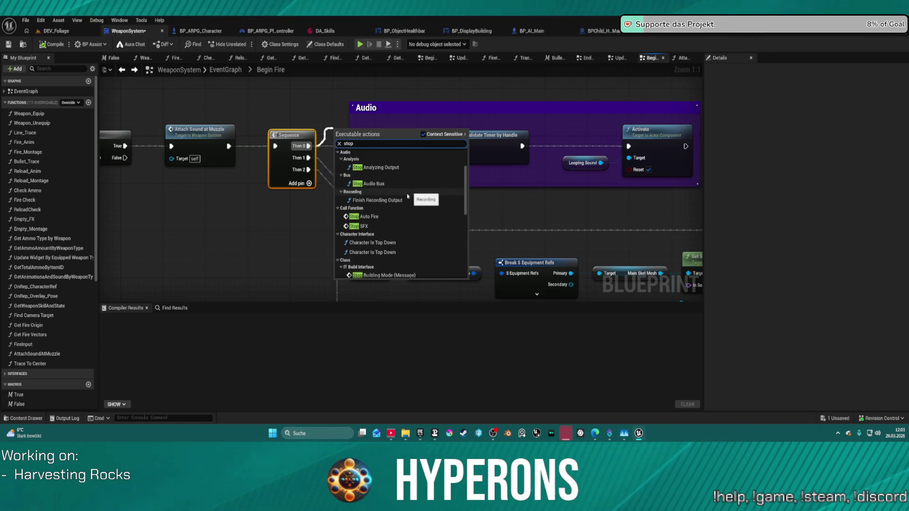
{"action": "left_click", "coordinate": [364, 225]}
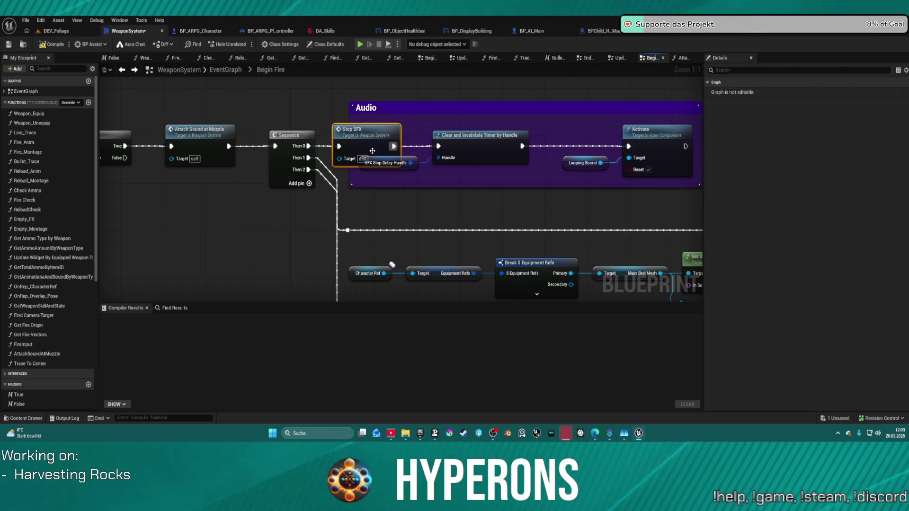
{"action": "left_click_drag", "start_coordinate": [372, 150], "coordinate": [393, 150]}
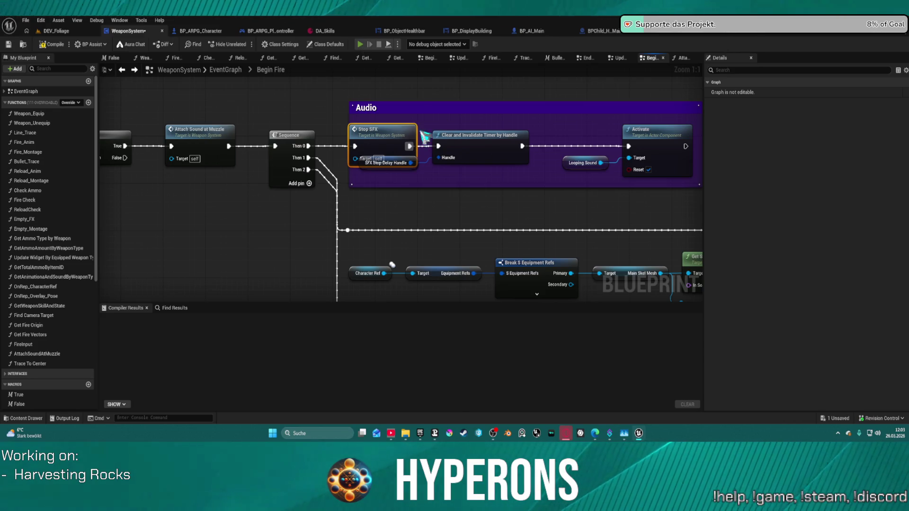
{"action": "key", "text": "alt+Tab"}
Toggle the inventory, reload the harvester with R, fire it at a rock, and stop the preview.
{"action": "key", "text": "i"}
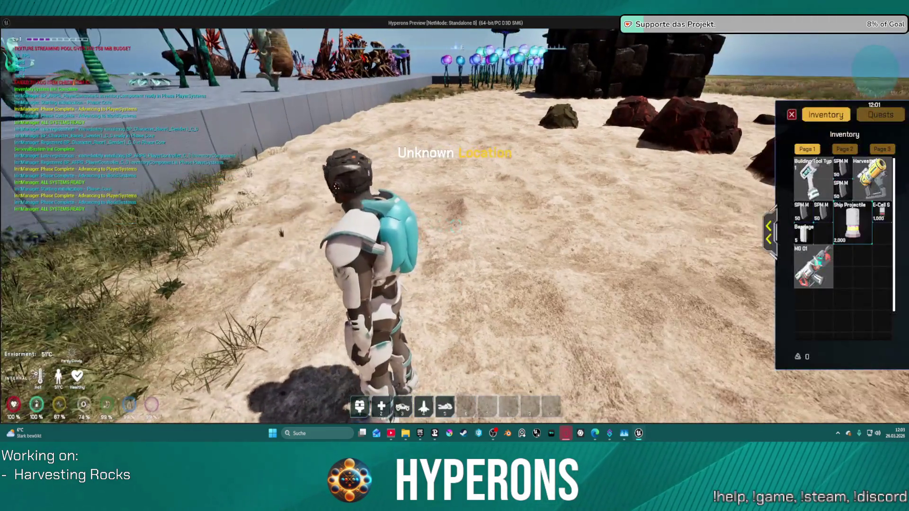
{"action": "key", "text": "i"}
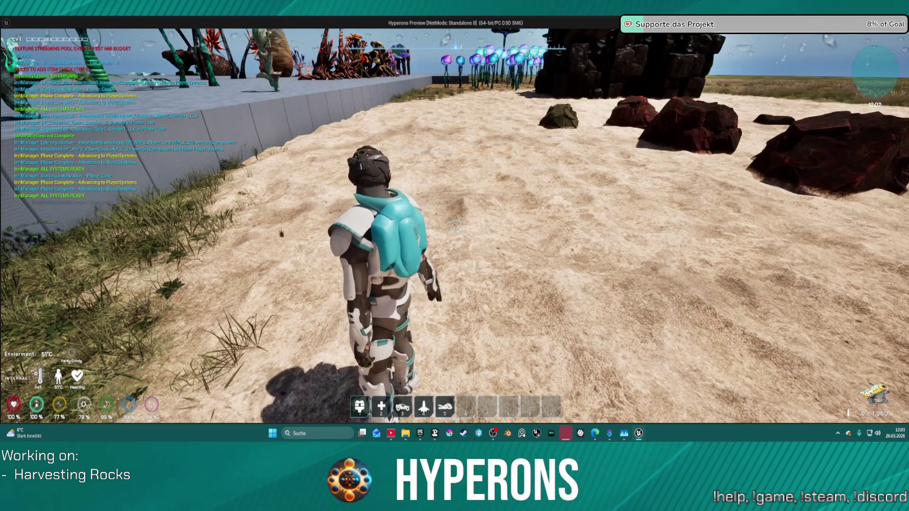
{"action": "key", "text": "r"}
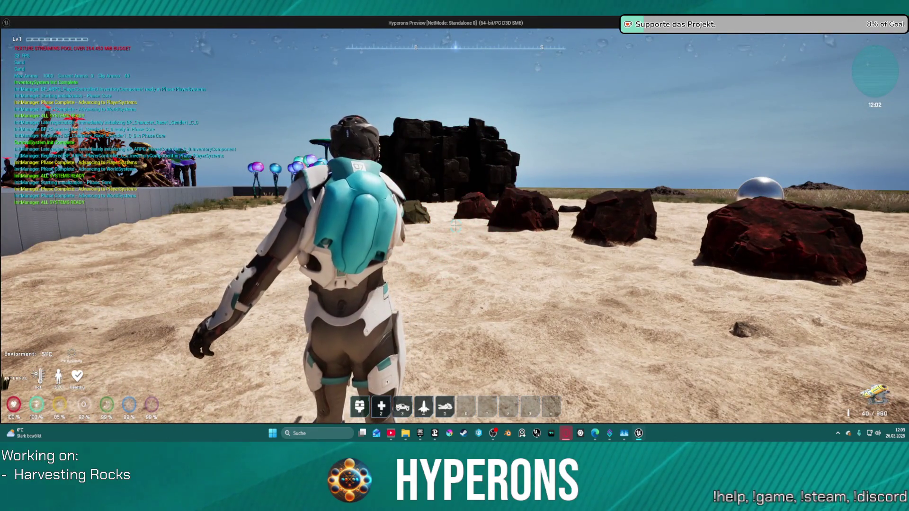
{"action": "left_click", "coordinate": [455, 226]}
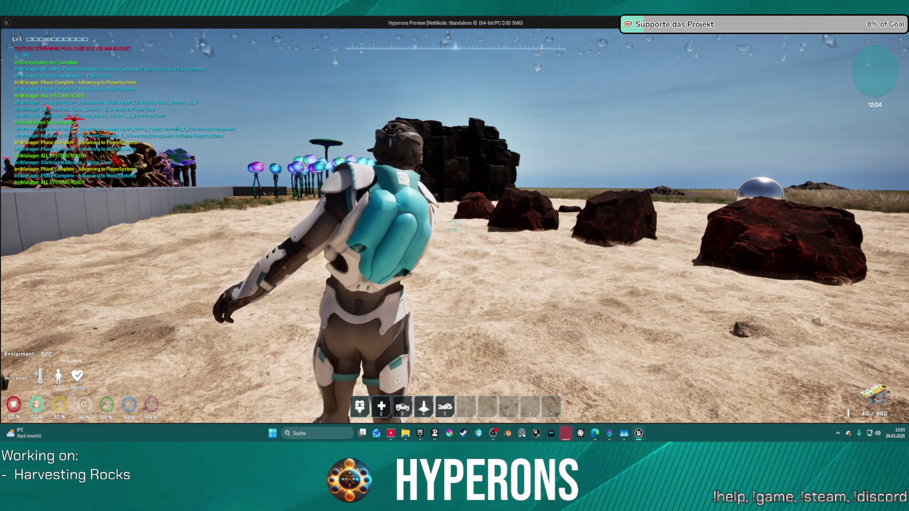
{"action": "scroll", "coordinate": [456, 226], "scroll_direction": "down", "scroll_amount": 2}
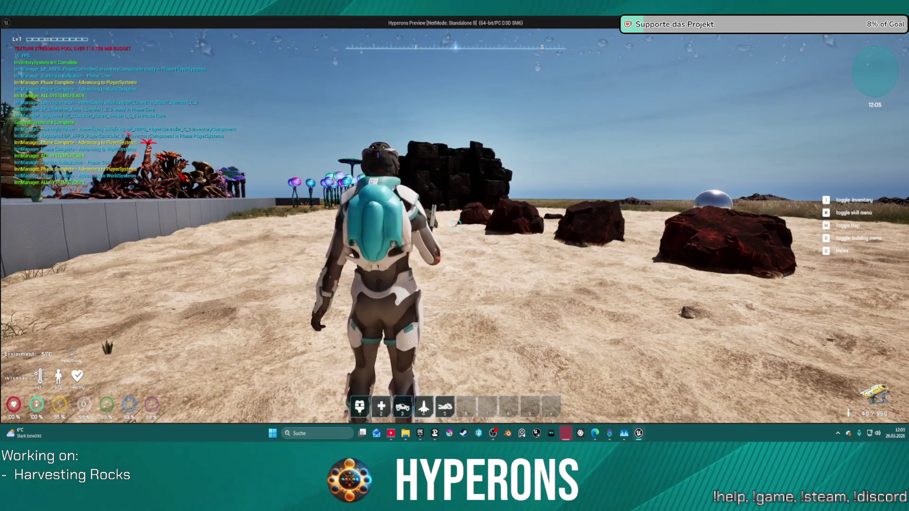
{"action": "key", "text": "Escape"}
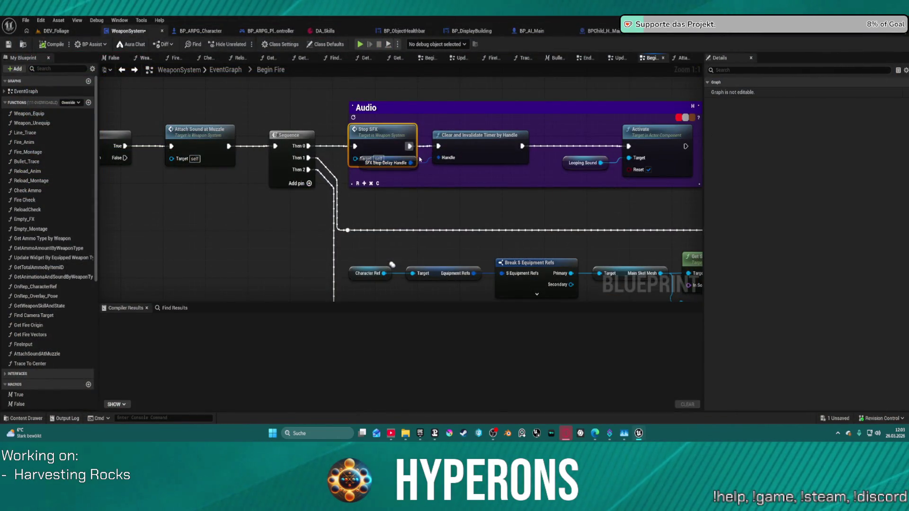
Move the SFX Stop Delay Handle node below Stop SFX in the Begin Fire graph.
{"action": "mouse_move", "coordinate": [419, 161]}
{"action": "left_mouse_down"}
{"action": "mouse_move", "coordinate": [417, 193]}
{"action": "mouse_move", "coordinate": [400, 84]}
{"action": "left_mouse_up"}
{"action": "scroll", "coordinate": [469, 202], "scroll_direction": "down", "scroll_amount": 4}
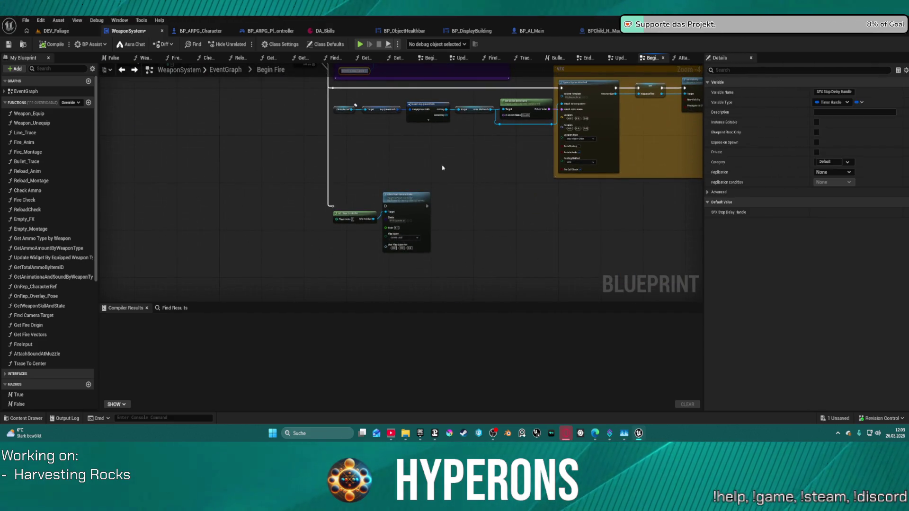
{"action": "left_click_drag", "start_coordinate": [475, 182], "coordinate": [486, 211]}
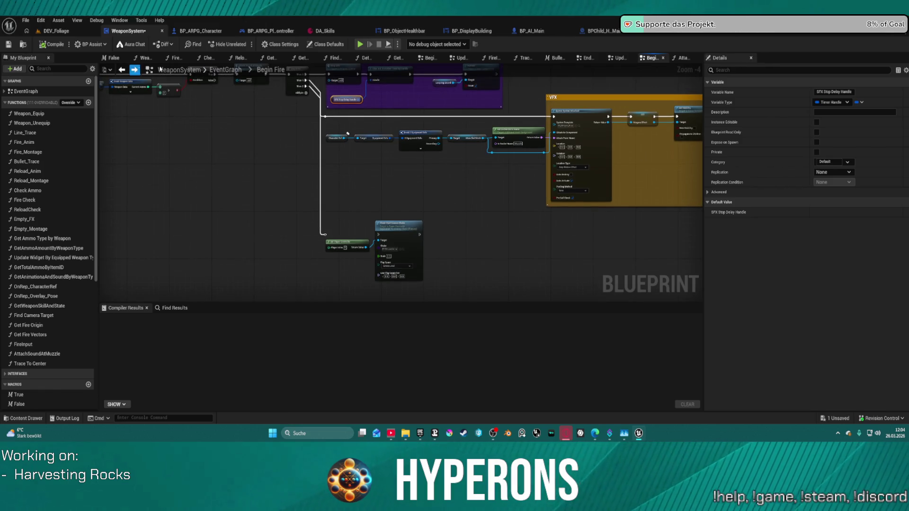
In End Fire, bring Destroy Component into view and drag a new action from Sequence Then 2.
{"action": "left_click", "coordinate": [619, 58]}
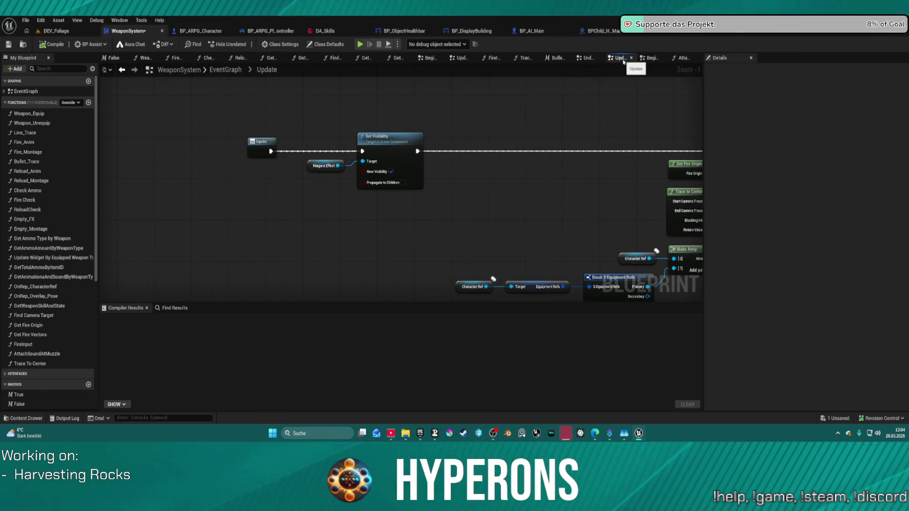
{"action": "left_click", "coordinate": [587, 58]}
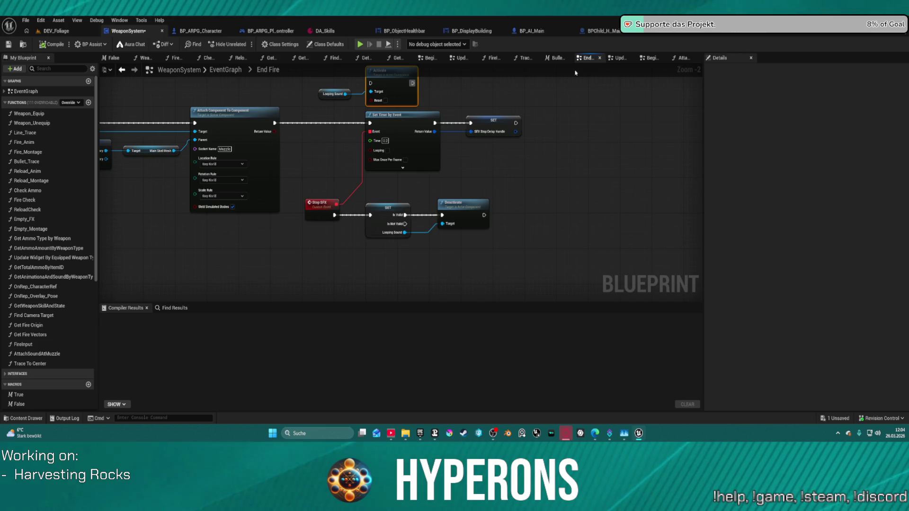
{"action": "left_click", "coordinate": [388, 208]}
{"action": "left_click", "coordinate": [471, 207], "text": "shift"}
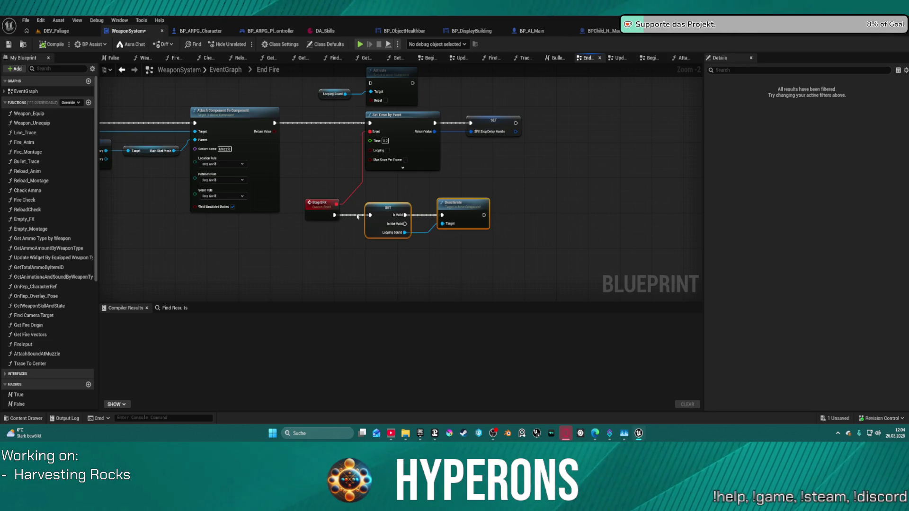
{"action": "mouse_move", "coordinate": [500, 175]}
{"action": "left_mouse_down"}
{"action": "mouse_move", "coordinate": [348, 182]}
{"action": "mouse_move", "coordinate": [618, 178]}
{"action": "mouse_move", "coordinate": [610, 183]}
{"action": "left_mouse_up"}
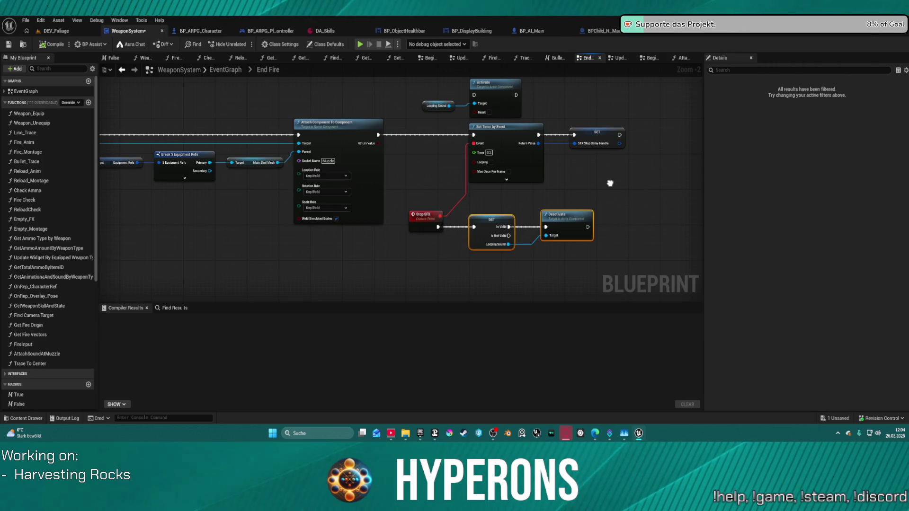
{"action": "mouse_move", "coordinate": [407, 236]}
{"action": "left_mouse_down"}
{"action": "mouse_move", "coordinate": [503, 229]}
{"action": "mouse_move", "coordinate": [493, 197]}
{"action": "mouse_move", "coordinate": [515, 210]}
{"action": "left_mouse_up"}
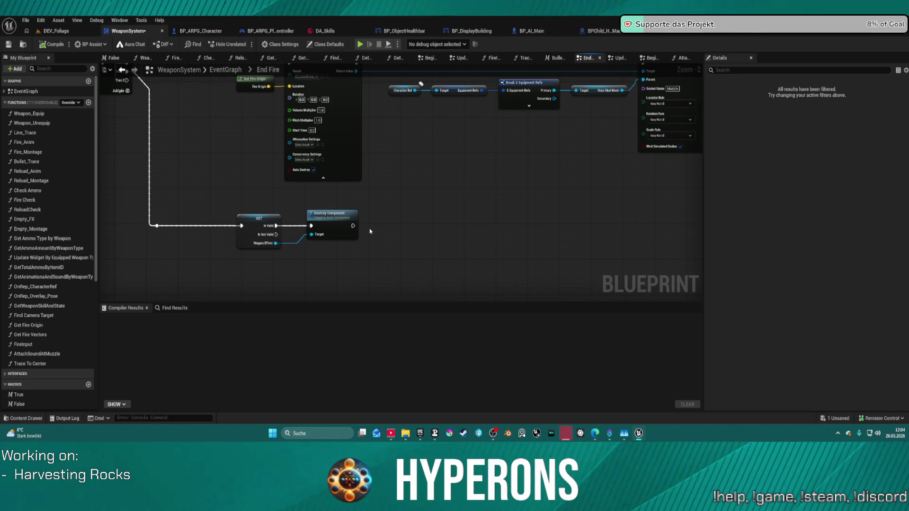
{"action": "left_click_drag", "start_coordinate": [351, 228], "coordinate": [357, 234]}
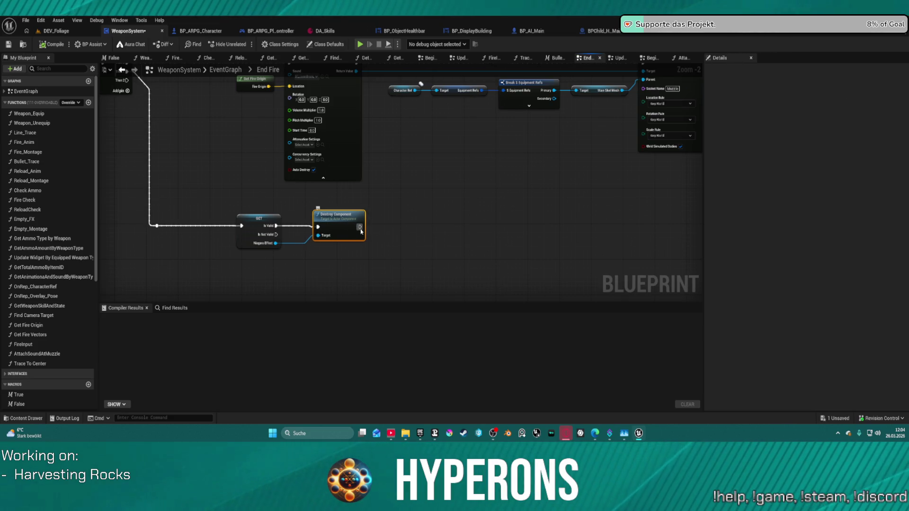
{"action": "mouse_move", "coordinate": [128, 80]}
{"action": "left_mouse_down"}
{"action": "mouse_move", "coordinate": [161, 168]}
{"action": "mouse_move", "coordinate": [148, 163]}
{"action": "left_mouse_up"}
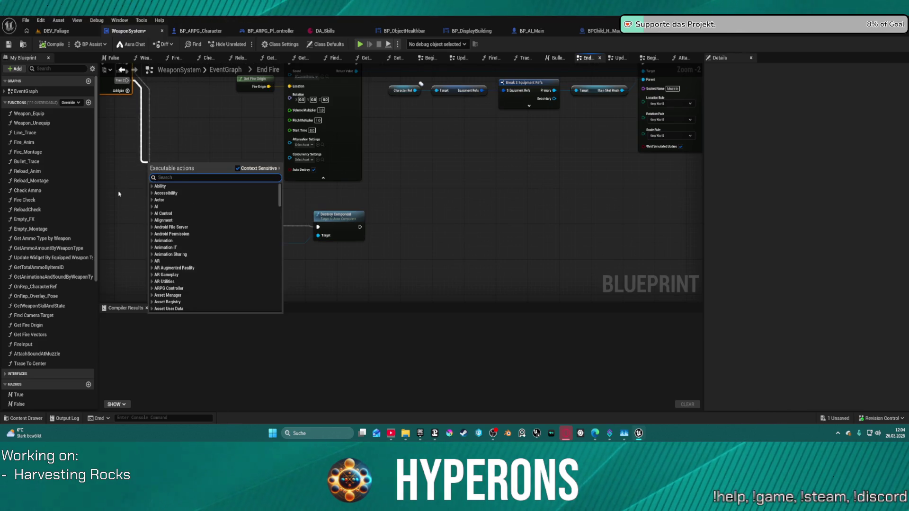
Add a Delay node on Sequence Then 2 and place an SFX Stop Delay Handle getter beside it.
{"action": "type", "text": "delay"}
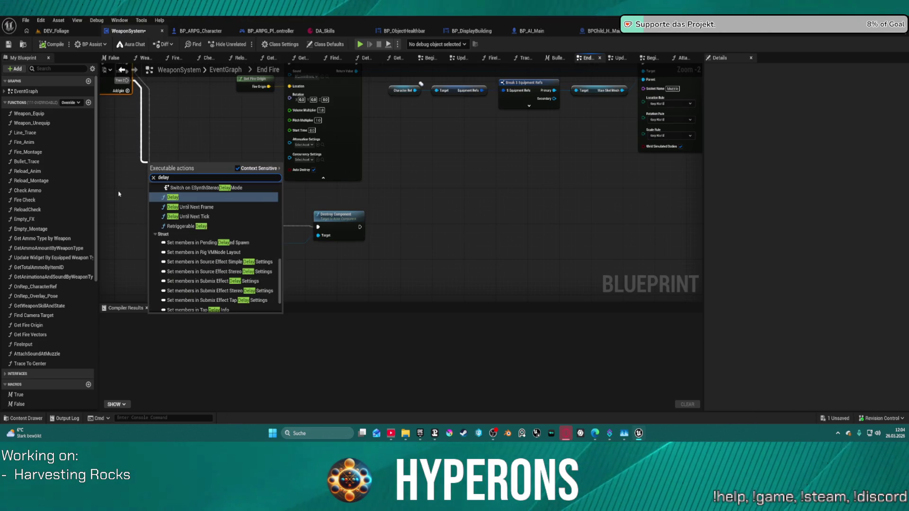
{"action": "key", "text": "Return"}
{"action": "scroll", "coordinate": [52, 405], "scroll_direction": "down", "scroll_amount": 5}
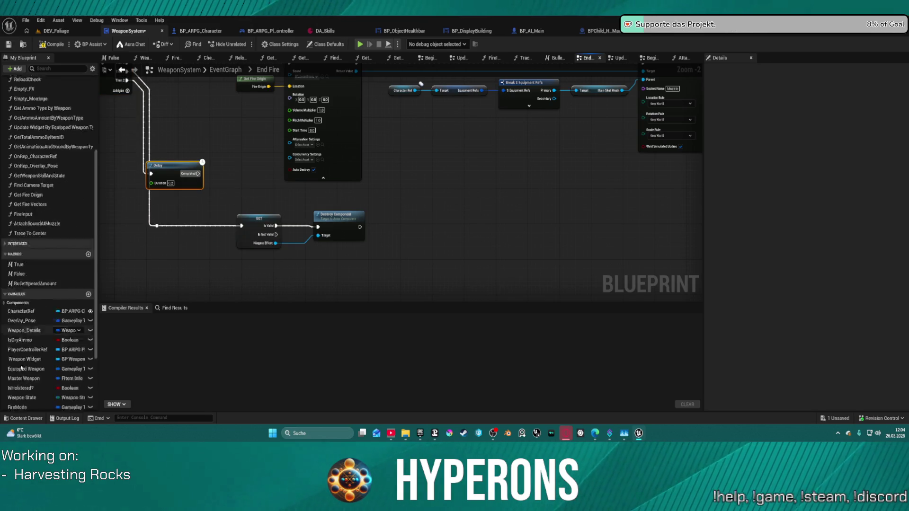
{"action": "scroll", "coordinate": [162, 230], "scroll_direction": "down", "scroll_amount": 6}
{"action": "mouse_move", "coordinate": [22, 394]}
{"action": "left_mouse_down"}
{"action": "mouse_move", "coordinate": [162, 229]}
{"action": "mouse_move", "coordinate": [162, 240]}
{"action": "mouse_move", "coordinate": [185, 227]}
{"action": "left_mouse_up"}
{"action": "scroll", "coordinate": [166, 232], "scroll_direction": "up", "scroll_amount": 8}
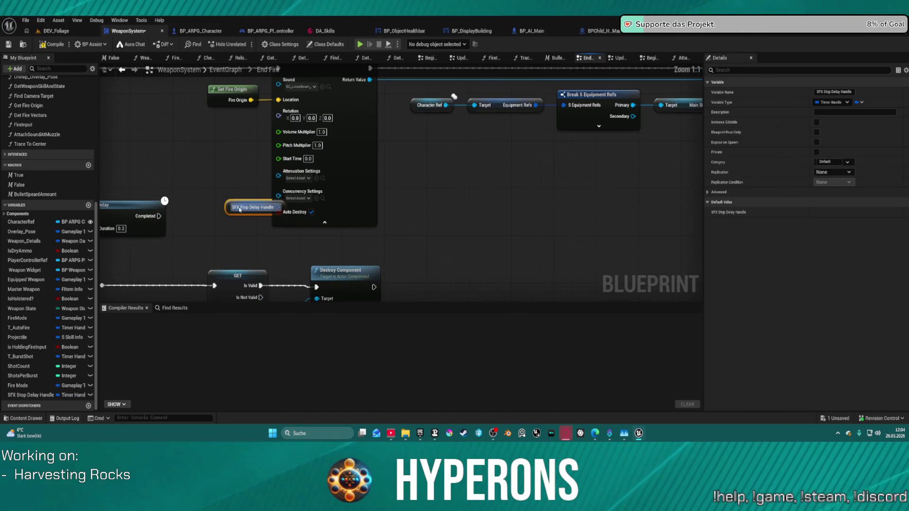
{"action": "mouse_move", "coordinate": [227, 214]}
{"action": "left_mouse_down"}
{"action": "mouse_move", "coordinate": [107, 293]}
{"action": "mouse_move", "coordinate": [242, 245]}
{"action": "mouse_move", "coordinate": [233, 251]}
{"action": "mouse_move", "coordinate": [337, 255]}
{"action": "left_mouse_up"}
Try adding a Branch, Is Valid Timer Handle check and Clear and Invalidate Timer after the Delay.
{"action": "type", "text": "clear"}
{"action": "key", "text": "Escape"}
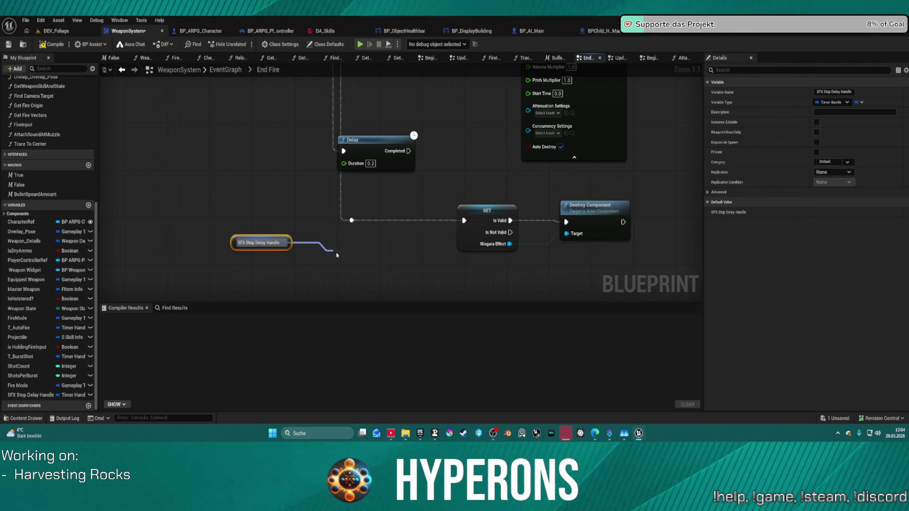
{"action": "left_click", "coordinate": [266, 219]}
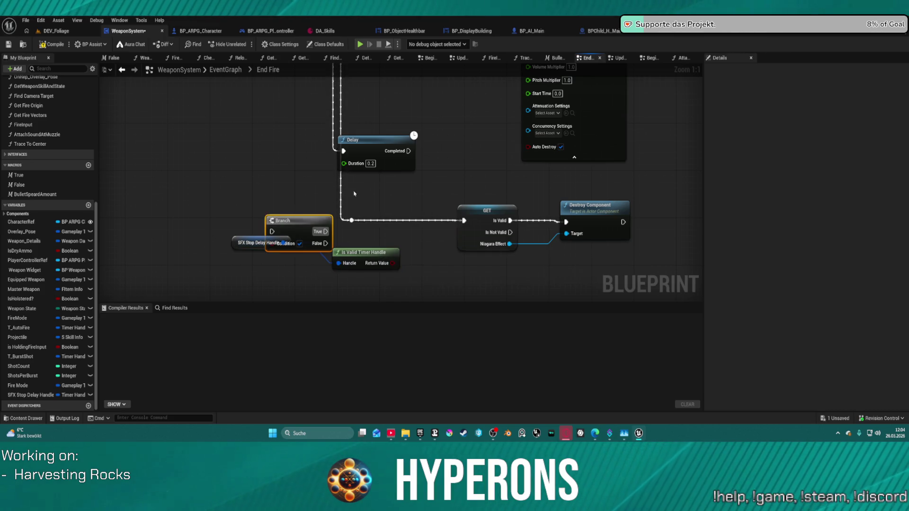
{"action": "mouse_move", "coordinate": [409, 151]}
{"action": "left_mouse_down"}
{"action": "mouse_move", "coordinate": [244, 209]}
{"action": "mouse_move", "coordinate": [352, 220]}
{"action": "mouse_move", "coordinate": [373, 248]}
{"action": "left_mouse_up"}
{"action": "left_click", "coordinate": [360, 265]}
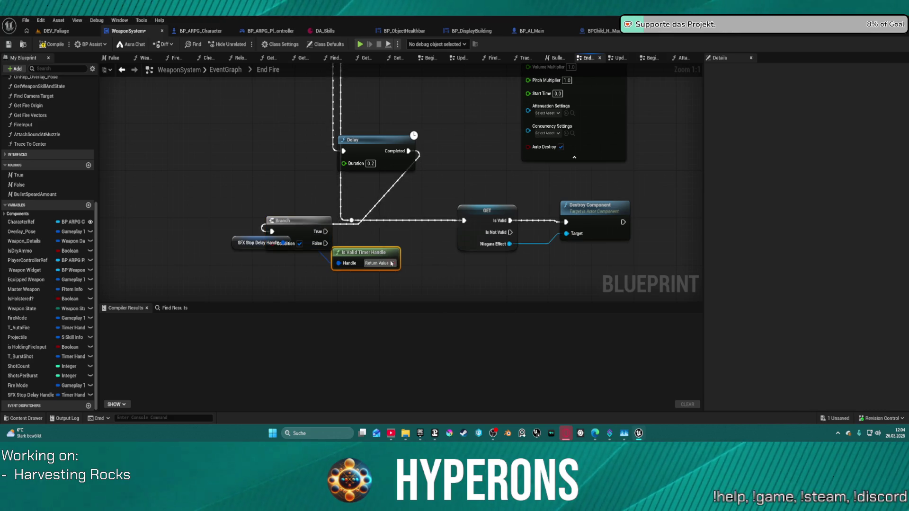
{"action": "left_click_drag", "start_coordinate": [278, 238], "coordinate": [278, 270]}
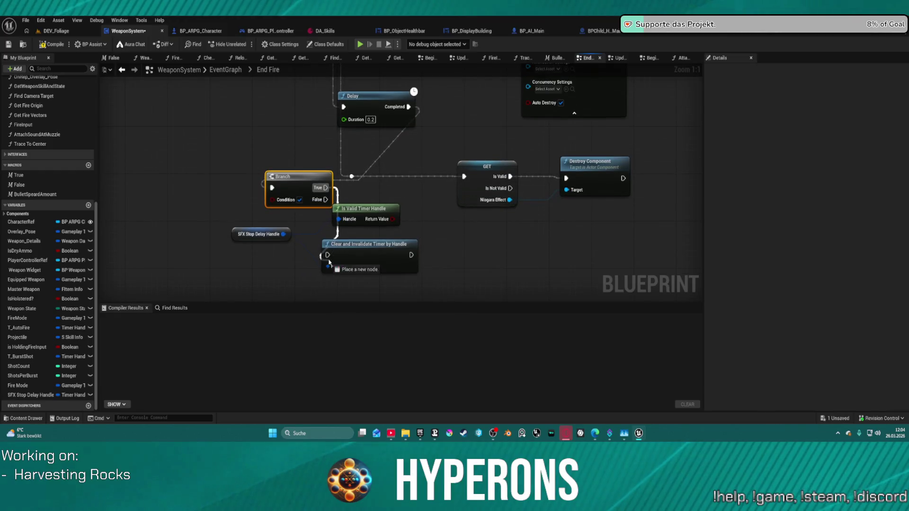
{"action": "left_click_drag", "start_coordinate": [393, 219], "coordinate": [273, 201]}
{"action": "key", "text": "ctrl+z"}
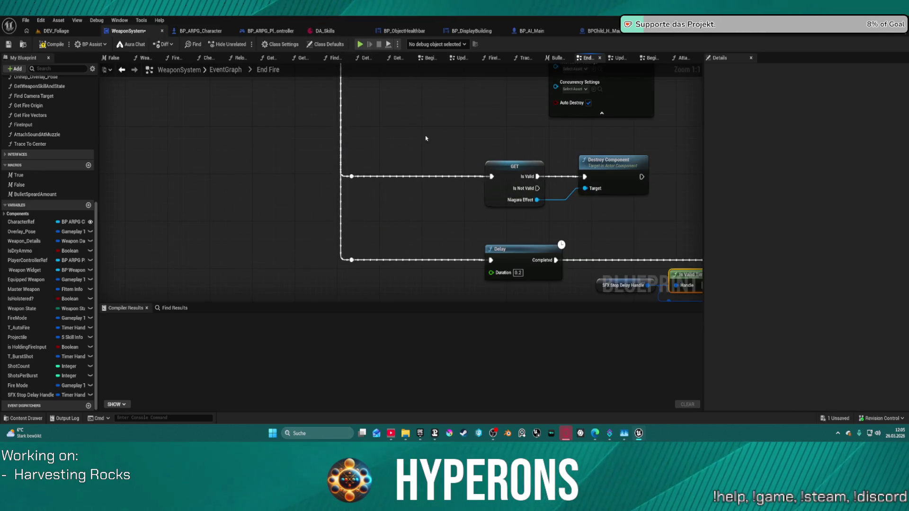
Set the Delay duration to 0.201 and bring up the DA_Skills data asset.
{"action": "left_click", "coordinate": [528, 278]}
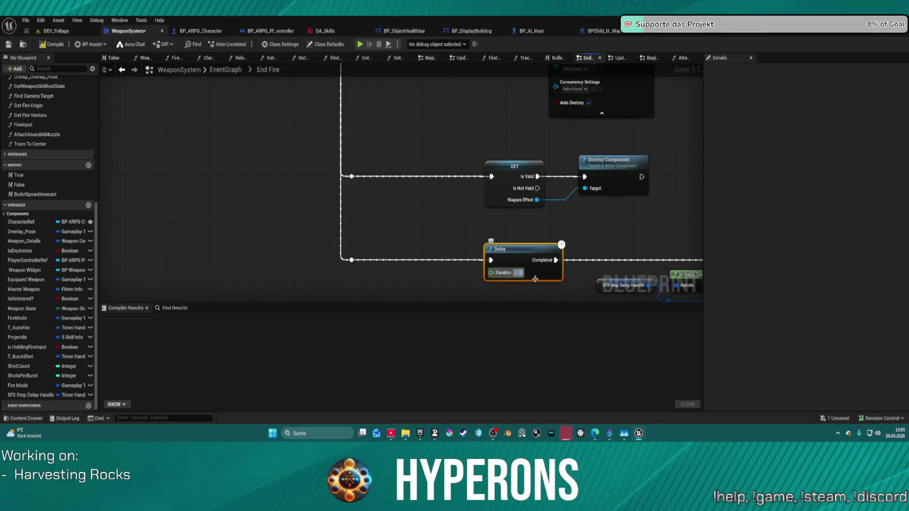
{"action": "type", "text": "0.201"}
{"action": "key", "text": "Return"}
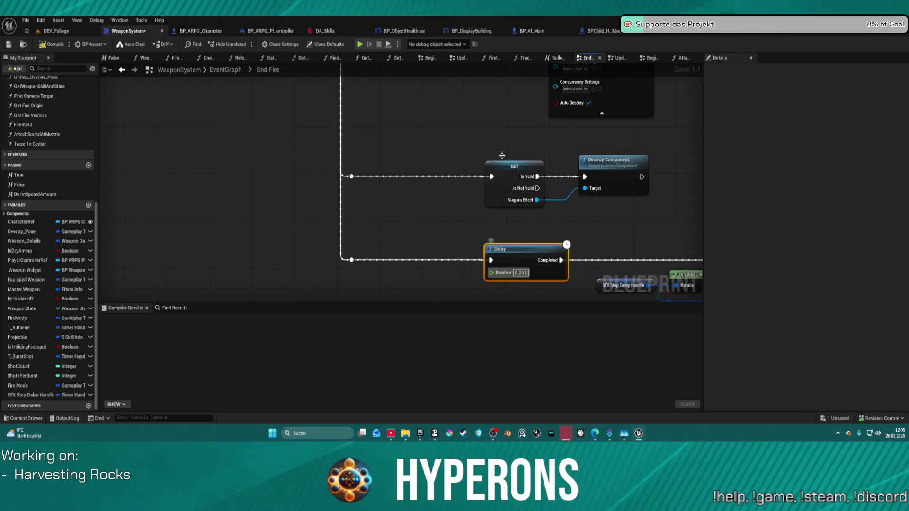
{"action": "left_click", "coordinate": [324, 31]}
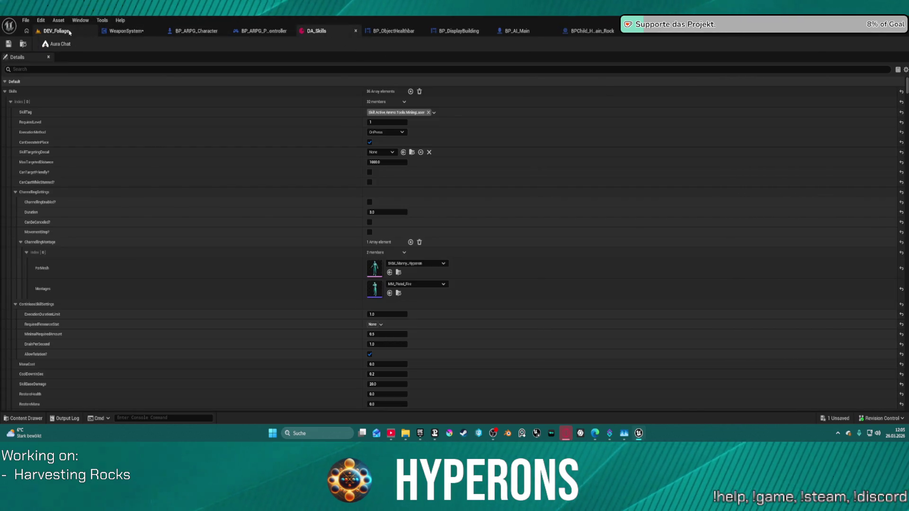
Play DEV_Foliage in the editor with Alt+P, open the inventory, then stop the session.
{"action": "left_click", "coordinate": [56, 30]}
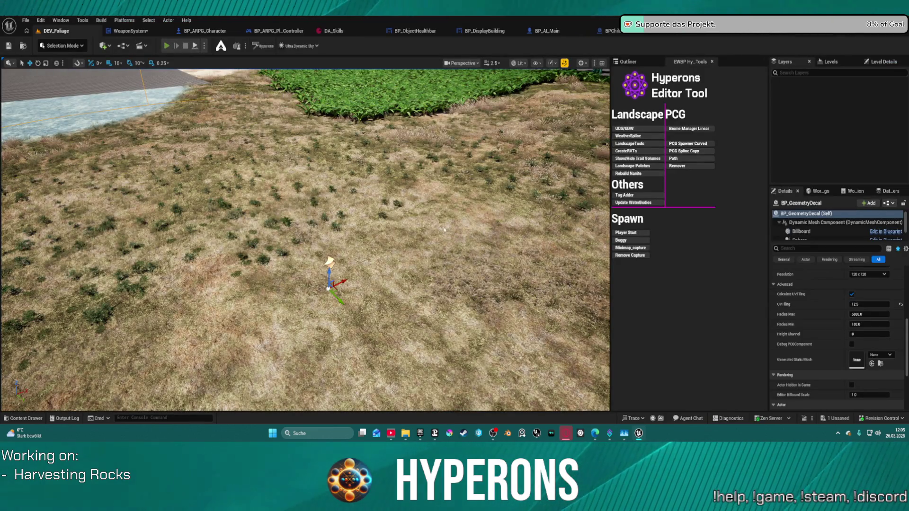
{"action": "key", "text": "alt+p"}
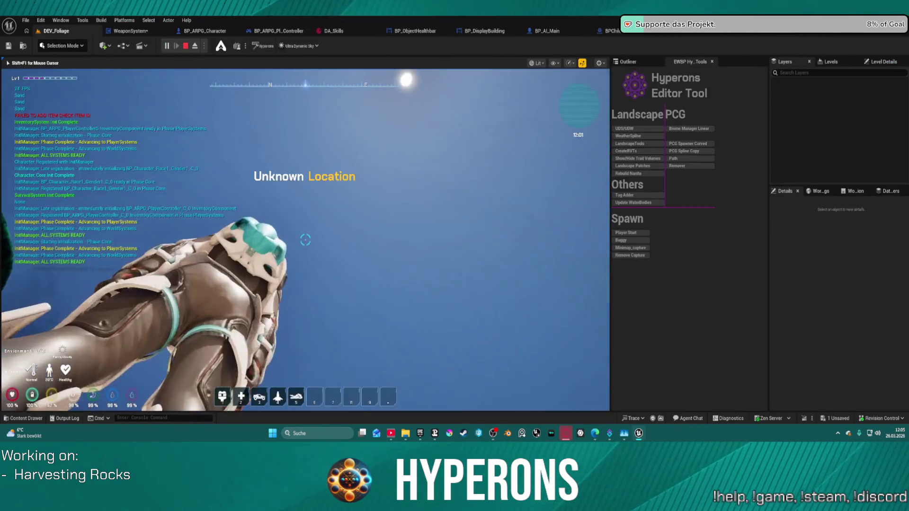
{"action": "key", "text": "i"}
{"action": "key", "text": "i"}
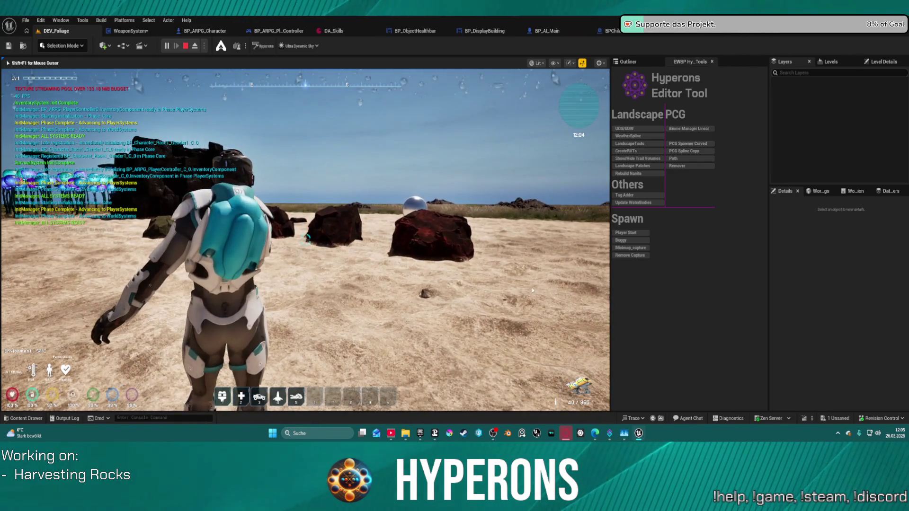
{"action": "key", "text": "Escape"}
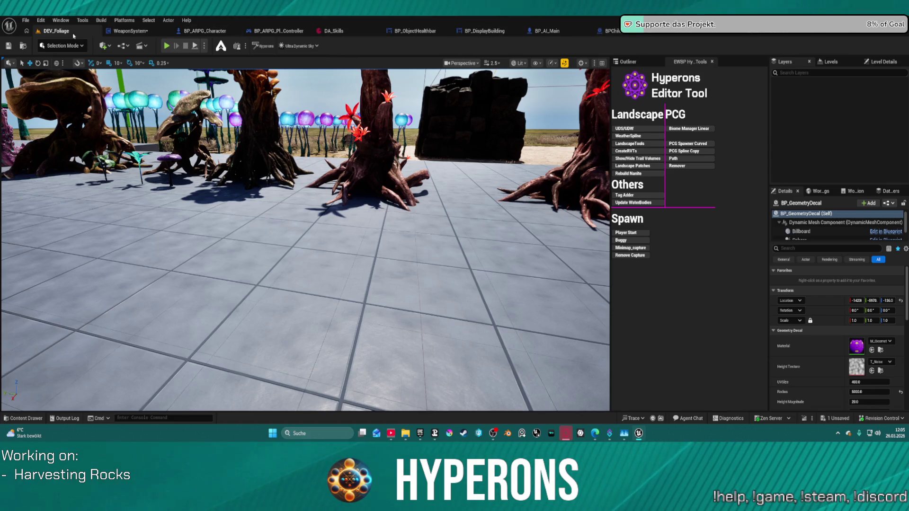
Delete the Delay and timer handle nodes from End Fire, leaving the Destroy Component branch.
{"action": "left_click", "coordinate": [130, 32]}
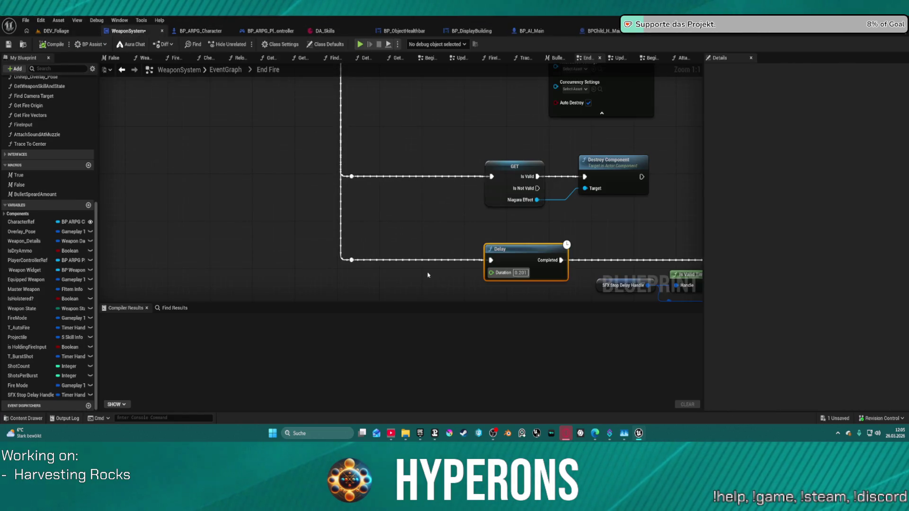
{"action": "left_click_drag", "start_coordinate": [299, 192], "coordinate": [698, 258]}
{"action": "key", "text": "Delete"}
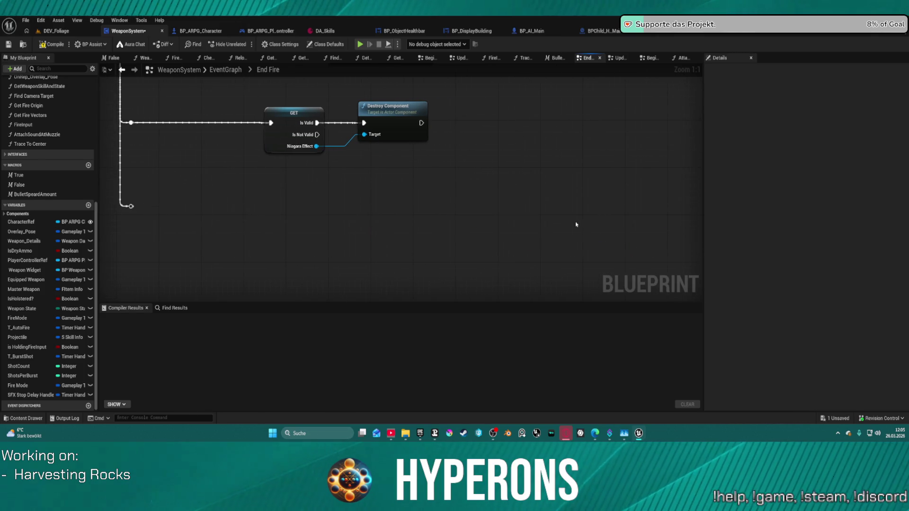
{"action": "scroll", "coordinate": [649, 257], "scroll_direction": "down", "scroll_amount": 3}
{"action": "scroll", "coordinate": [430, 277], "scroll_direction": "up", "scroll_amount": 3}
{"action": "left_click_drag", "start_coordinate": [399, 269], "coordinate": [360, 258]}
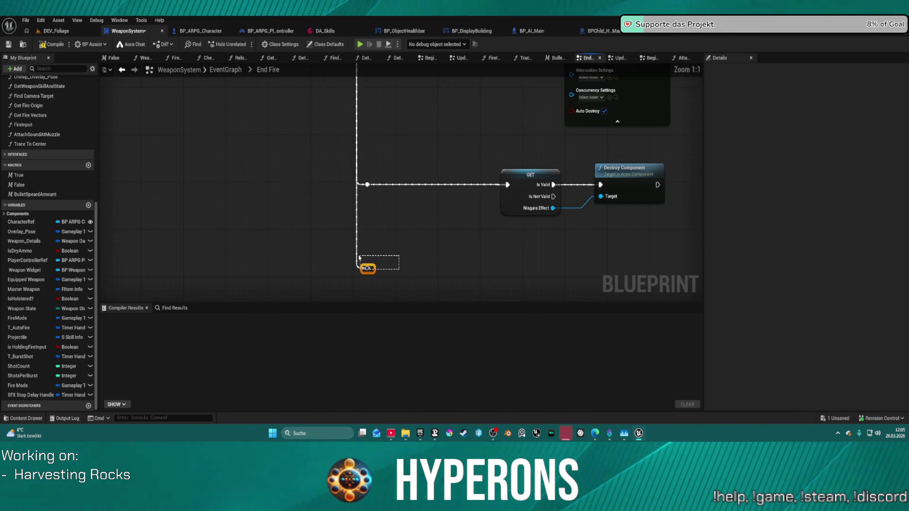
{"action": "scroll", "coordinate": [507, 248], "scroll_direction": "down", "scroll_amount": 4}
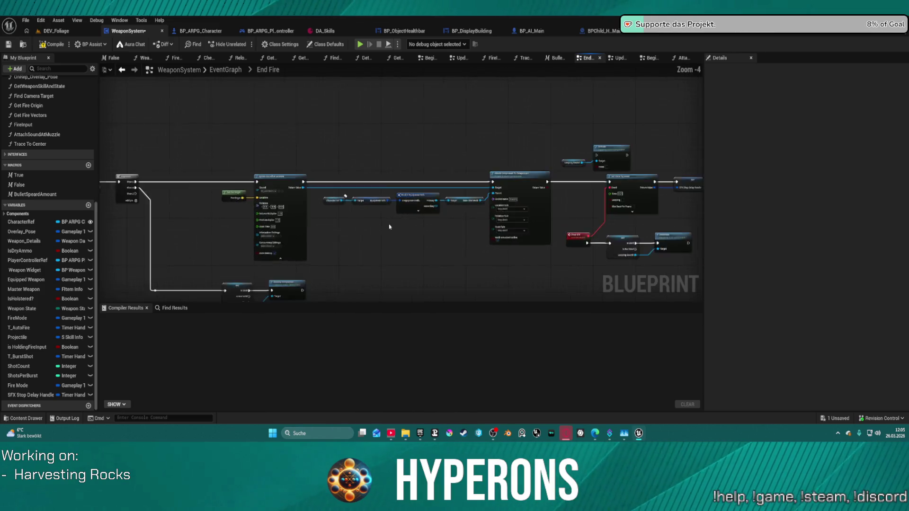
{"action": "scroll", "coordinate": [389, 227], "scroll_direction": "up", "scroll_amount": 2}
{"action": "mouse_move", "coordinate": [360, 209]}
{"action": "left_mouse_down"}
{"action": "mouse_move", "coordinate": [260, 197]}
{"action": "mouse_move", "coordinate": [174, 207]}
{"action": "left_mouse_up"}
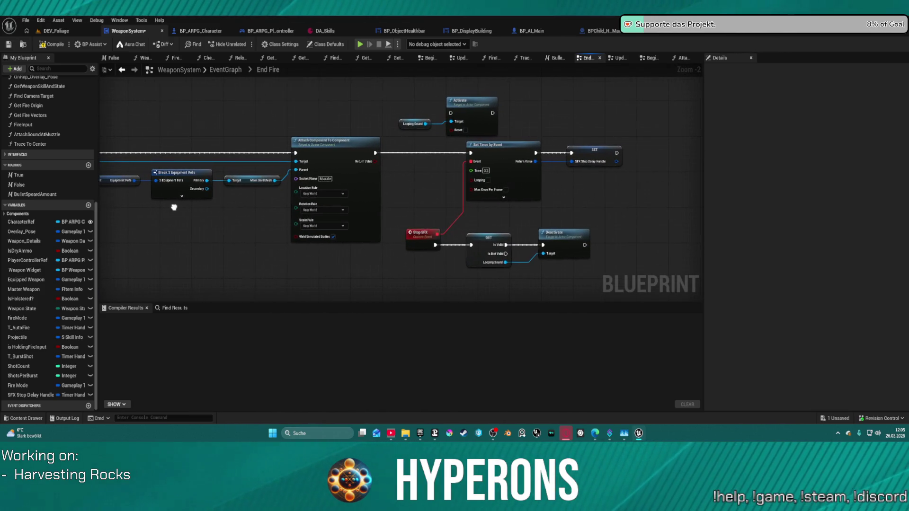
{"action": "left_click", "coordinate": [268, 70]}
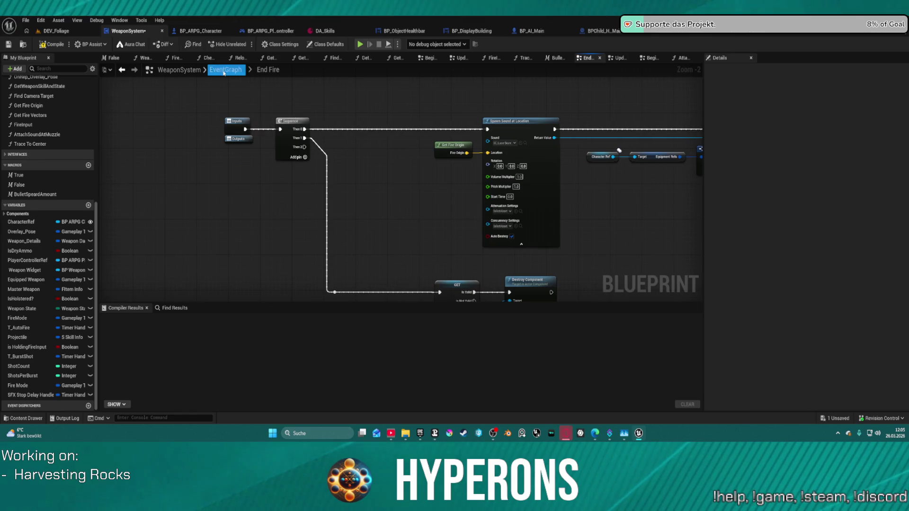
In the EventGraph, move Set Component Tick Enabled right and discard an unwanted SFX Stop Delay Handle setter.
{"action": "left_click", "coordinate": [225, 71]}
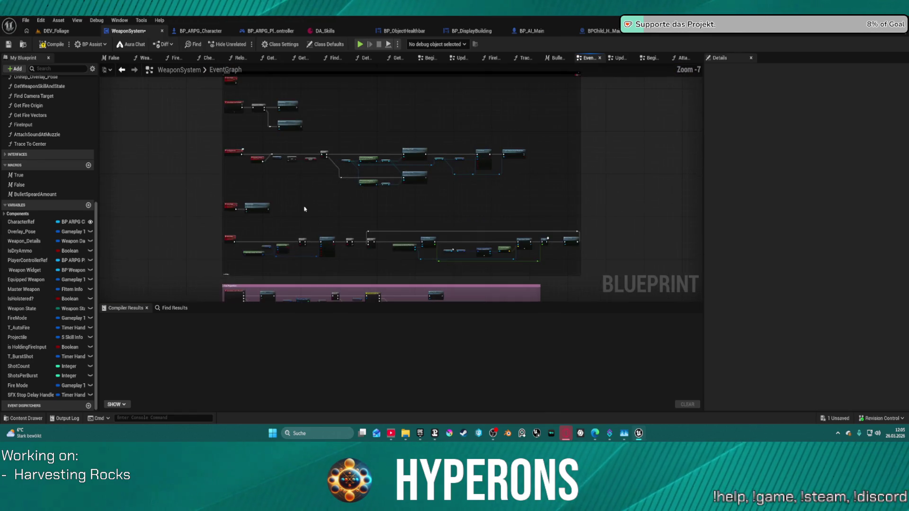
{"action": "left_click_drag", "start_coordinate": [318, 137], "coordinate": [334, 211]}
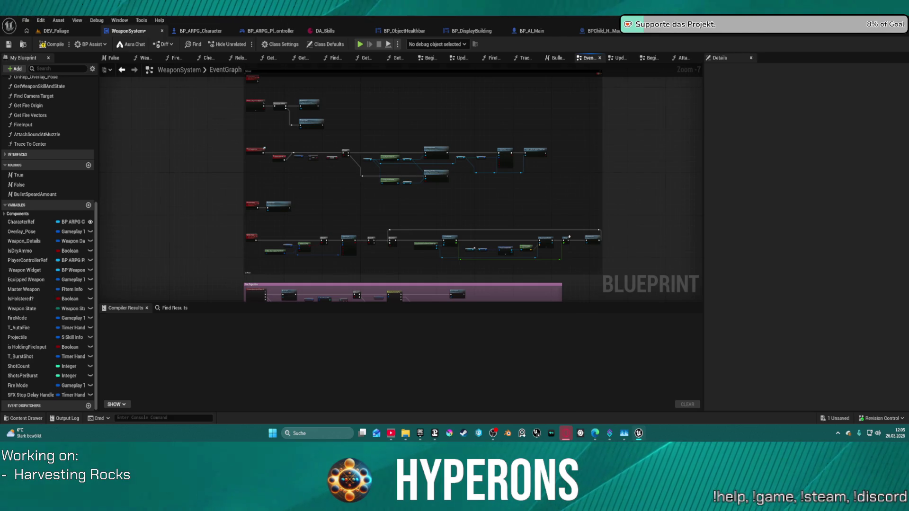
{"action": "scroll", "coordinate": [325, 163], "scroll_direction": "up", "scroll_amount": 6}
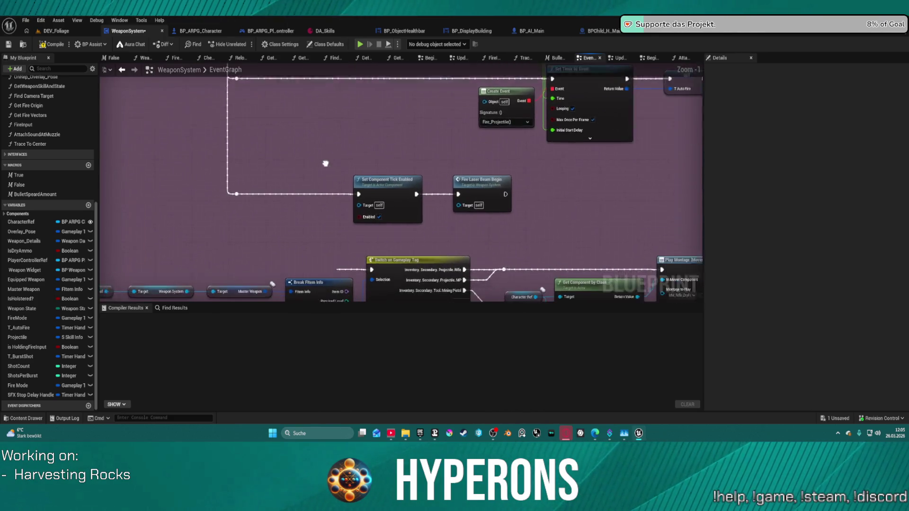
{"action": "left_click", "coordinate": [338, 185]}
{"action": "mouse_move", "coordinate": [338, 185]}
{"action": "left_mouse_down"}
{"action": "mouse_move", "coordinate": [405, 185]}
{"action": "mouse_move", "coordinate": [388, 185]}
{"action": "left_mouse_up"}
{"action": "left_click_drag", "start_coordinate": [224, 191], "coordinate": [280, 193]}
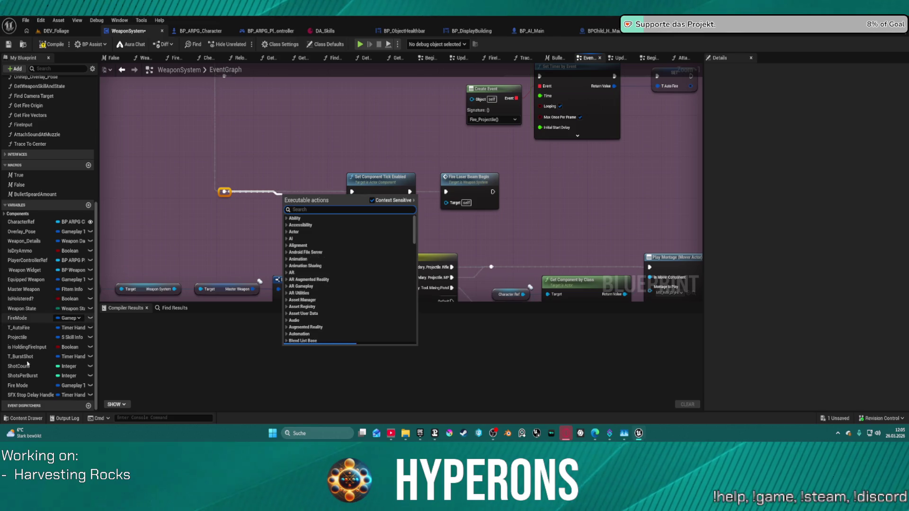
{"action": "mouse_move", "coordinate": [28, 395]}
{"action": "left_mouse_down"}
{"action": "mouse_move", "coordinate": [194, 239]}
{"action": "mouse_move", "coordinate": [246, 158]}
{"action": "left_mouse_up"}
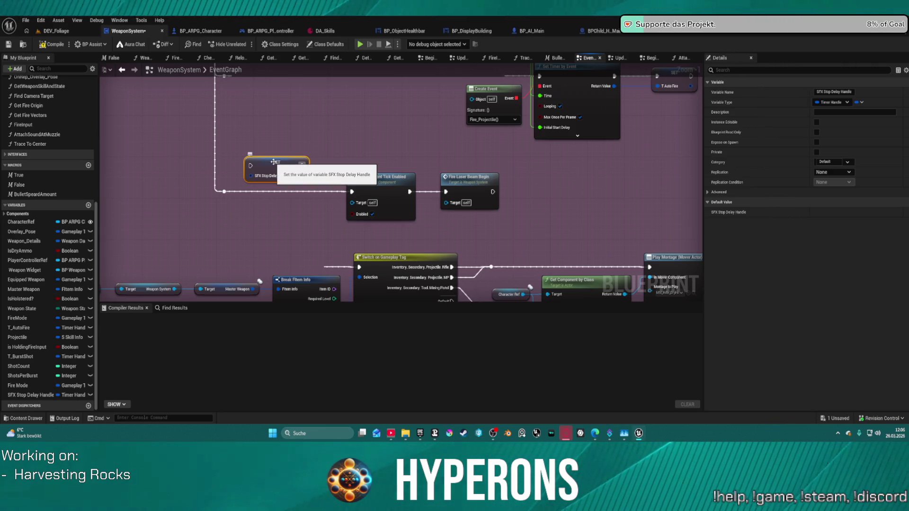
{"action": "key", "text": "Delete"}
{"action": "scroll", "coordinate": [508, 164], "scroll_direction": "down", "scroll_amount": 2}
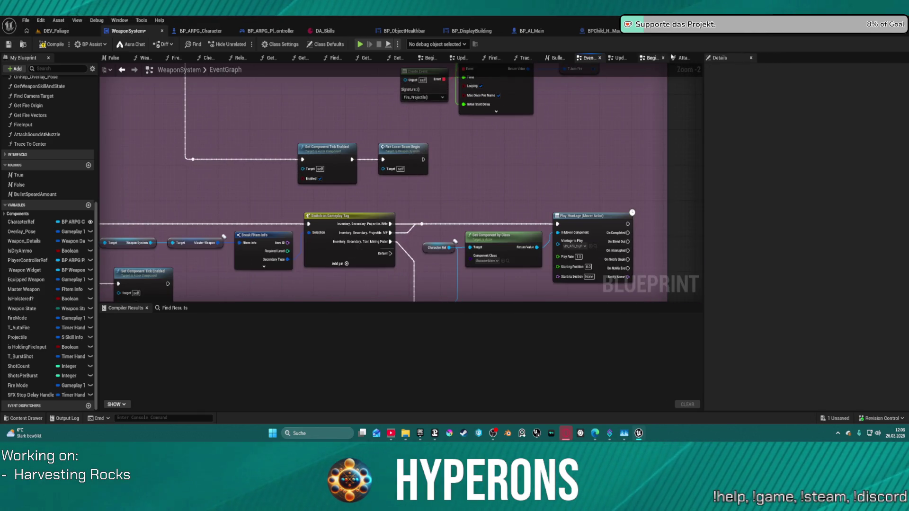
Reopen the End Fire collapsed graph and drop the SFX Stop Delay Handle variable near Set Timer by Event.
{"action": "left_click", "coordinate": [620, 58]}
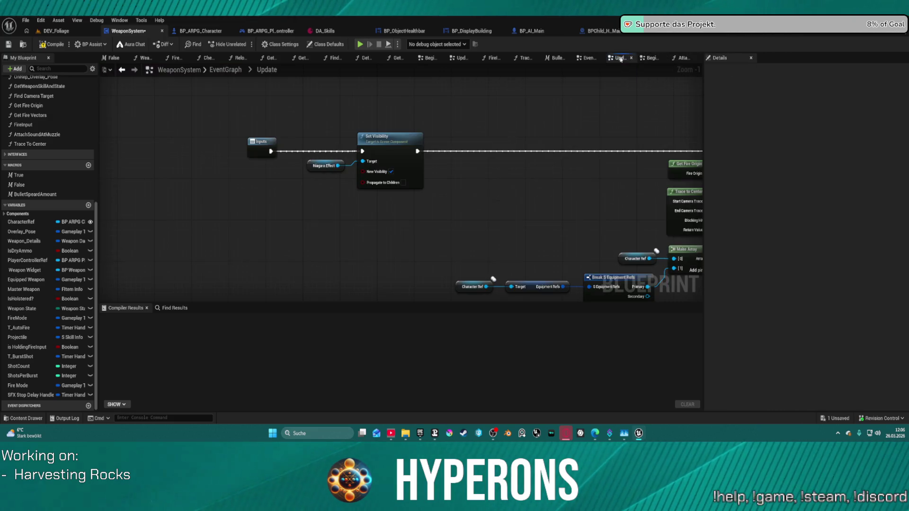
{"action": "key", "text": "alt+Left"}
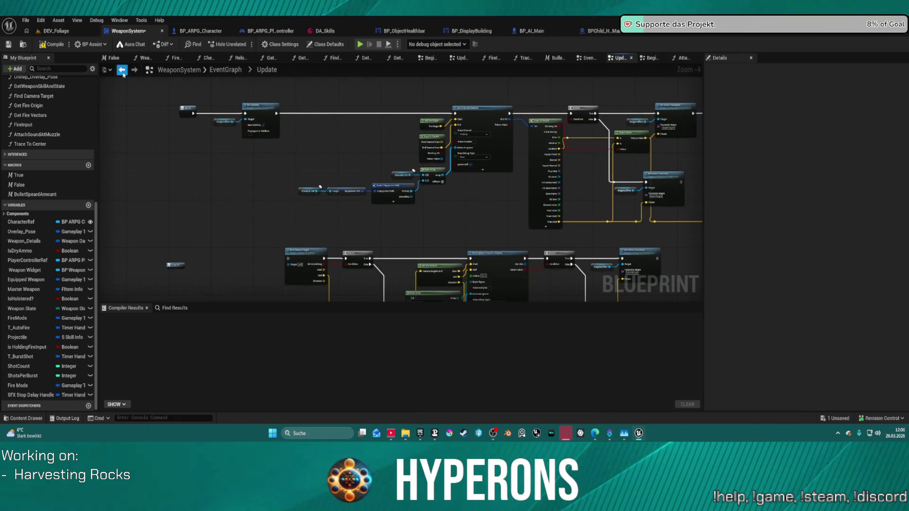
{"action": "left_click", "coordinate": [122, 70]}
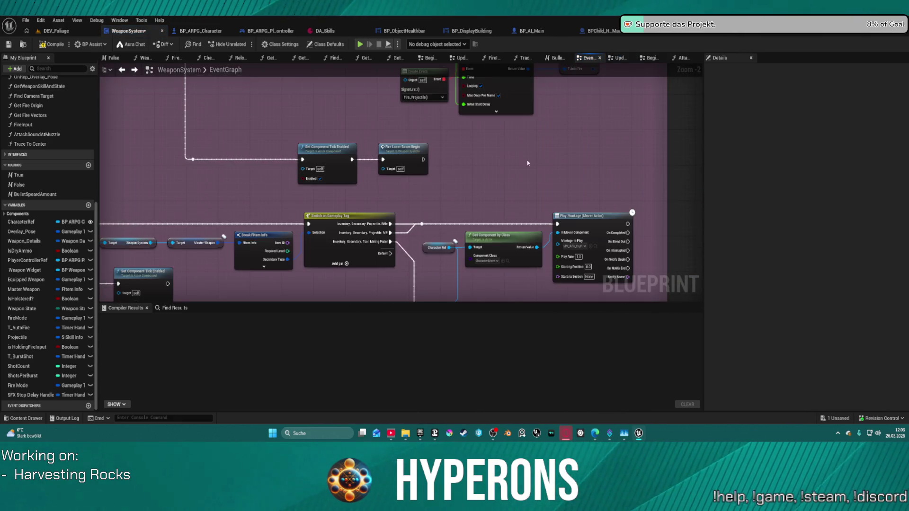
{"action": "scroll", "coordinate": [546, 155], "scroll_direction": "down", "scroll_amount": 2}
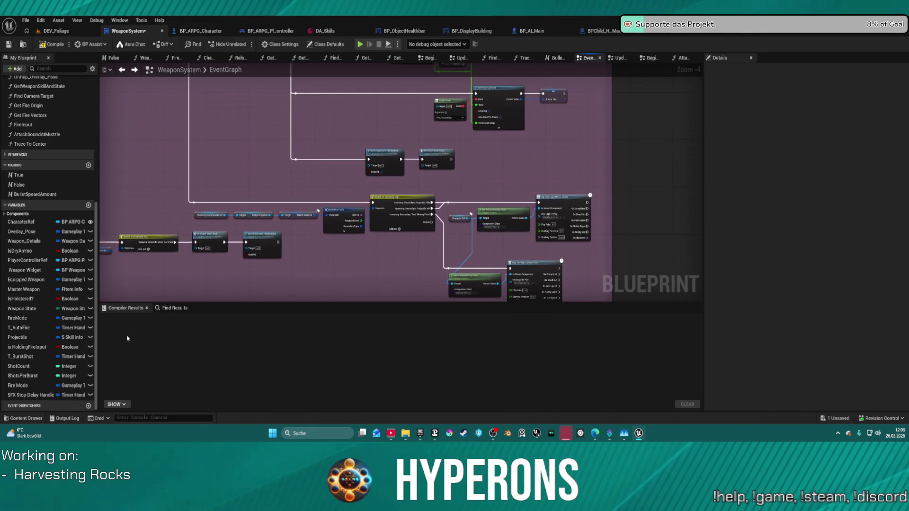
{"action": "scroll", "coordinate": [314, 126], "scroll_direction": "down", "scroll_amount": 4}
{"action": "scroll", "coordinate": [319, 142], "scroll_direction": "up", "scroll_amount": 8}
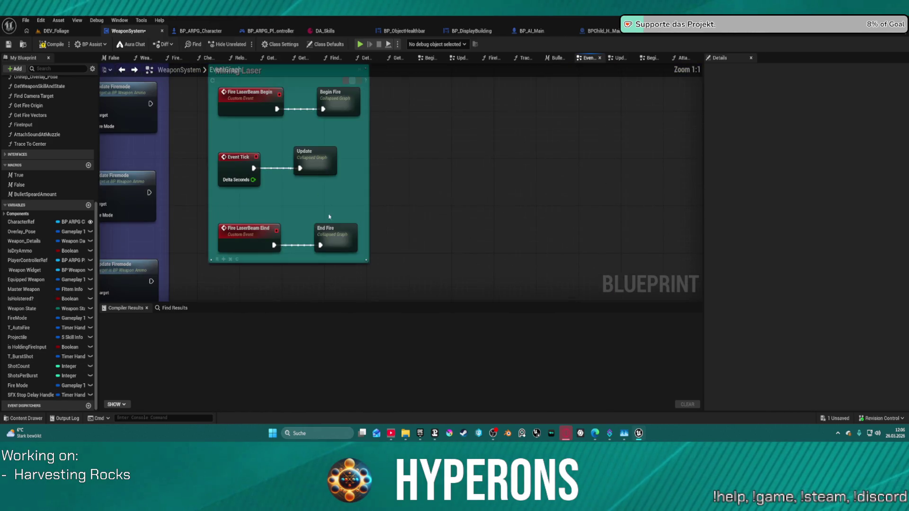
{"action": "double_click", "coordinate": [331, 234]}
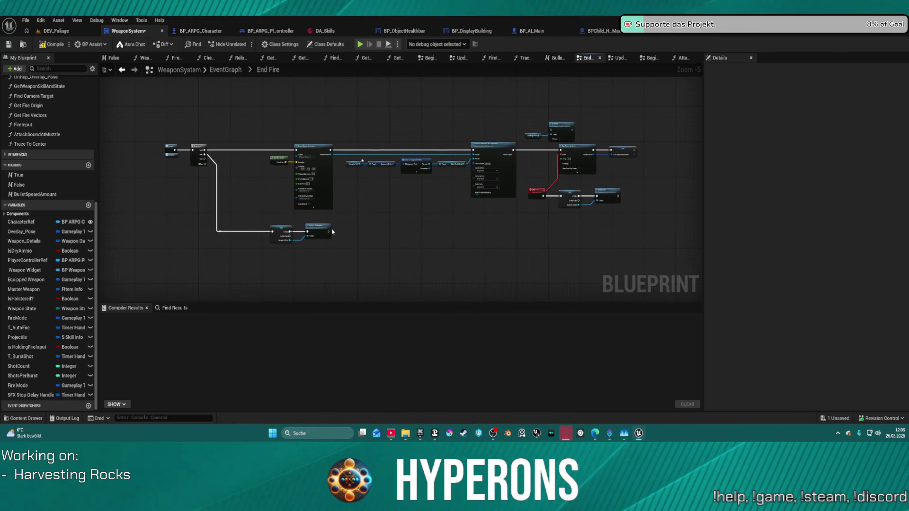
{"action": "scroll", "coordinate": [389, 238], "scroll_direction": "up", "scroll_amount": 2}
{"action": "mouse_move", "coordinate": [381, 227]}
{"action": "left_mouse_down"}
{"action": "mouse_move", "coordinate": [164, 255]}
{"action": "mouse_move", "coordinate": [186, 248]}
{"action": "mouse_move", "coordinate": [4, 263]}
{"action": "left_mouse_up"}
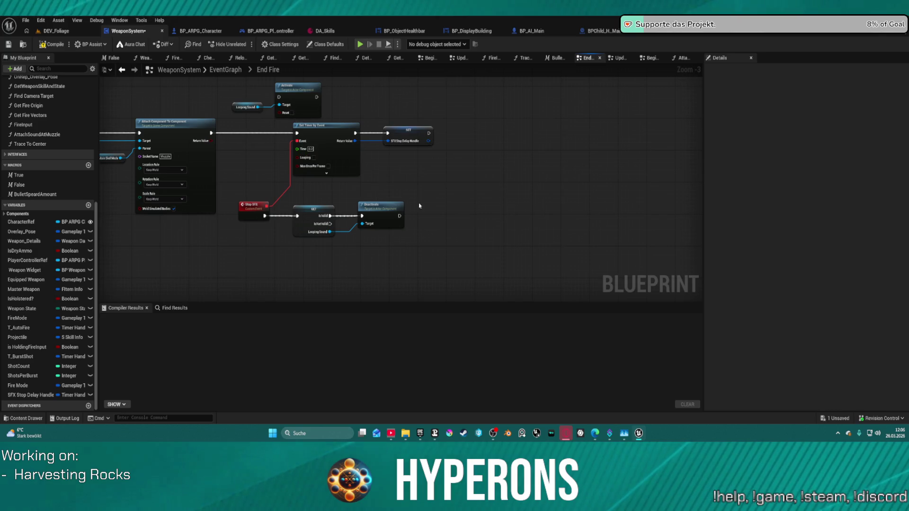
{"action": "mouse_move", "coordinate": [31, 394]}
{"action": "left_mouse_down"}
{"action": "mouse_move", "coordinate": [455, 222]}
{"action": "mouse_move", "coordinate": [426, 185]}
{"action": "left_mouse_up"}
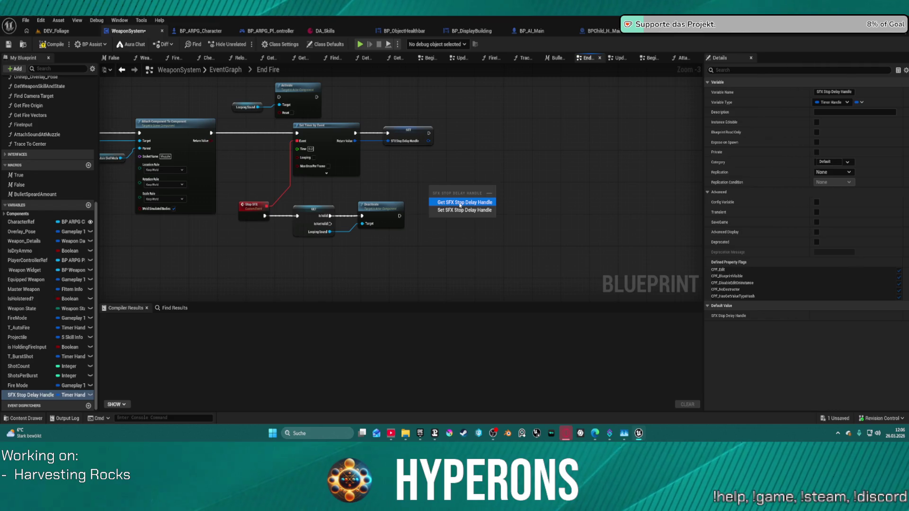
Add an SFX Stop Delay Handle getter feeding Clear and Invalidate Timer by Handle after Deactivate.
{"action": "left_click", "coordinate": [460, 203]}
{"action": "mouse_move", "coordinate": [463, 188]}
{"action": "left_mouse_down"}
{"action": "mouse_move", "coordinate": [487, 213]}
{"action": "mouse_move", "coordinate": [479, 209]}
{"action": "left_mouse_up"}
{"action": "type", "text": "clear"}
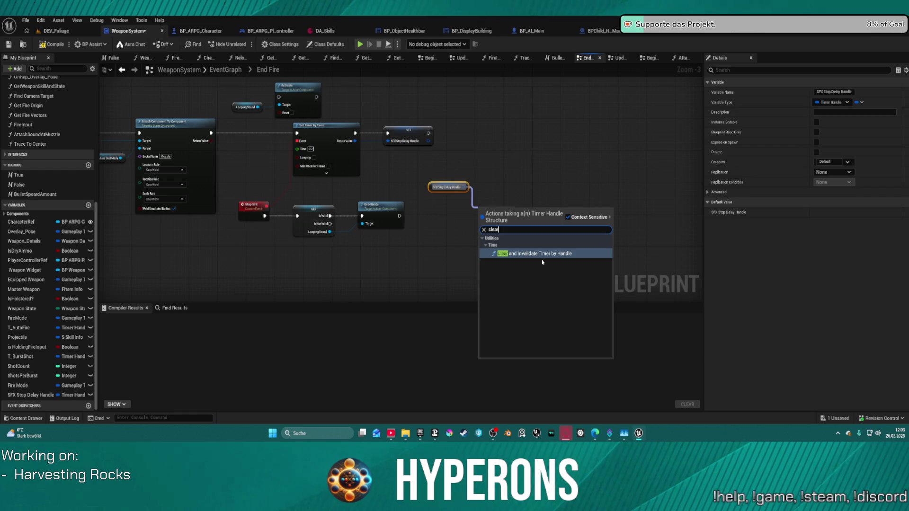
{"action": "left_click", "coordinate": [541, 255]}
{"action": "left_click_drag", "start_coordinate": [480, 217], "coordinate": [399, 216]}
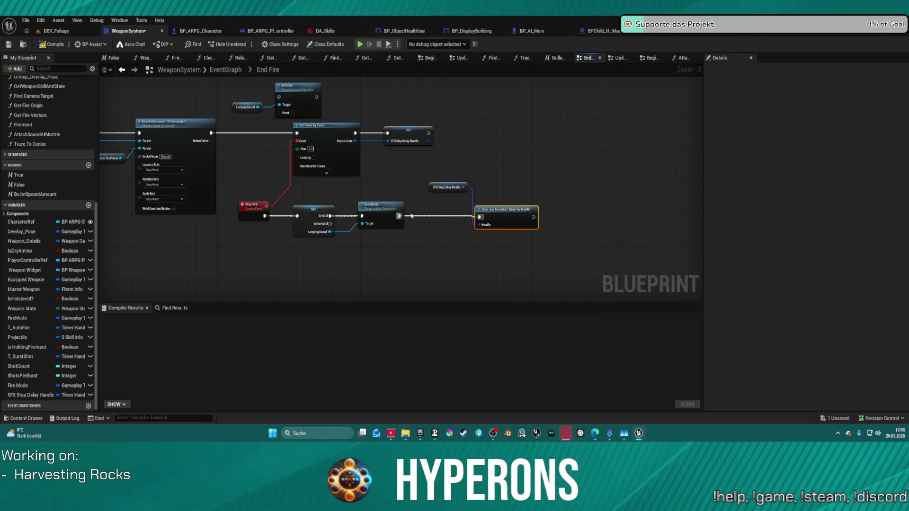
{"action": "left_click_drag", "start_coordinate": [453, 177], "coordinate": [533, 237]}
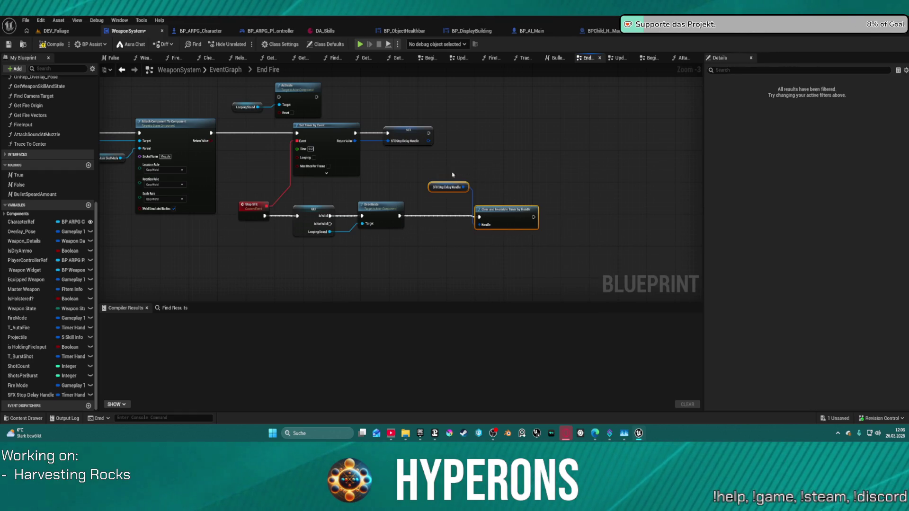
{"action": "left_click", "coordinate": [447, 187]}
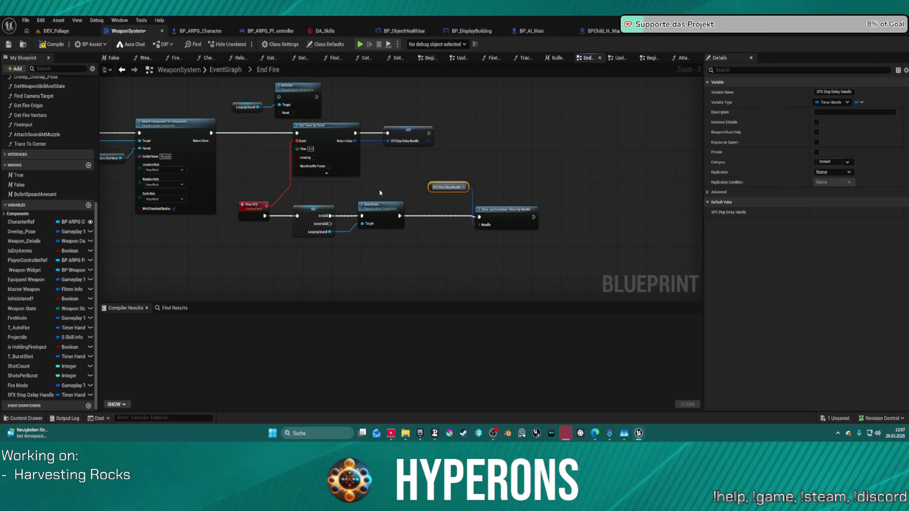
Review the full End Fire node chain, then switch to the Update graph.
{"action": "scroll", "coordinate": [379, 193], "scroll_direction": "down", "scroll_amount": 4}
{"action": "mouse_move", "coordinate": [380, 193]}
{"action": "left_mouse_down"}
{"action": "mouse_move", "coordinate": [645, 137]}
{"action": "mouse_move", "coordinate": [629, 163]}
{"action": "mouse_move", "coordinate": [518, 164]}
{"action": "left_mouse_up"}
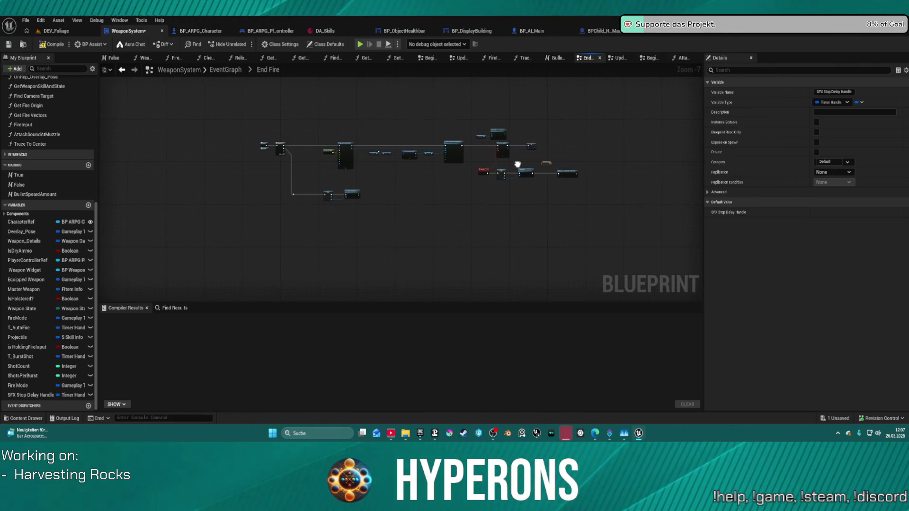
{"action": "scroll", "coordinate": [517, 164], "scroll_direction": "up", "scroll_amount": 3}
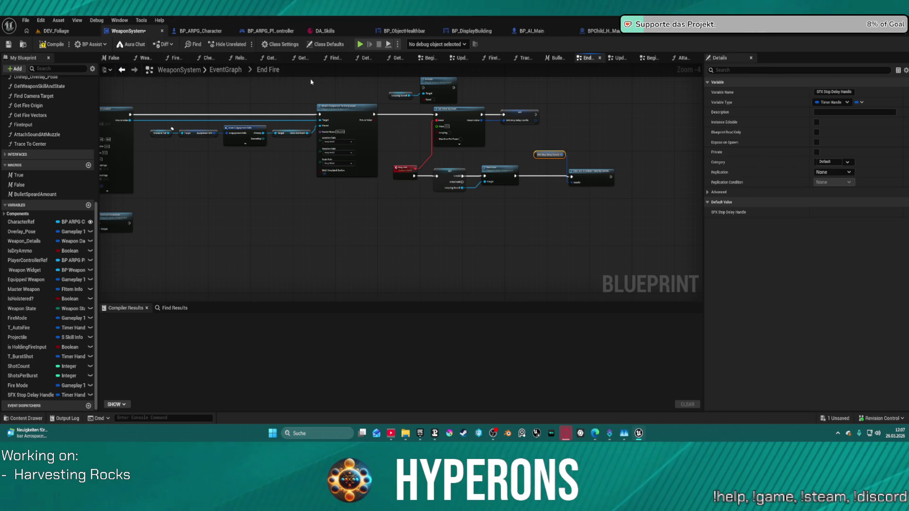
{"action": "double_click", "coordinate": [268, 69]}
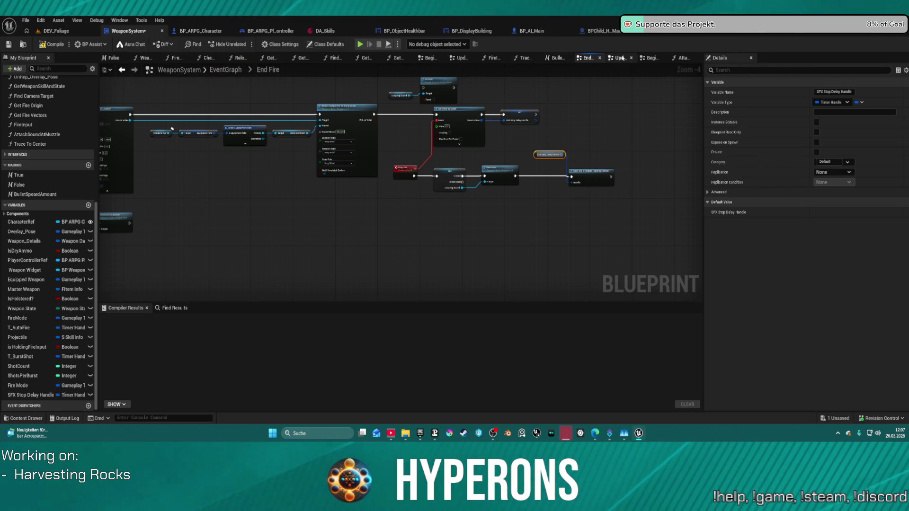
{"action": "left_click", "coordinate": [620, 58]}
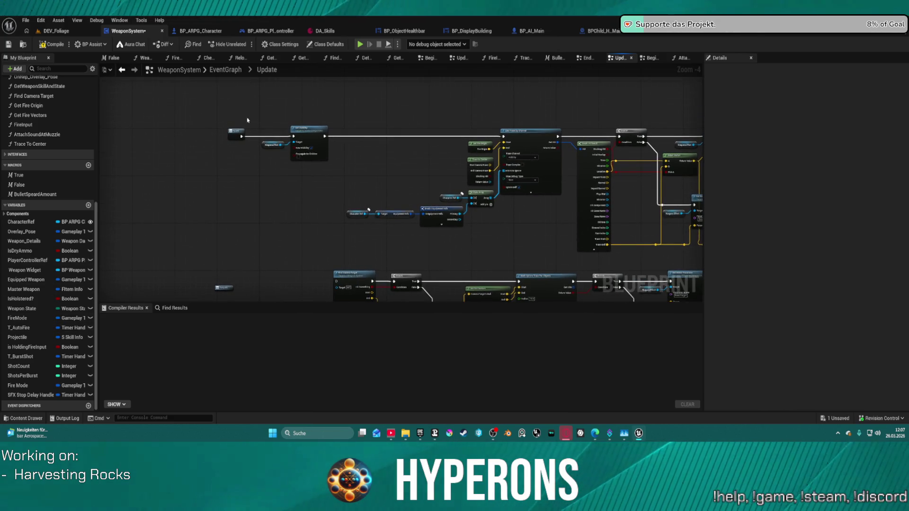
In Begin Fire, wire Sequence Then 0 to the timer clear and SFX Stop Delay Handle into its Handle.
{"action": "left_click", "coordinate": [649, 58]}
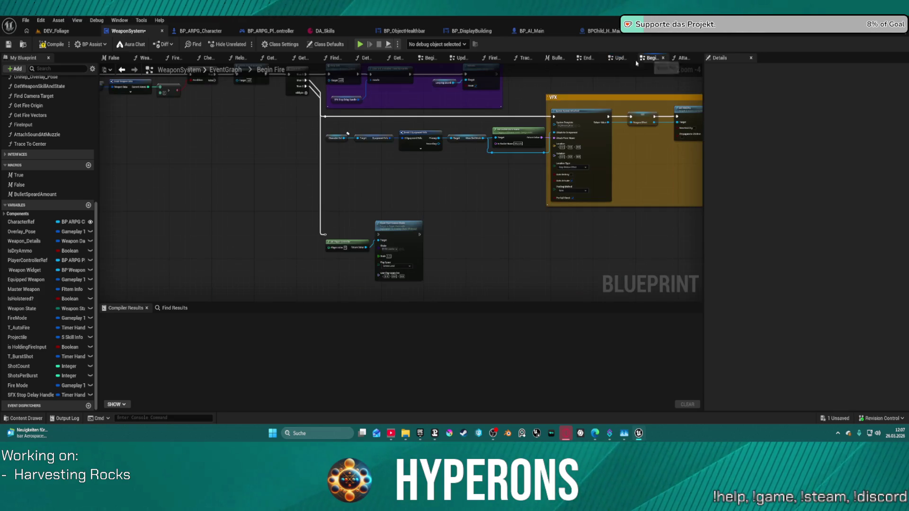
{"action": "mouse_move", "coordinate": [419, 180]}
{"action": "left_mouse_down"}
{"action": "mouse_move", "coordinate": [424, 221]}
{"action": "mouse_move", "coordinate": [552, 223]}
{"action": "mouse_move", "coordinate": [544, 233]}
{"action": "left_mouse_up"}
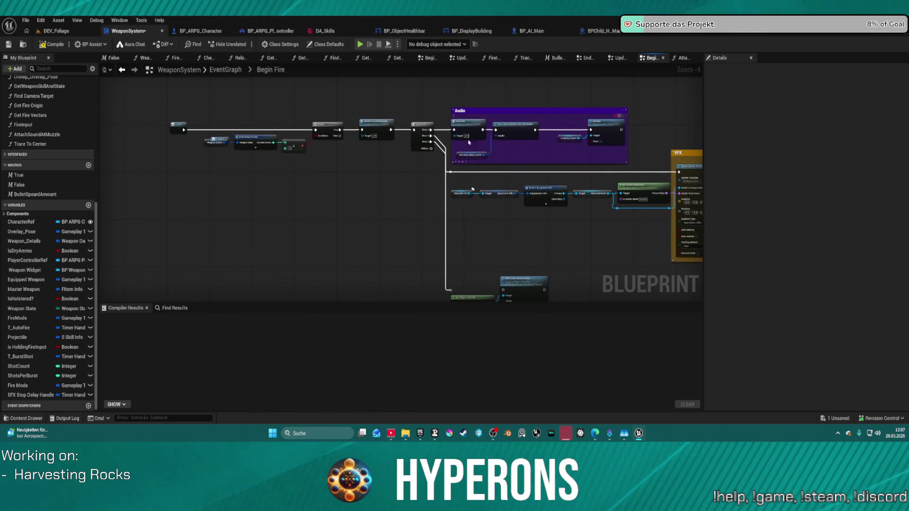
{"action": "scroll", "coordinate": [404, 133], "scroll_direction": "up", "scroll_amount": 2}
{"action": "left_click_drag", "start_coordinate": [410, 128], "coordinate": [508, 129]}
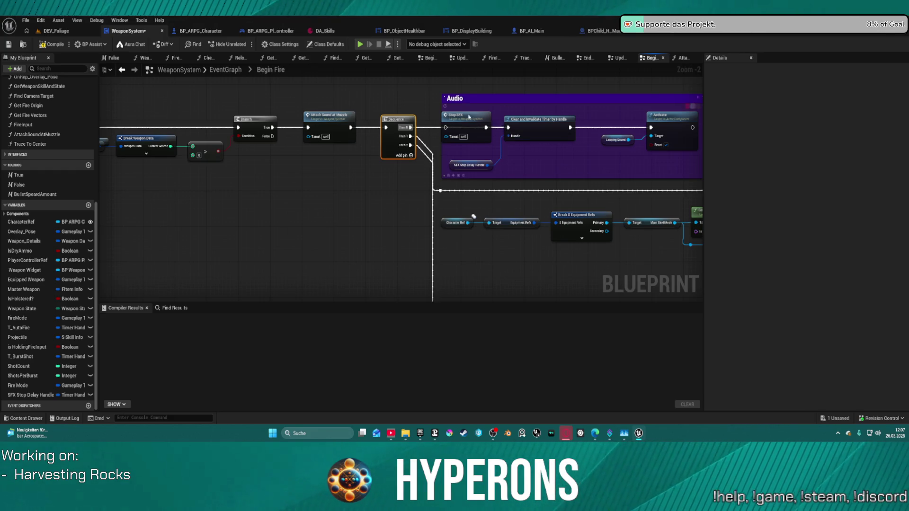
{"action": "left_click", "coordinate": [542, 159]}
{"action": "left_click", "coordinate": [491, 165]}
{"action": "mouse_move", "coordinate": [490, 165]}
{"action": "left_mouse_down"}
{"action": "mouse_move", "coordinate": [515, 159]}
{"action": "mouse_move", "coordinate": [508, 136]}
{"action": "left_mouse_up"}
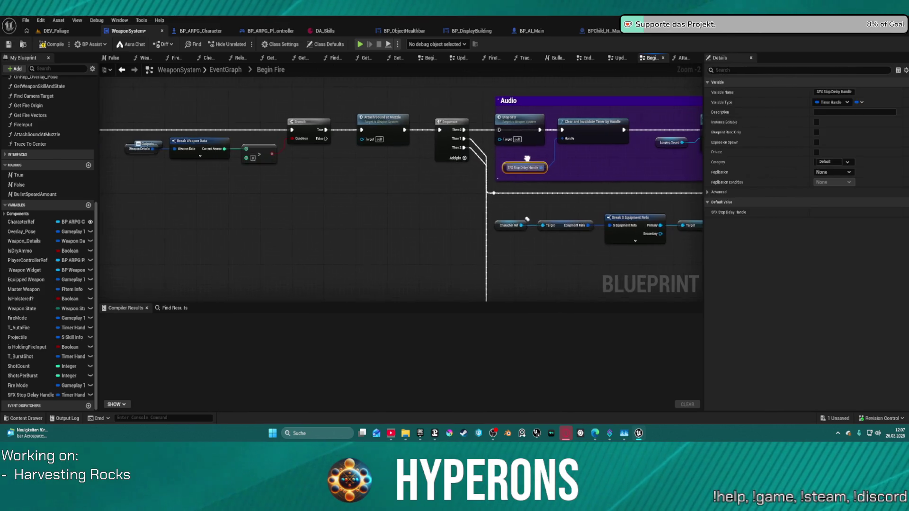
{"action": "left_click", "coordinate": [530, 143]}
Shift Looping Sound and Activate right and add an Is Active check on Looping Sound.
{"action": "mouse_move", "coordinate": [371, 191]}
{"action": "left_mouse_down"}
{"action": "mouse_move", "coordinate": [502, 202]}
{"action": "mouse_move", "coordinate": [426, 217]}
{"action": "mouse_move", "coordinate": [372, 192]}
{"action": "mouse_move", "coordinate": [226, 190]}
{"action": "left_mouse_up"}
{"action": "mouse_move", "coordinate": [423, 141]}
{"action": "left_mouse_down"}
{"action": "mouse_move", "coordinate": [455, 177]}
{"action": "mouse_move", "coordinate": [519, 192]}
{"action": "left_mouse_up"}
{"action": "left_click_drag", "start_coordinate": [489, 155], "coordinate": [572, 155]}
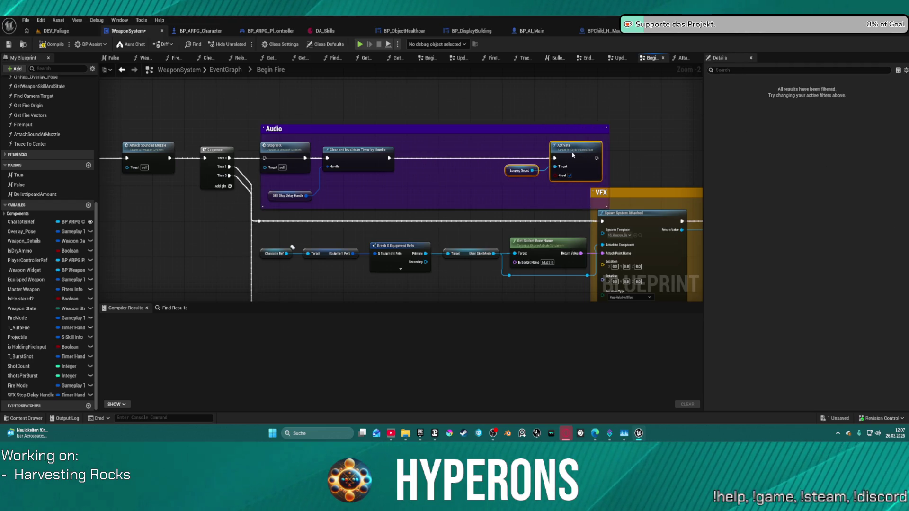
{"action": "left_click", "coordinate": [514, 172]}
{"action": "mouse_move", "coordinate": [514, 172]}
{"action": "left_mouse_down"}
{"action": "mouse_move", "coordinate": [408, 184]}
{"action": "mouse_move", "coordinate": [453, 180]}
{"action": "left_mouse_up"}
{"action": "type", "text": "is c"}
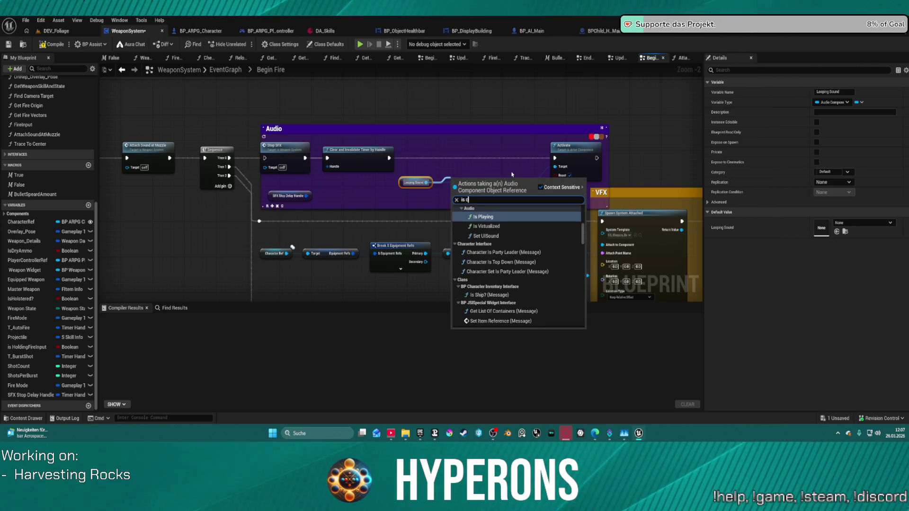
{"action": "type", "text": "at"}
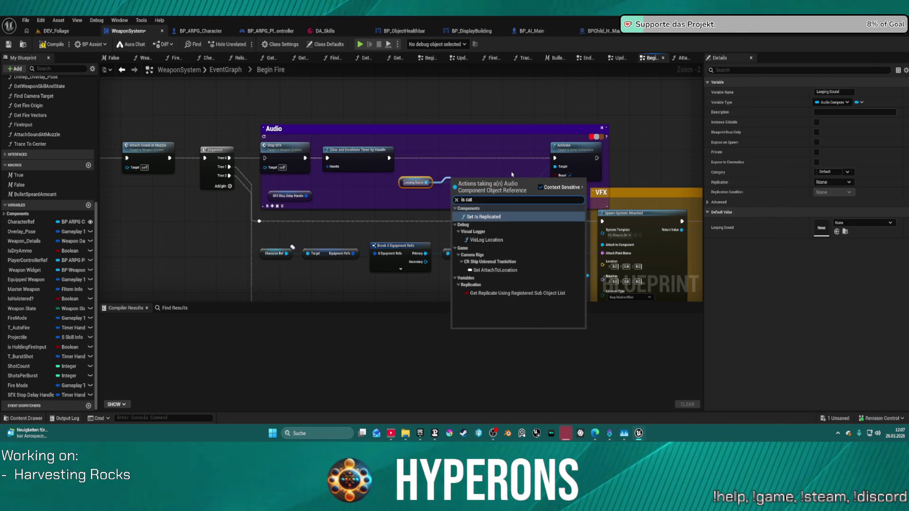
{"action": "key", "text": "BackSpace"}
{"action": "key", "text": "BackSpace"}
{"action": "key", "text": "BackSpace"}
{"action": "type", "text": "activ"}
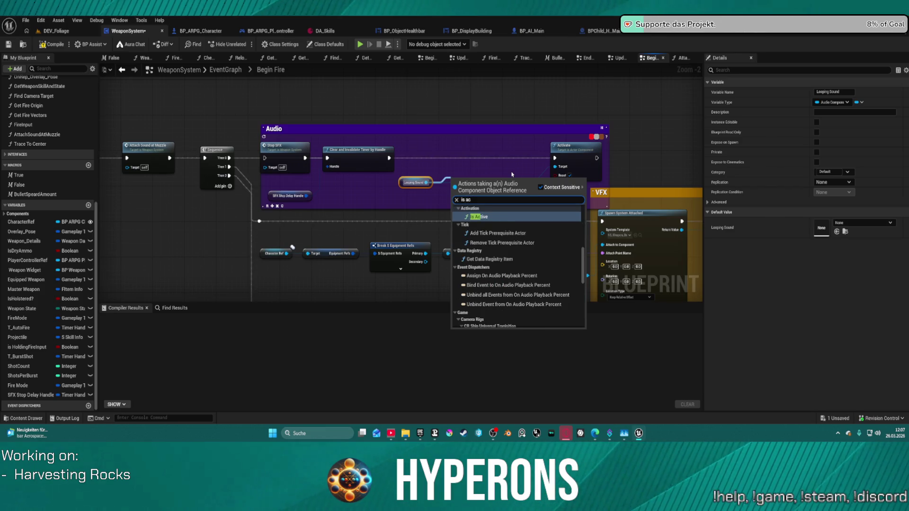
{"action": "left_click", "coordinate": [482, 226]}
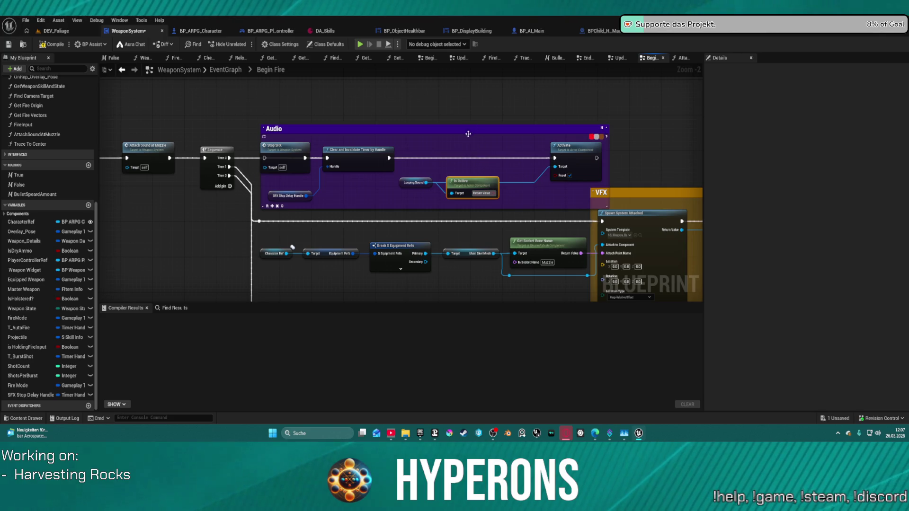
Insert a Branch after the timer clear, using Is Active as its condition.
{"action": "left_click", "coordinate": [470, 152]}
{"action": "left_click_drag", "start_coordinate": [473, 162], "coordinate": [389, 158]}
{"action": "mouse_move", "coordinate": [496, 193]}
{"action": "left_mouse_down"}
{"action": "mouse_move", "coordinate": [474, 172]}
{"action": "mouse_move", "coordinate": [561, 163]}
{"action": "left_mouse_up"}
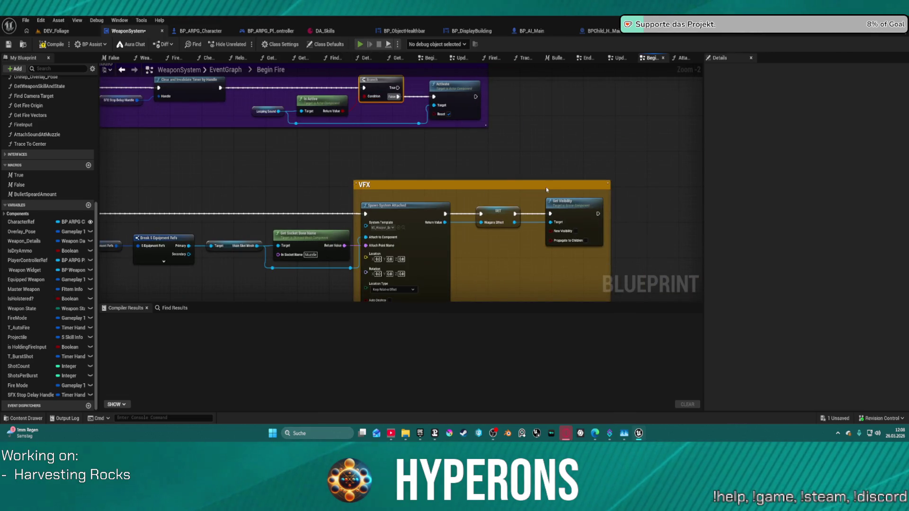
{"action": "key", "text": "alt+Tab"}
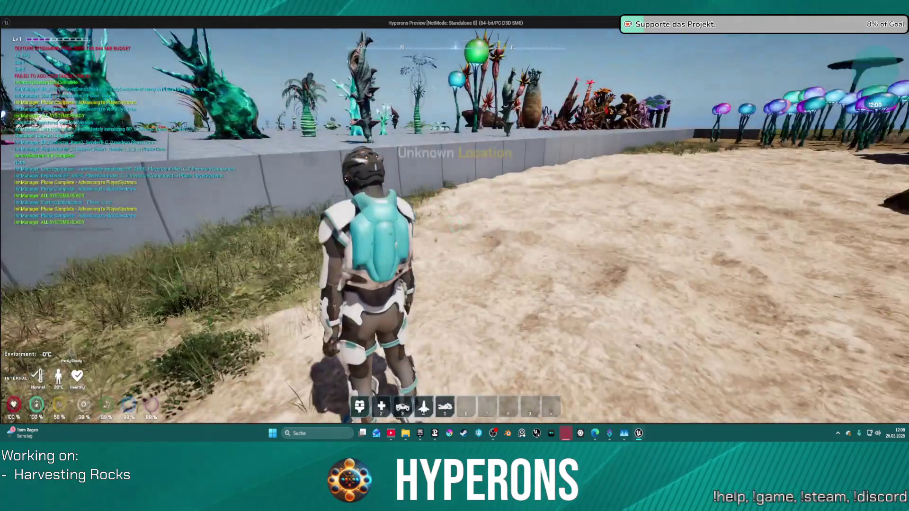
{"action": "key", "text": "i"}
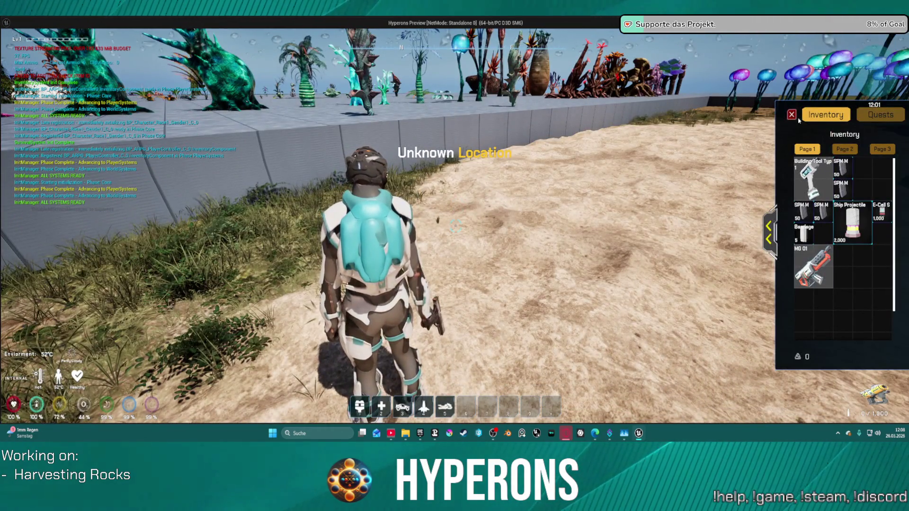
{"action": "left_click", "coordinate": [792, 115]}
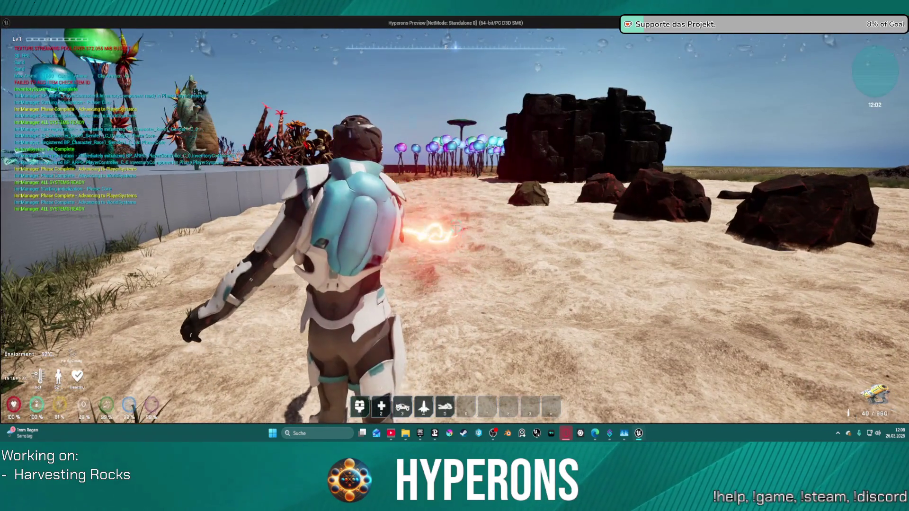
{"action": "key", "text": "w"}
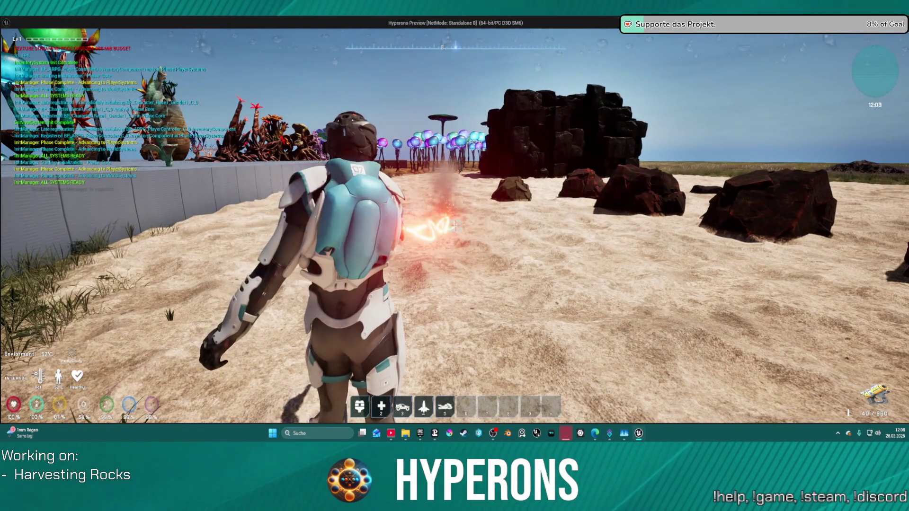
{"action": "key", "text": "w"}
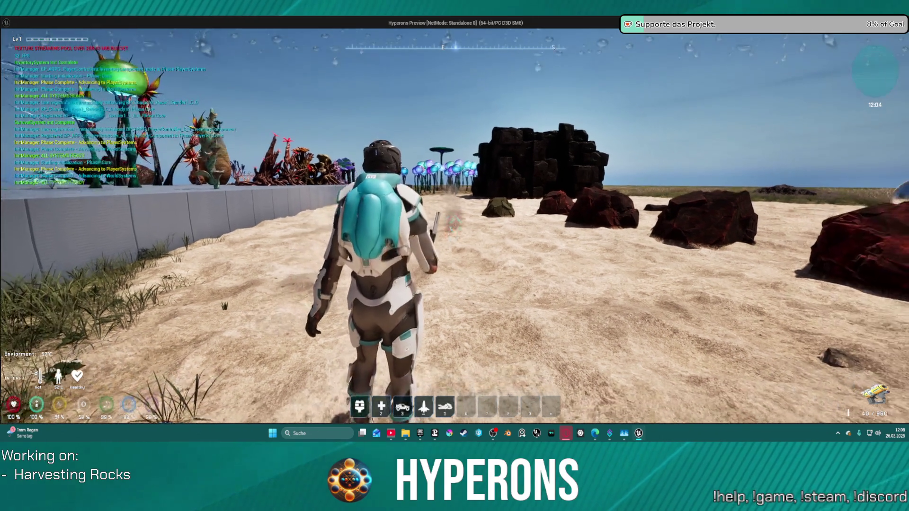
{"action": "key", "text": "Escape"}
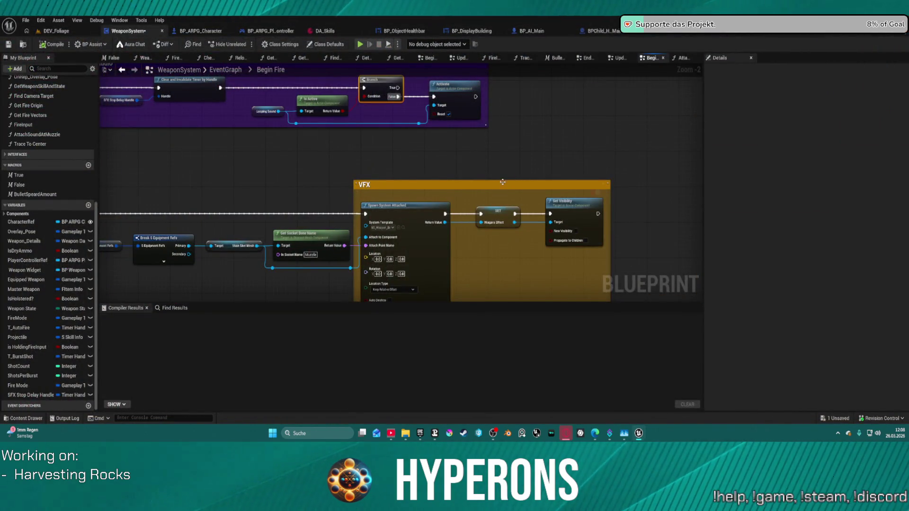
Move the Is Active check and Branch out of the Audio group, ahead of Attach Sound at Muzzle.
{"action": "mouse_move", "coordinate": [422, 170]}
{"action": "left_mouse_down"}
{"action": "mouse_move", "coordinate": [473, 190]}
{"action": "mouse_move", "coordinate": [548, 146]}
{"action": "mouse_move", "coordinate": [371, 264]}
{"action": "mouse_move", "coordinate": [557, 262]}
{"action": "left_mouse_up"}
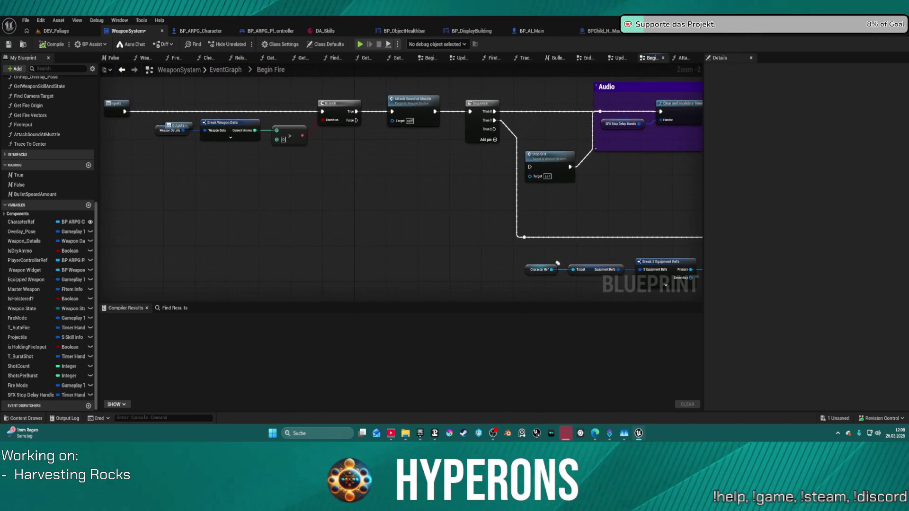
{"action": "left_click_drag", "start_coordinate": [162, 131], "coordinate": [162, 142]}
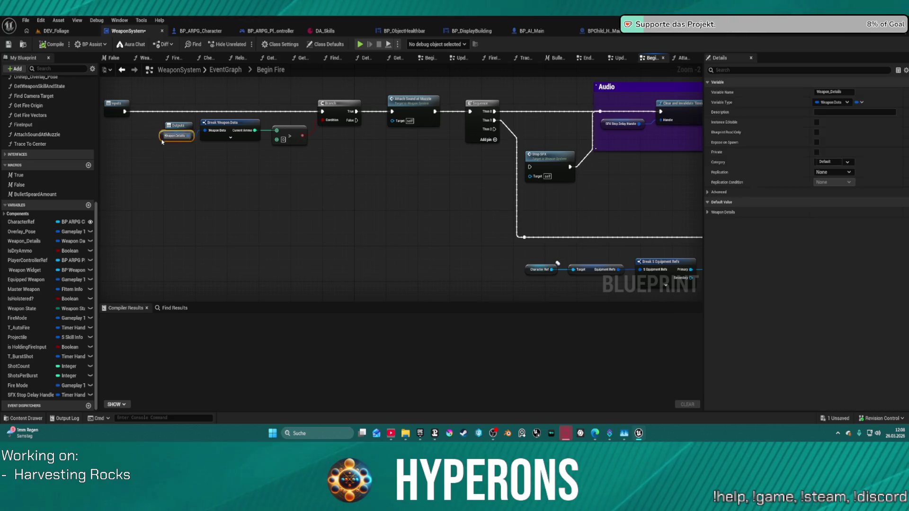
{"action": "mouse_move", "coordinate": [558, 263]}
{"action": "left_mouse_down"}
{"action": "mouse_move", "coordinate": [519, 205]}
{"action": "mouse_move", "coordinate": [221, 217]}
{"action": "mouse_move", "coordinate": [247, 193]}
{"action": "mouse_move", "coordinate": [296, 172]}
{"action": "mouse_move", "coordinate": [273, 184]}
{"action": "left_mouse_up"}
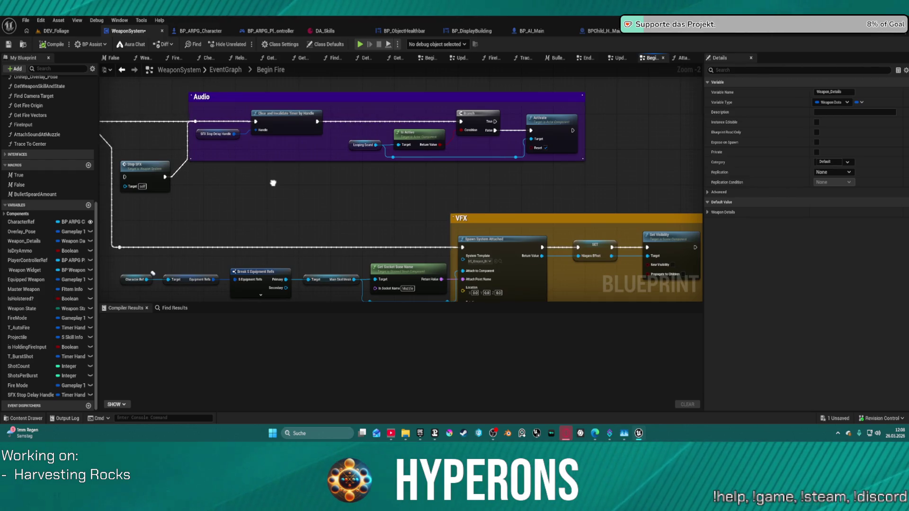
{"action": "mouse_move", "coordinate": [273, 183]}
{"action": "left_mouse_down"}
{"action": "mouse_move", "coordinate": [617, 184]}
{"action": "mouse_move", "coordinate": [634, 201]}
{"action": "left_mouse_up"}
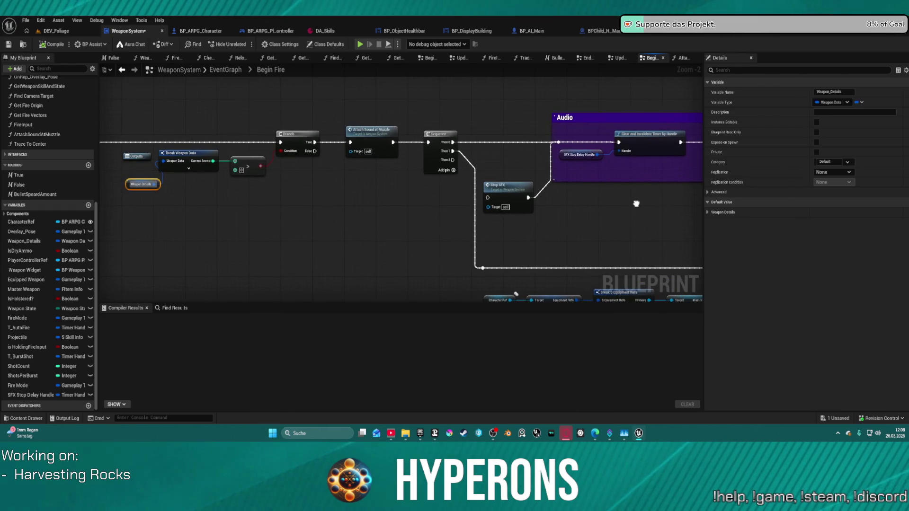
{"action": "mouse_move", "coordinate": [360, 136]}
{"action": "left_mouse_down"}
{"action": "mouse_move", "coordinate": [140, 130]}
{"action": "mouse_move", "coordinate": [383, 126]}
{"action": "mouse_move", "coordinate": [368, 141]}
{"action": "mouse_move", "coordinate": [563, 142]}
{"action": "left_mouse_up"}
{"action": "left_click_drag", "start_coordinate": [402, 123], "coordinate": [530, 168]}
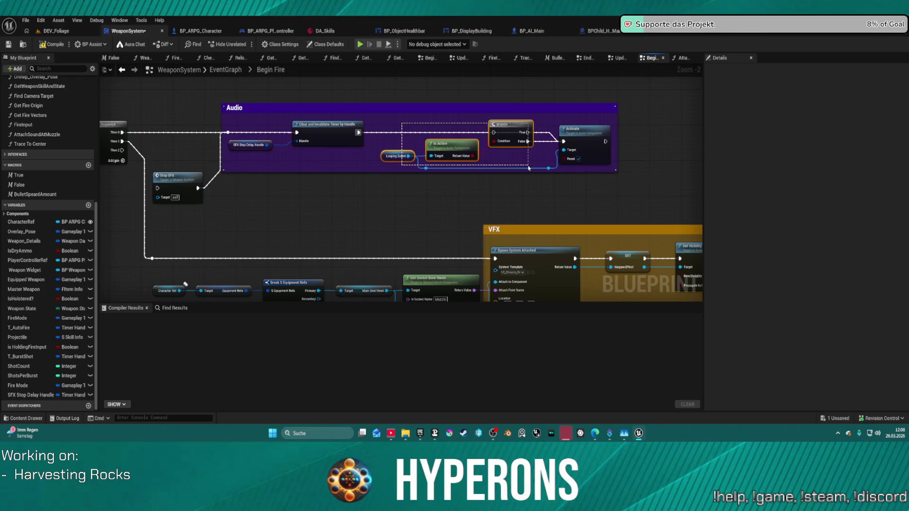
{"action": "mouse_move", "coordinate": [510, 158]}
{"action": "left_mouse_down"}
{"action": "mouse_move", "coordinate": [544, 152]}
{"action": "mouse_move", "coordinate": [365, 187]}
{"action": "mouse_move", "coordinate": [368, 118]}
{"action": "left_mouse_up"}
Wire Branch True into Attach Sound at Muzzle and paste a copy of the Looping Sound check.
{"action": "left_click_drag", "start_coordinate": [427, 162], "coordinate": [408, 120]}
{"action": "left_click_drag", "start_coordinate": [767, 142], "coordinate": [506, 134]}
{"action": "left_click", "coordinate": [520, 133]}
{"action": "key", "text": "ctrl+v"}
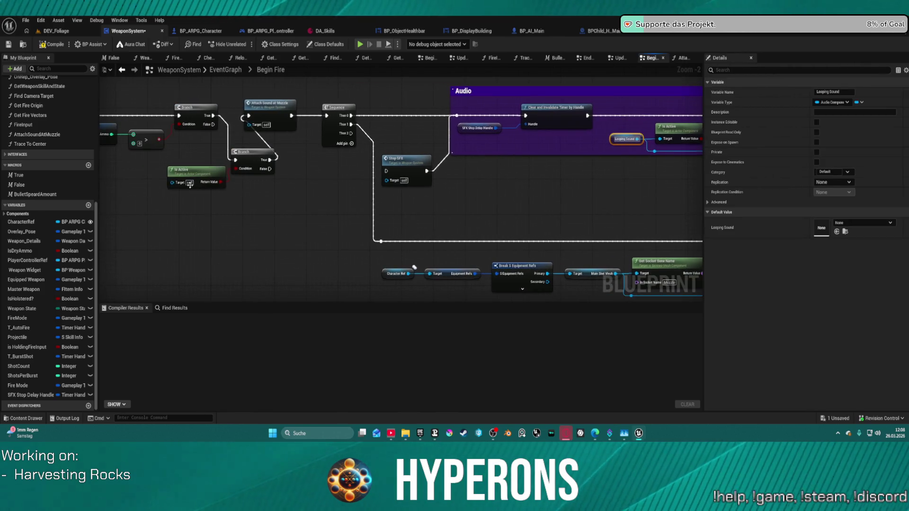
Convert the copied Looping Sound getter to a validated get and wire it before the Branch.
{"action": "left_click_drag", "start_coordinate": [147, 185], "coordinate": [171, 183]}
{"action": "right_click", "coordinate": [135, 184]}
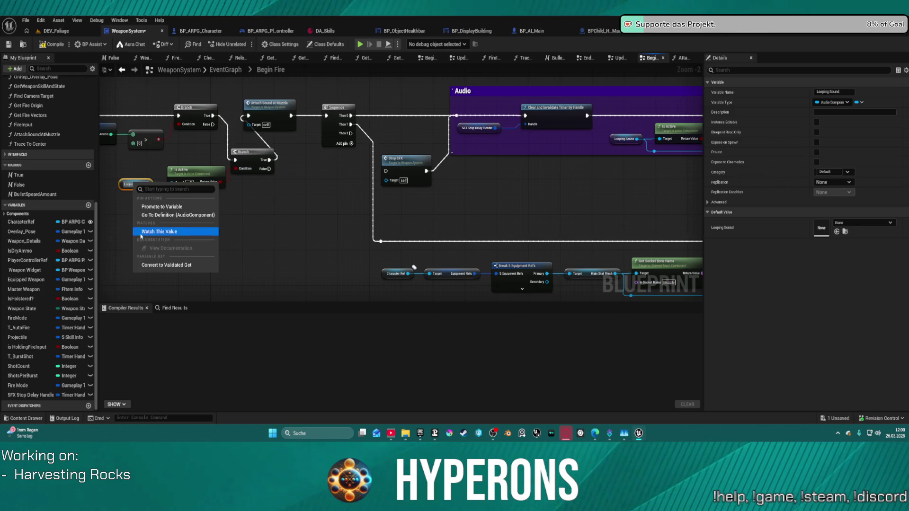
{"action": "left_click", "coordinate": [156, 265]}
{"action": "mouse_move", "coordinate": [124, 181]}
{"action": "left_mouse_down"}
{"action": "mouse_move", "coordinate": [211, 118]}
{"action": "mouse_move", "coordinate": [193, 117]}
{"action": "mouse_move", "coordinate": [222, 132]}
{"action": "mouse_move", "coordinate": [195, 109]}
{"action": "mouse_move", "coordinate": [269, 111]}
{"action": "left_mouse_up"}
{"action": "left_click_drag", "start_coordinate": [331, 115], "coordinate": [327, 115]}
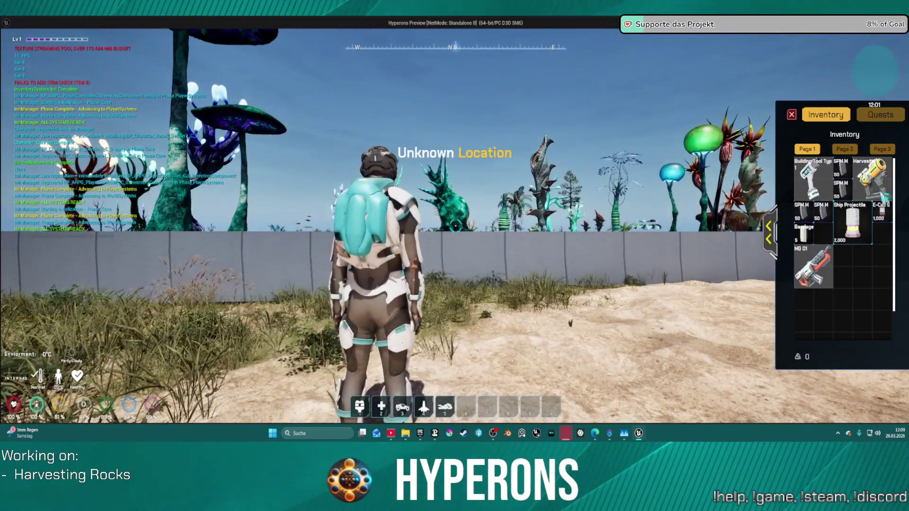
Close the inventory and shoot the harvester at nearby rocks, including the iron rock.
{"action": "key", "text": "i"}
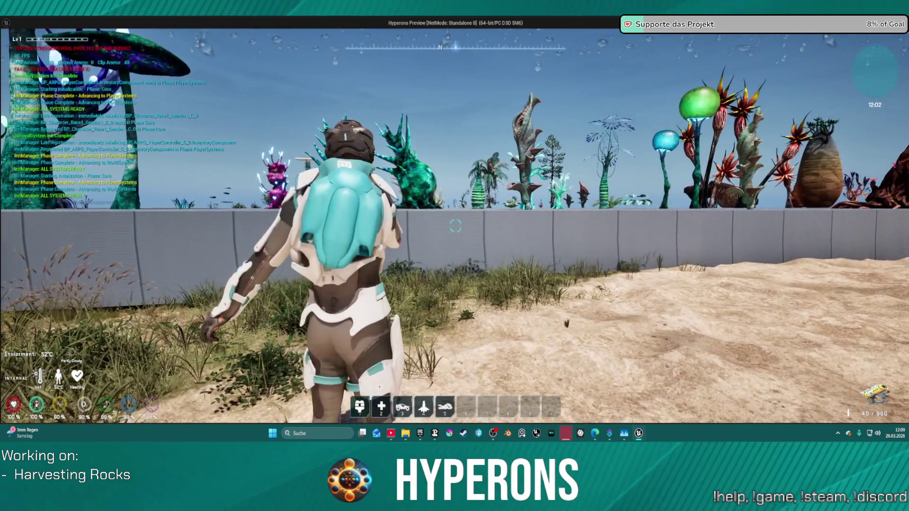
{"action": "left_click", "coordinate": [455, 227]}
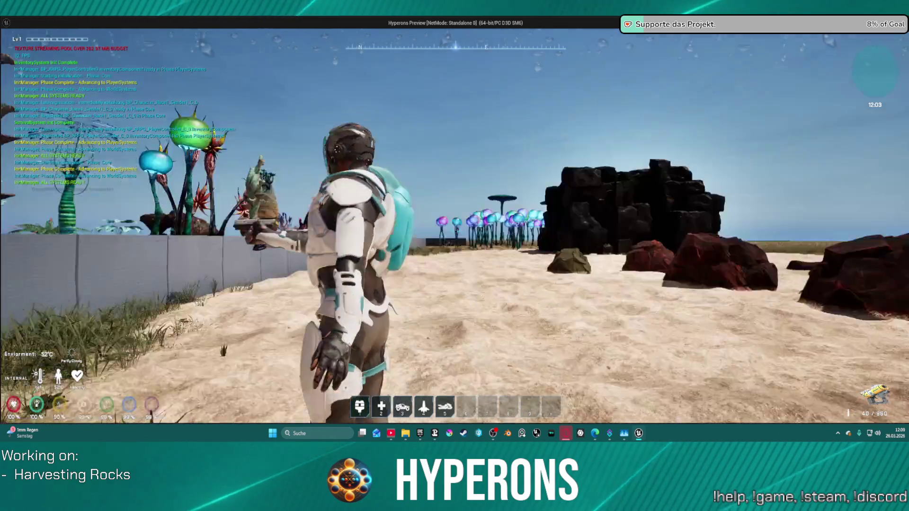
{"action": "left_click", "coordinate": [455, 226]}
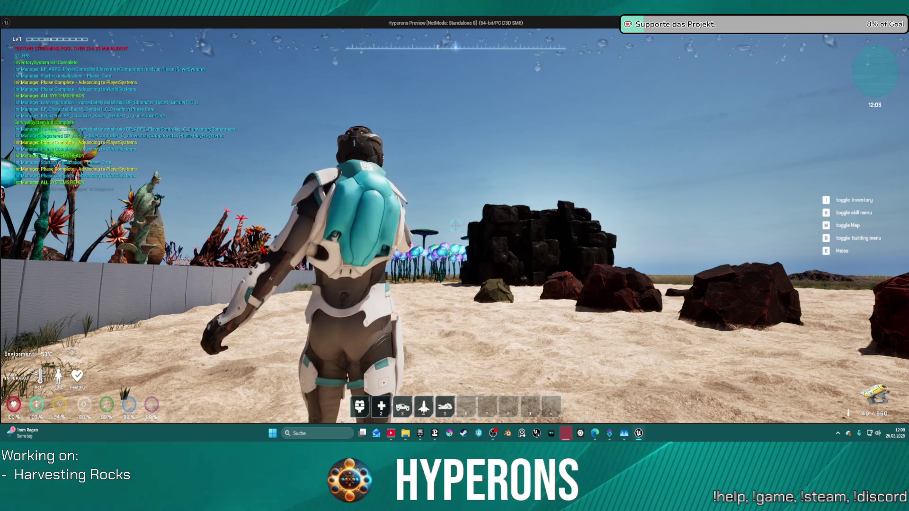
{"action": "left_click", "coordinate": [455, 226]}
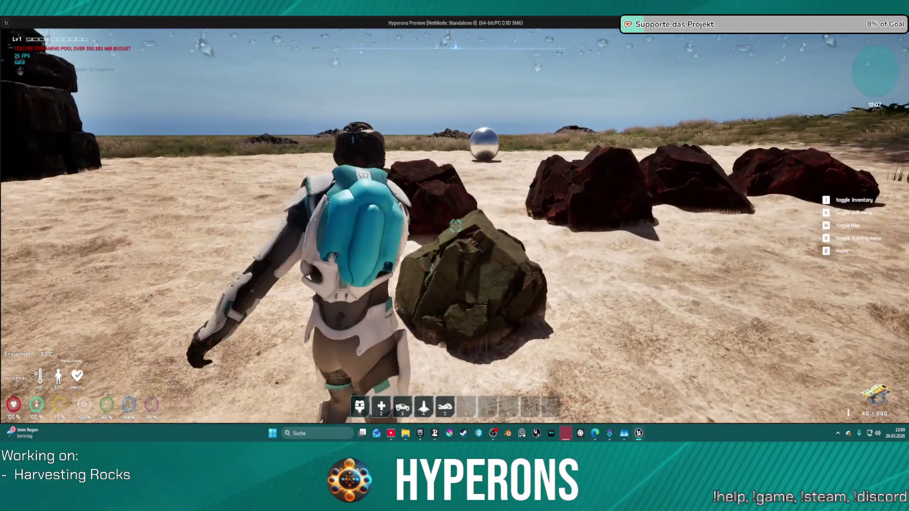
{"action": "left_click", "coordinate": [456, 226]}
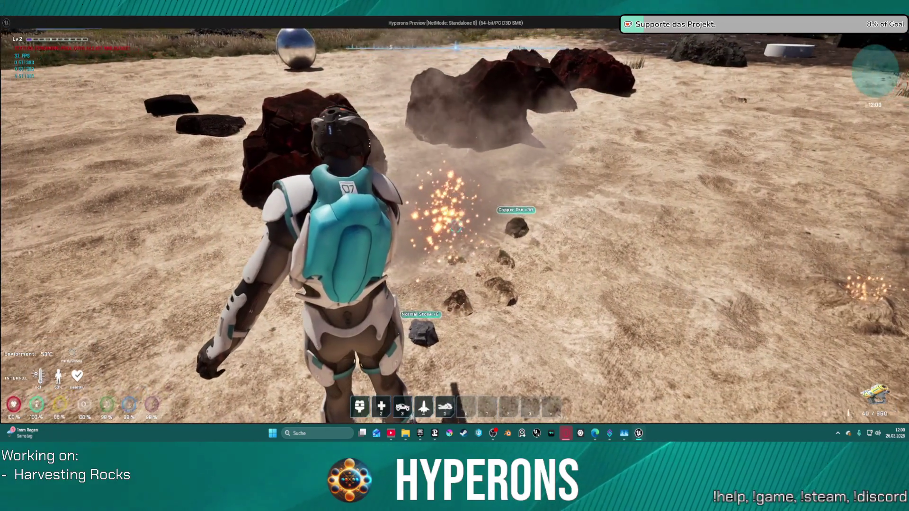
{"action": "left_click", "coordinate": [455, 226]}
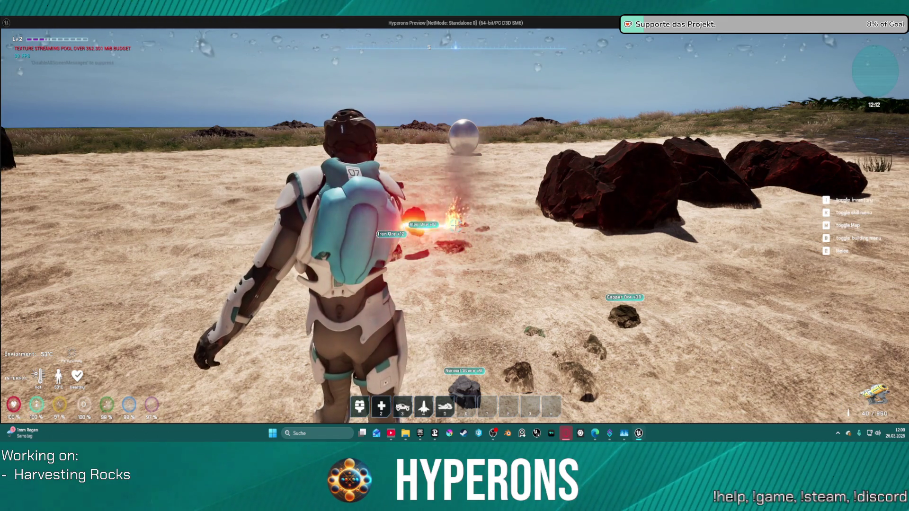
Run and jetpack across the sand and grassland, punch near the red rock, then stop the game.
{"action": "key", "text": "w"}
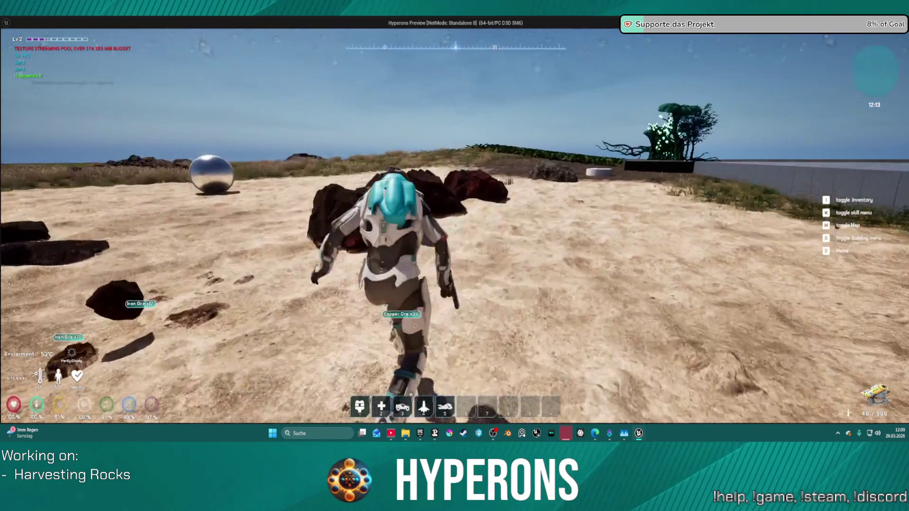
{"action": "key", "text": "space"}
{"action": "key", "text": "w"}
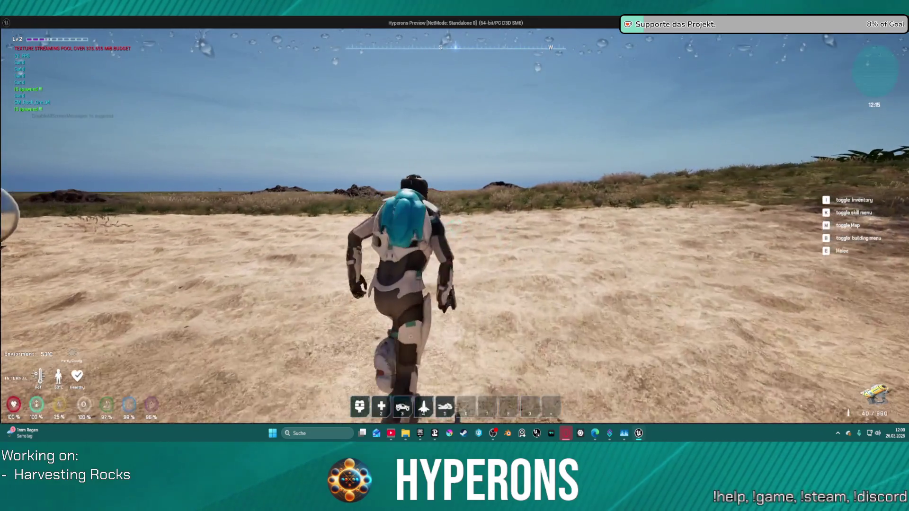
{"action": "key", "text": "s"}
{"action": "key", "text": "w"}
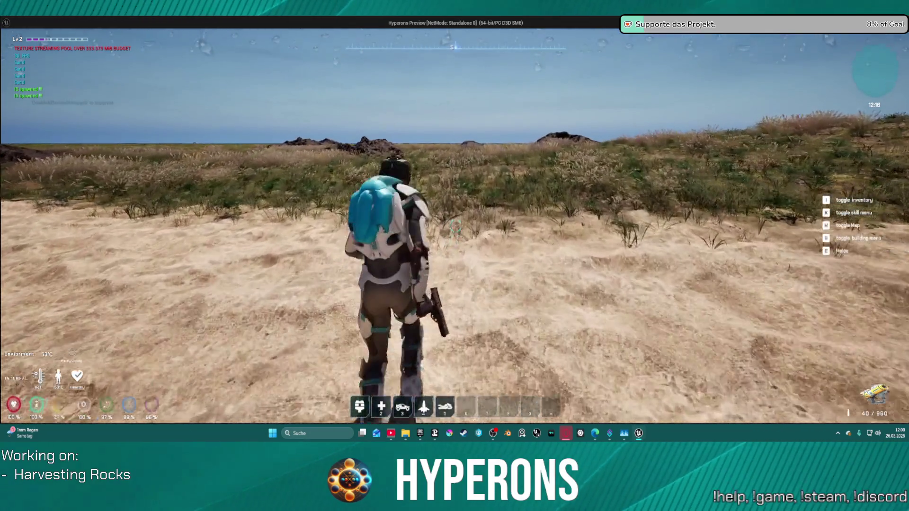
{"action": "key", "text": "space"}
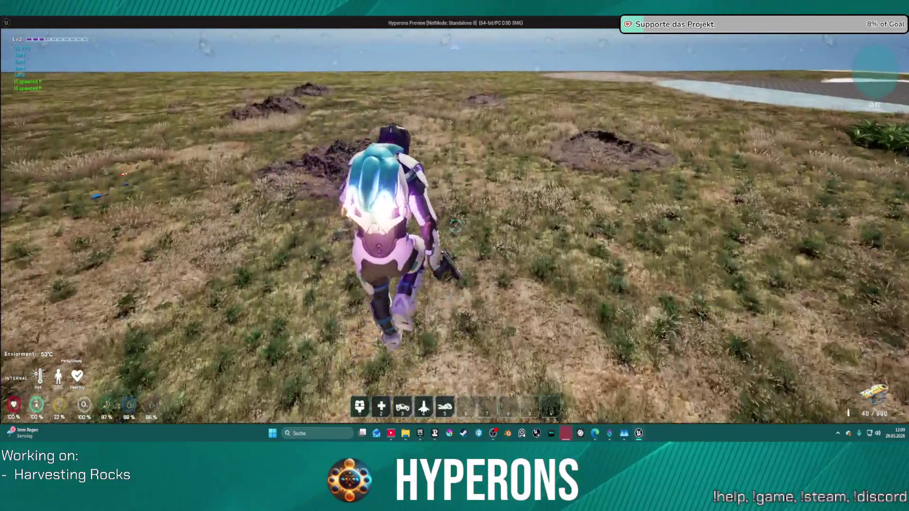
{"action": "key", "text": "e"}
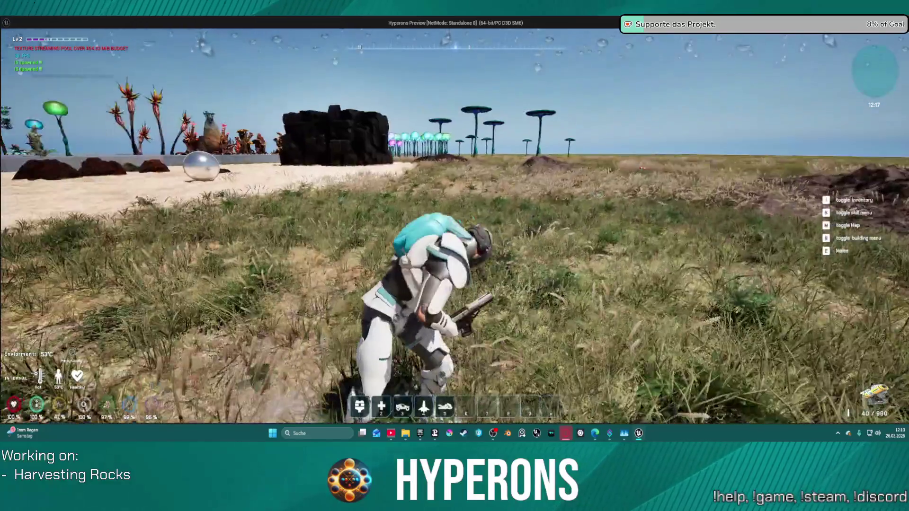
{"action": "key", "text": "Escape"}
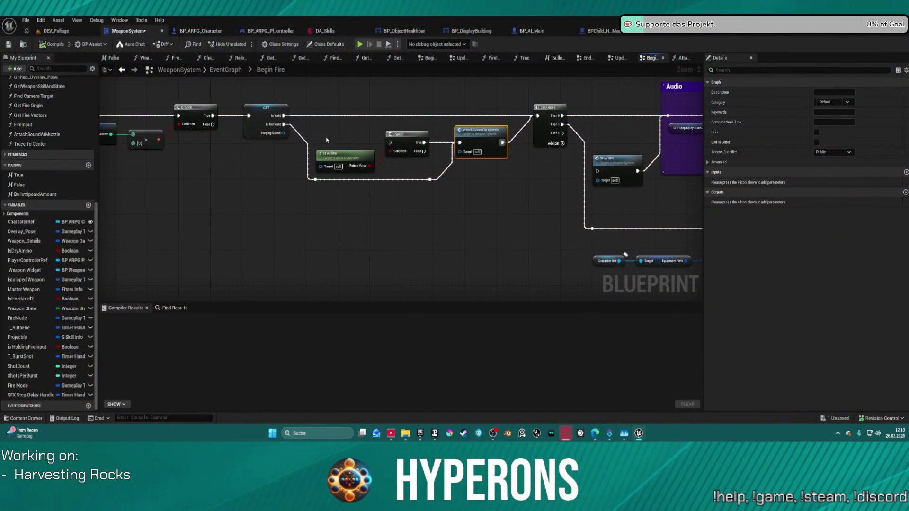
Delete the Is Active check and both Branch nodes, including the one in the audio section.
{"action": "key", "text": "Delete"}
{"action": "mouse_move", "coordinate": [479, 136]}
{"action": "left_mouse_down"}
{"action": "mouse_move", "coordinate": [270, 153]}
{"action": "mouse_move", "coordinate": [312, 109]}
{"action": "left_mouse_up"}
{"action": "left_click", "coordinate": [338, 121]}
{"action": "key", "text": "Delete"}
{"action": "key", "text": "Delete"}
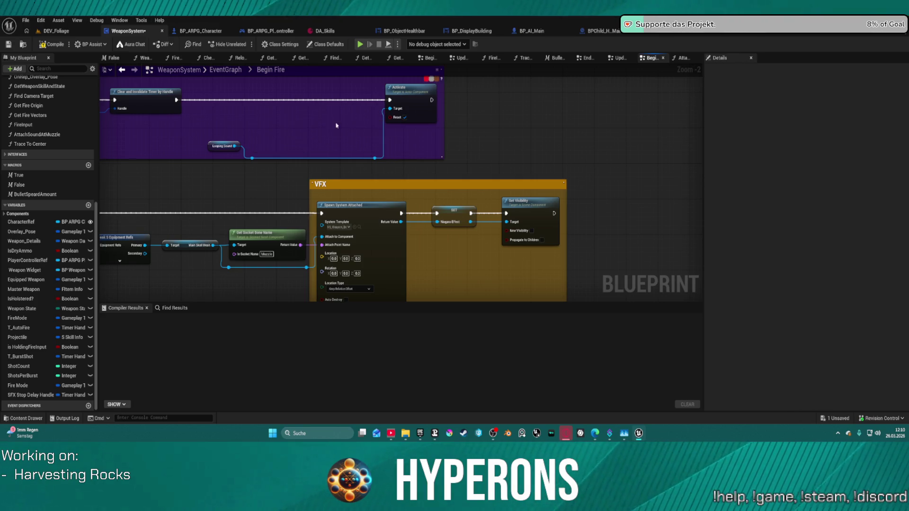
Straighten the remaining audio nodes and compile WeaponSystem successfully.
{"action": "key", "text": "f"}
{"action": "scroll", "coordinate": [463, 132], "scroll_direction": "down", "scroll_amount": 1}
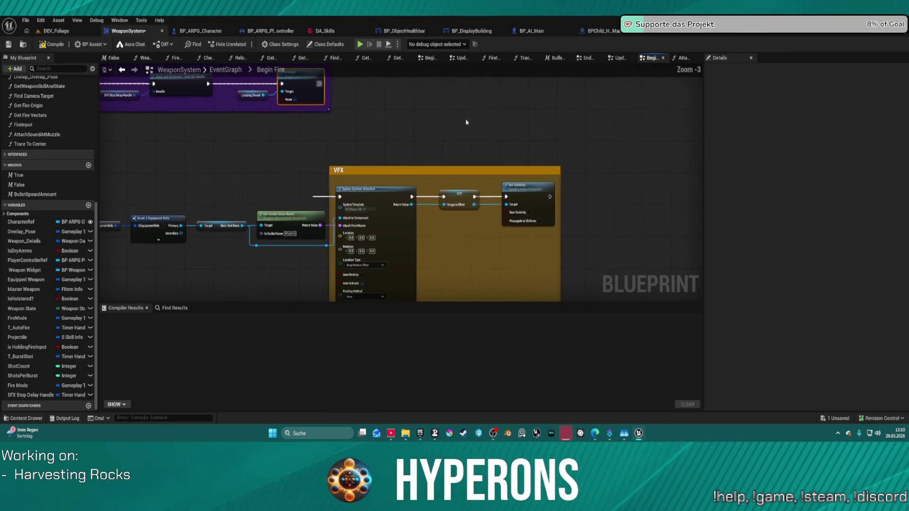
{"action": "left_click", "coordinate": [53, 44]}
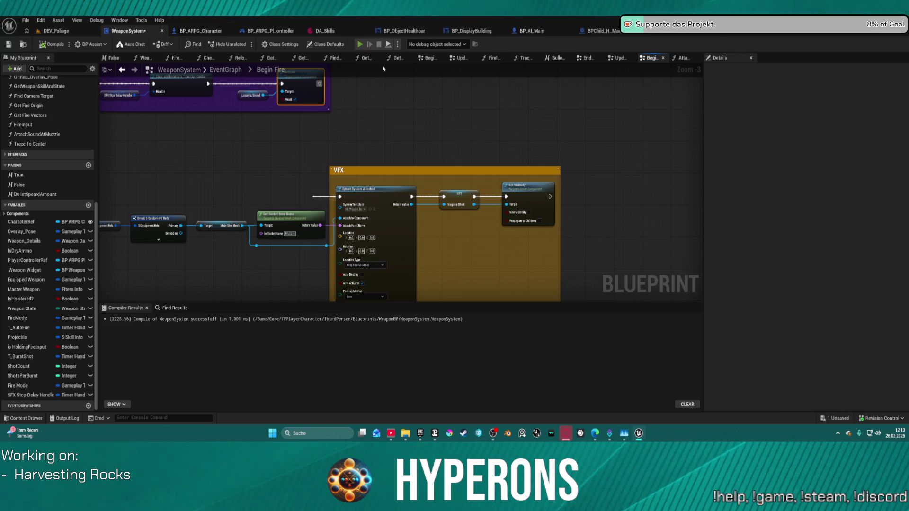
{"action": "scroll", "coordinate": [517, 146], "scroll_direction": "down", "scroll_amount": 5}
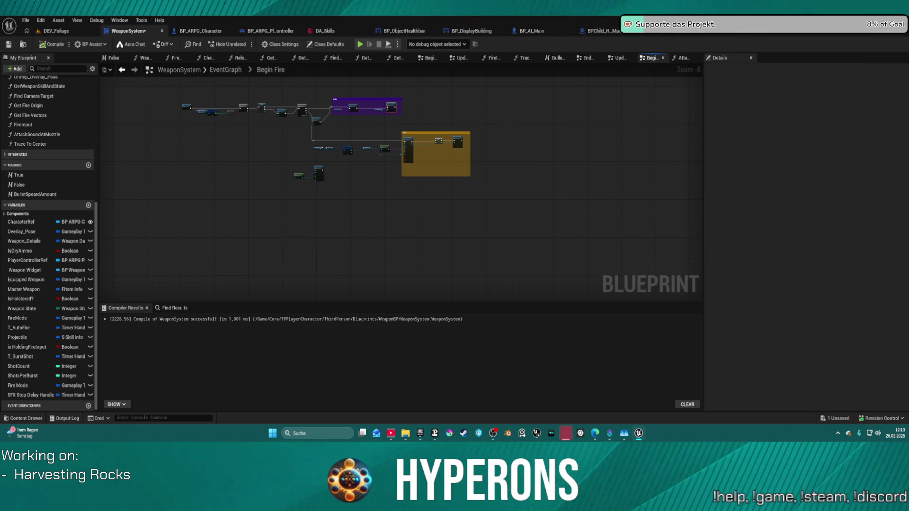
Bring up the BP_RandomSpawner event graph and select the resource comment groups.
{"action": "left_click", "coordinate": [609, 33]}
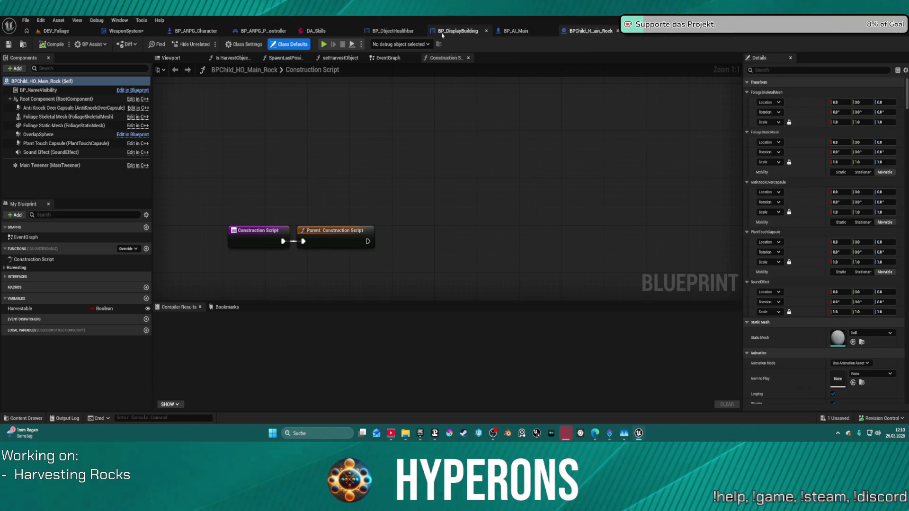
{"action": "left_click", "coordinate": [691, 31]}
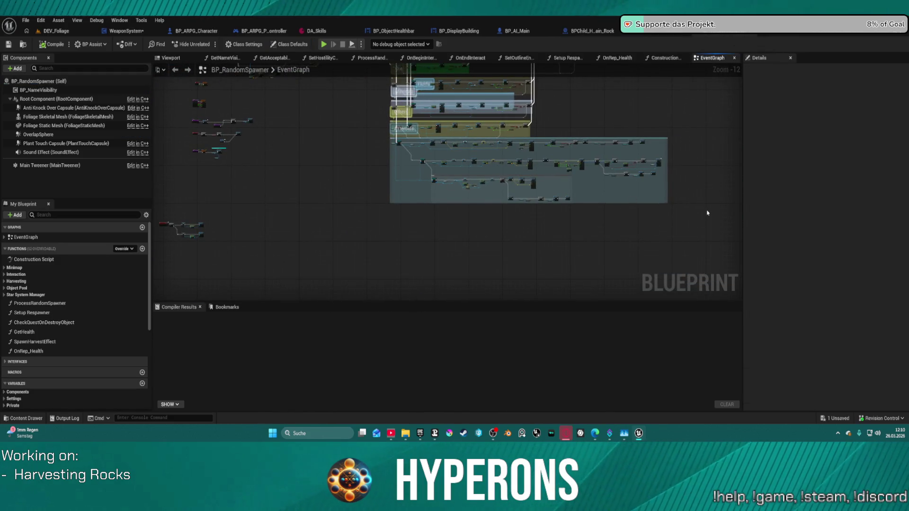
{"action": "mouse_move", "coordinate": [504, 173]}
{"action": "left_mouse_down"}
{"action": "mouse_move", "coordinate": [396, 117]}
{"action": "mouse_move", "coordinate": [385, 95]}
{"action": "mouse_move", "coordinate": [419, 133]}
{"action": "mouse_move", "coordinate": [421, 181]}
{"action": "left_mouse_up"}
{"action": "scroll", "coordinate": [418, 110], "scroll_direction": "up", "scroll_amount": 8}
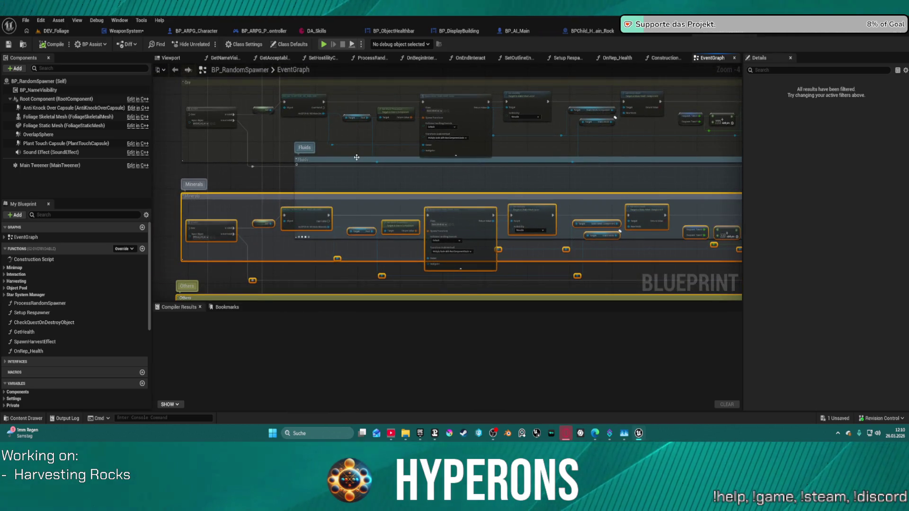
Drag the Fluids comment group off to the right, clear of the other groups.
{"action": "mouse_move", "coordinate": [354, 162]}
{"action": "left_mouse_down"}
{"action": "mouse_move", "coordinate": [374, 174]}
{"action": "mouse_move", "coordinate": [330, 135]}
{"action": "left_mouse_up"}
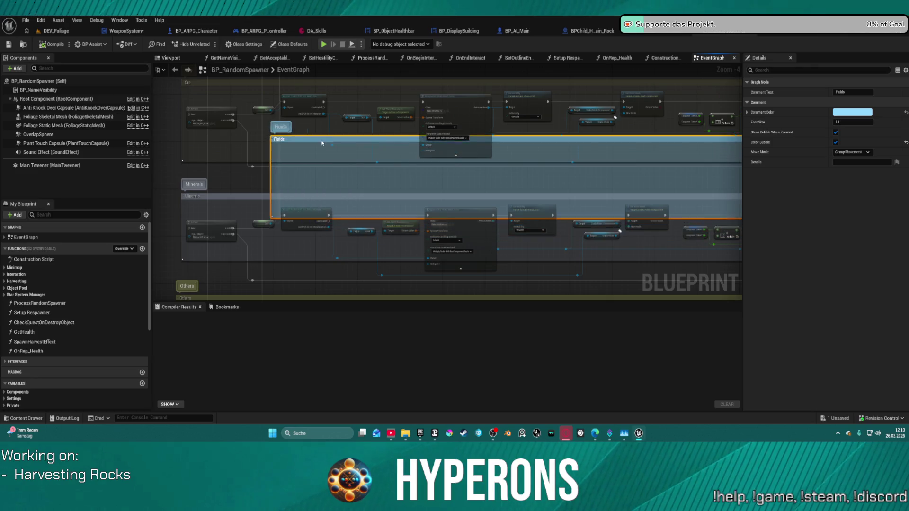
{"action": "mouse_move", "coordinate": [855, 215]}
{"action": "left_mouse_down"}
{"action": "mouse_move", "coordinate": [559, 180]}
{"action": "mouse_move", "coordinate": [595, 184]}
{"action": "left_mouse_up"}
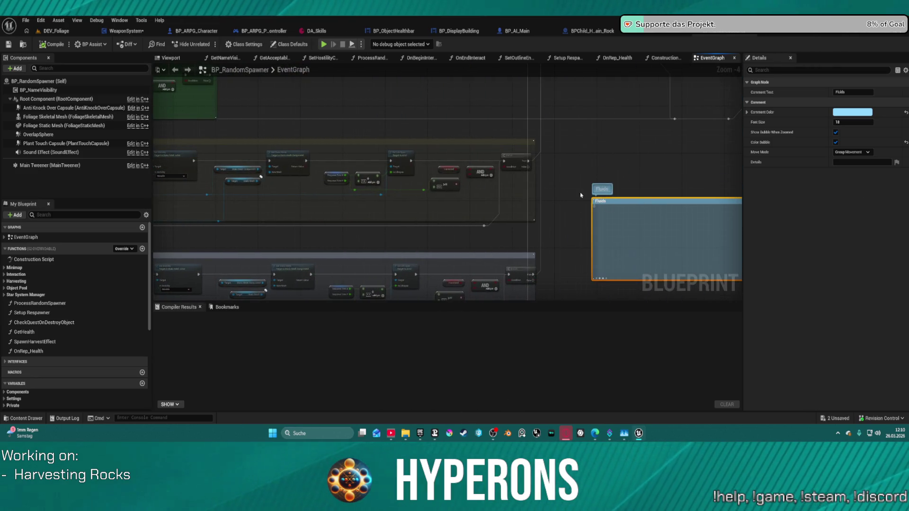
{"action": "scroll", "coordinate": [447, 187], "scroll_direction": "down", "scroll_amount": 1}
{"action": "scroll", "coordinate": [316, 190], "scroll_direction": "down", "scroll_amount": 2}
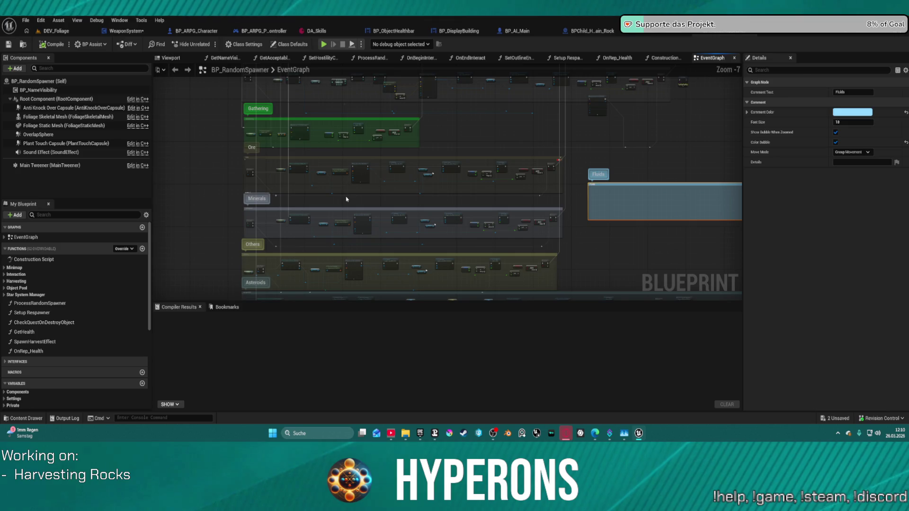
{"action": "left_click", "coordinate": [346, 199]}
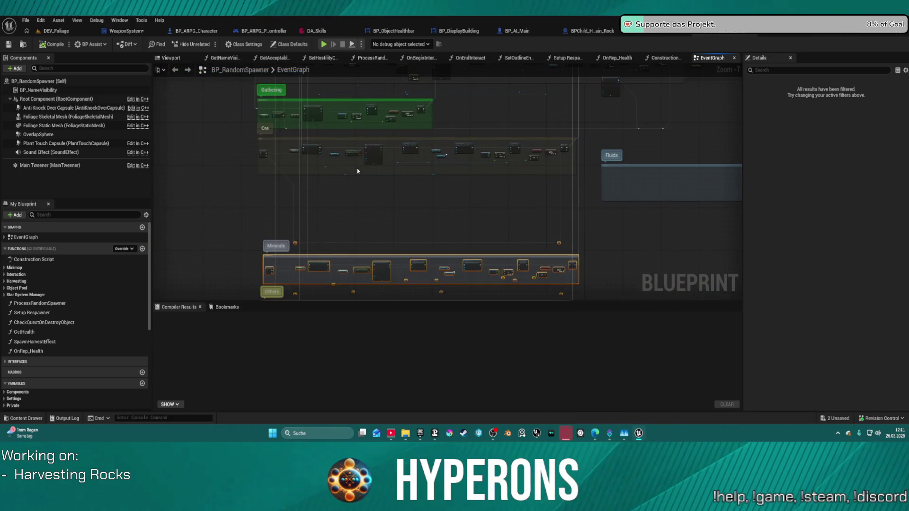
{"action": "scroll", "coordinate": [351, 163], "scroll_direction": "up", "scroll_amount": 4}
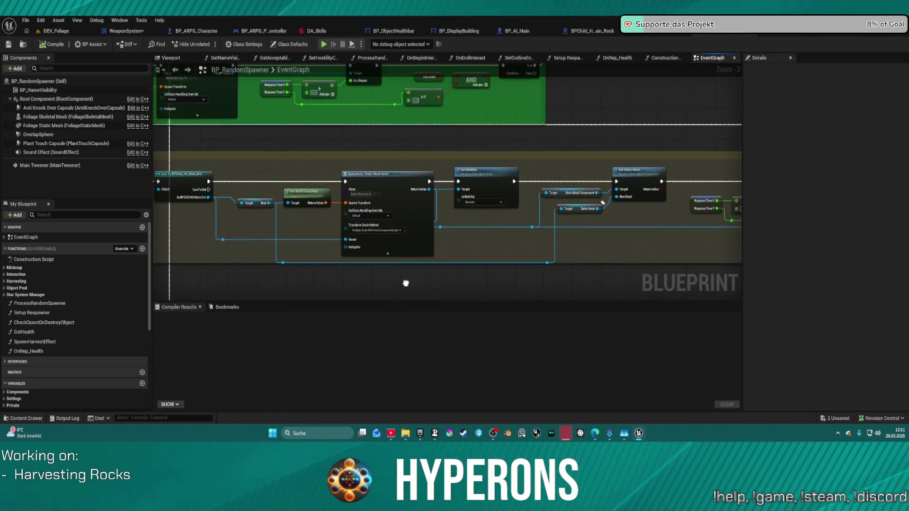
{"action": "left_click", "coordinate": [305, 182]}
Add a Sequence node from the Cast To BPChild_HO_Main_Ore exec output, wired into the spawn chain.
{"action": "left_click_drag", "start_coordinate": [314, 182], "coordinate": [361, 180]}
{"action": "type", "text": "d"}
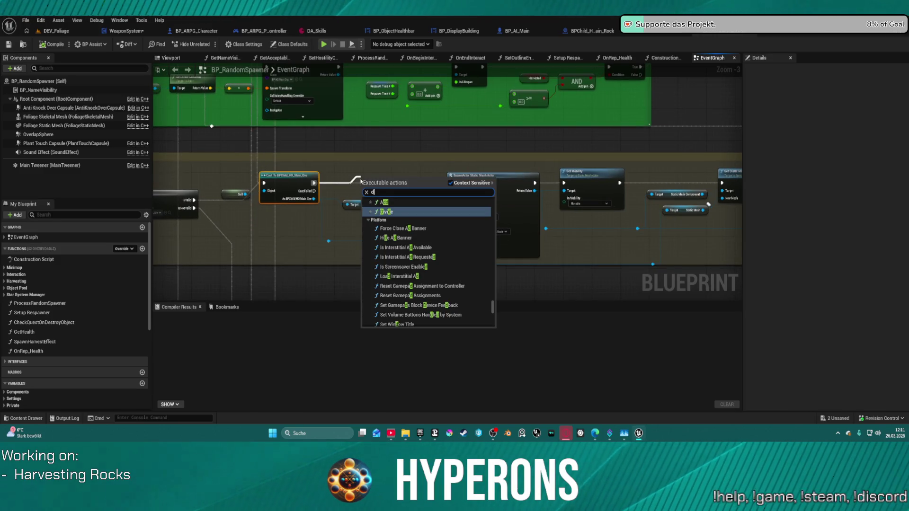
{"action": "key", "text": "BackSpace"}
{"action": "type", "text": "sequa"}
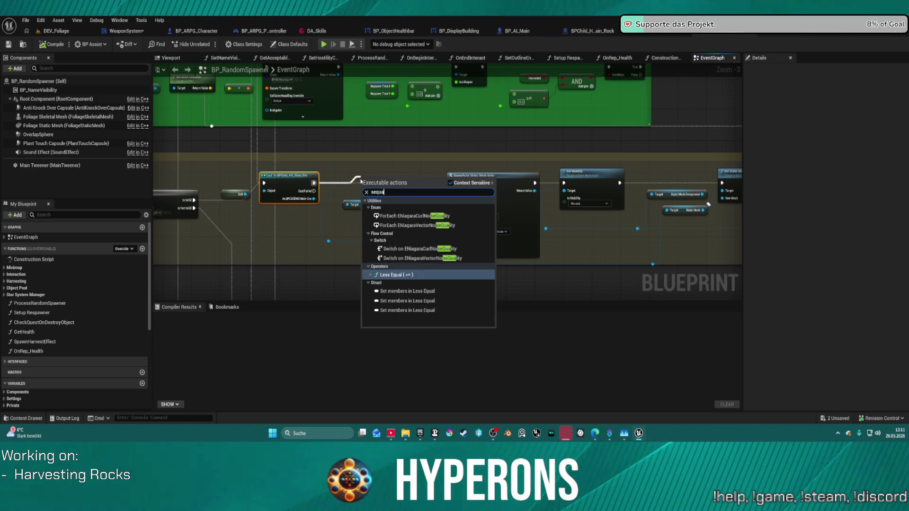
{"action": "key", "text": "BackSpace"}
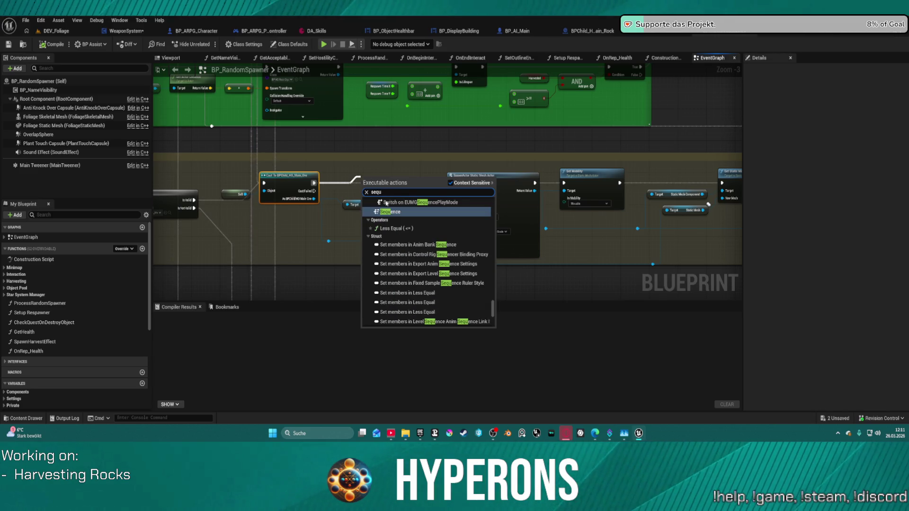
{"action": "left_click", "coordinate": [396, 215]}
{"action": "left_click_drag", "start_coordinate": [387, 186], "coordinate": [366, 181]}
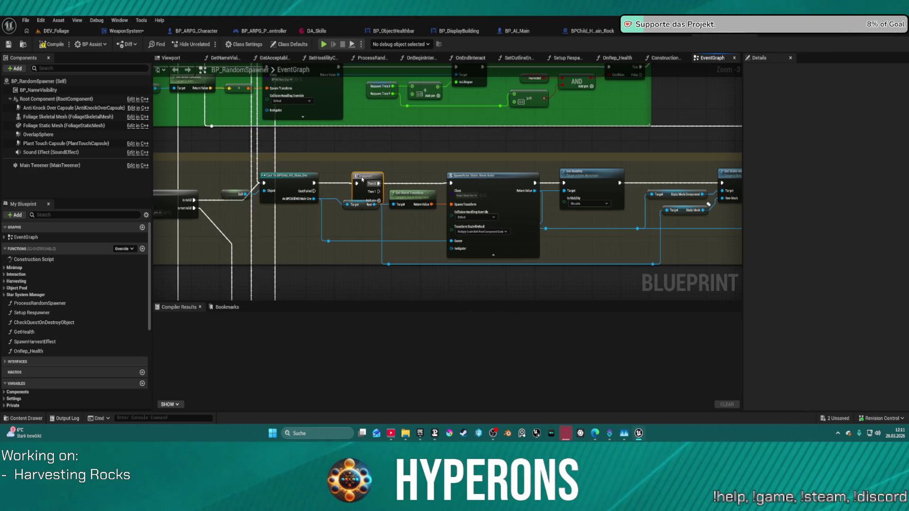
{"action": "scroll", "coordinate": [362, 179], "scroll_direction": "down", "scroll_amount": 2}
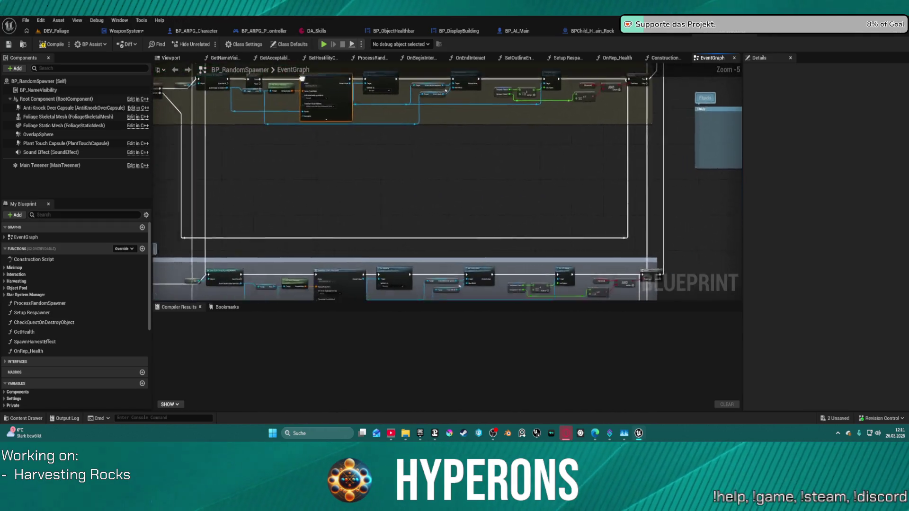
{"action": "scroll", "coordinate": [297, 186], "scroll_direction": "down", "scroll_amount": 3}
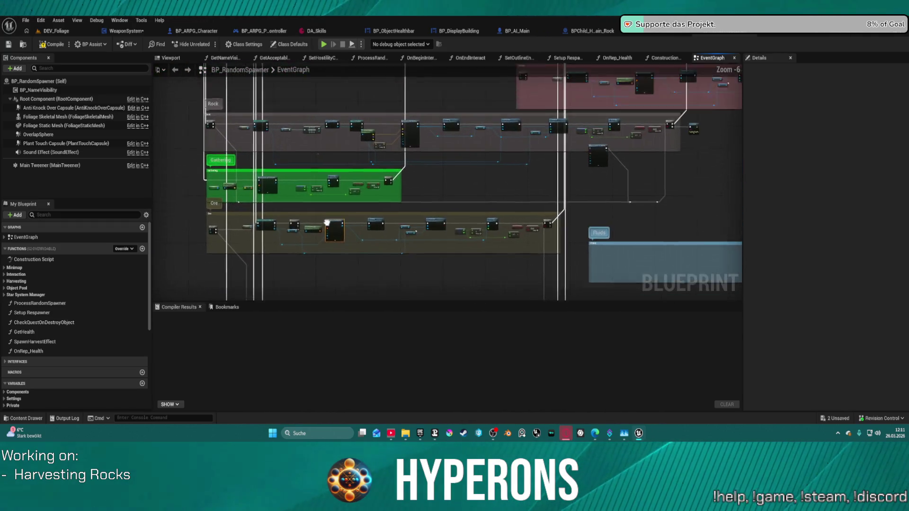
{"action": "scroll", "coordinate": [297, 186], "scroll_direction": "up", "scroll_amount": 2}
{"action": "mouse_move", "coordinate": [303, 296]}
{"action": "left_mouse_down"}
{"action": "mouse_move", "coordinate": [303, 241]}
{"action": "mouse_move", "coordinate": [429, 147]}
{"action": "left_mouse_up"}
{"action": "left_click_drag", "start_coordinate": [271, 108], "coordinate": [323, 219]}
{"action": "mouse_move", "coordinate": [629, 255]}
{"action": "left_mouse_down"}
{"action": "mouse_move", "coordinate": [535, 255]}
{"action": "mouse_move", "coordinate": [256, 171]}
{"action": "mouse_move", "coordinate": [258, 150]}
{"action": "left_mouse_up"}
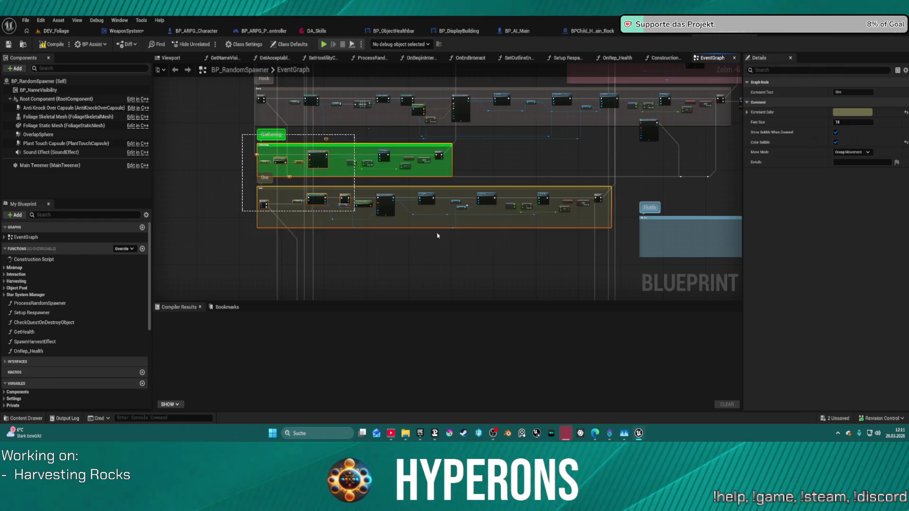
{"action": "left_click_drag", "start_coordinate": [437, 235], "coordinate": [530, 237]}
{"action": "mouse_move", "coordinate": [229, 140]}
{"action": "left_mouse_down"}
{"action": "mouse_move", "coordinate": [242, 159]}
{"action": "mouse_move", "coordinate": [237, 149]}
{"action": "mouse_move", "coordinate": [381, 203]}
{"action": "mouse_move", "coordinate": [621, 237]}
{"action": "left_mouse_up"}
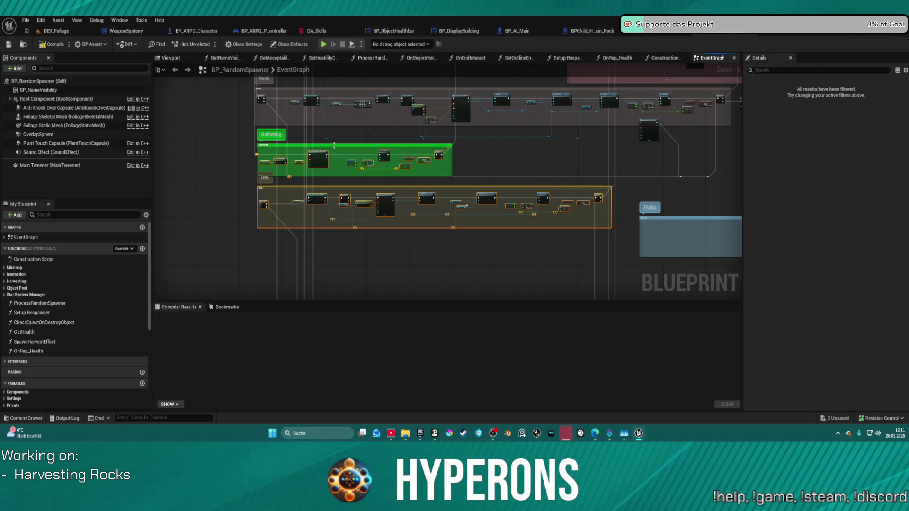
{"action": "key", "text": "ctrl+z"}
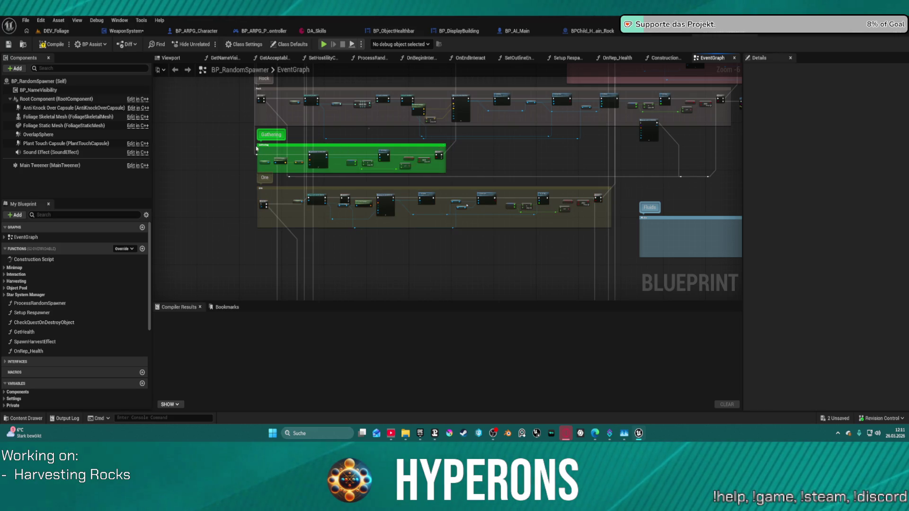
{"action": "mouse_move", "coordinate": [246, 141]}
{"action": "left_mouse_down"}
{"action": "mouse_move", "coordinate": [284, 166]}
{"action": "mouse_move", "coordinate": [618, 243]}
{"action": "left_mouse_up"}
Move the Gathering and Ore groups down, rewire the Ore cast output, and cut the Sequence node.
{"action": "left_click_drag", "start_coordinate": [544, 200], "coordinate": [533, 259]}
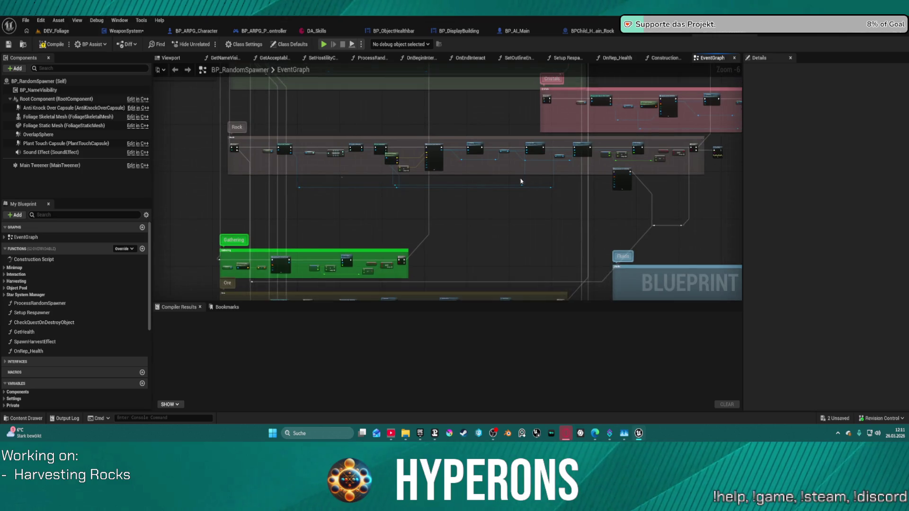
{"action": "scroll", "coordinate": [288, 234], "scroll_direction": "up", "scroll_amount": 7}
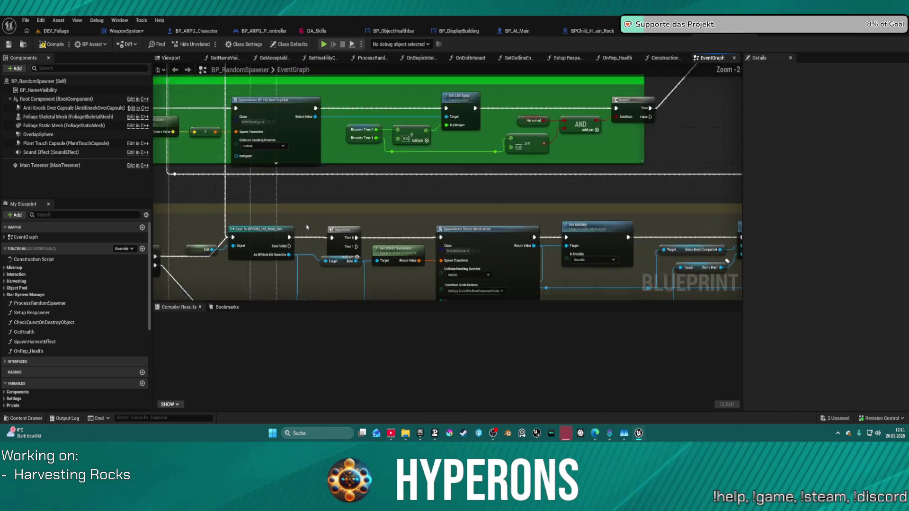
{"action": "mouse_move", "coordinate": [284, 243]}
{"action": "left_mouse_down"}
{"action": "mouse_move", "coordinate": [544, 243]}
{"action": "mouse_move", "coordinate": [486, 242]}
{"action": "left_mouse_up"}
{"action": "mouse_move", "coordinate": [358, 232]}
{"action": "left_mouse_down"}
{"action": "mouse_move", "coordinate": [360, 142]}
{"action": "mouse_move", "coordinate": [368, 250]}
{"action": "left_mouse_up"}
{"action": "left_click", "coordinate": [413, 270]}
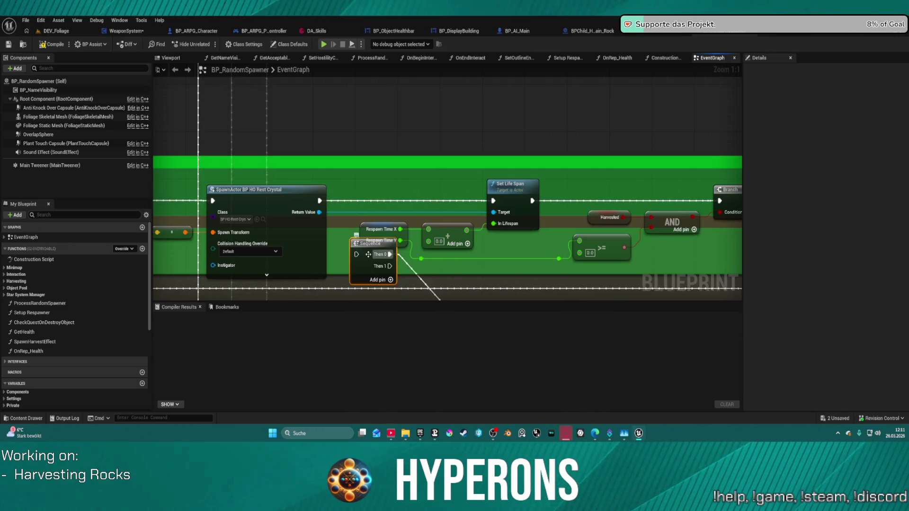
{"action": "key", "text": "Delete"}
Paste the Sequence after Cast To HO_RockOre1, with Then 0 driving Load Asset Blocking.
{"action": "left_click_drag", "start_coordinate": [365, 166], "coordinate": [389, 252]}
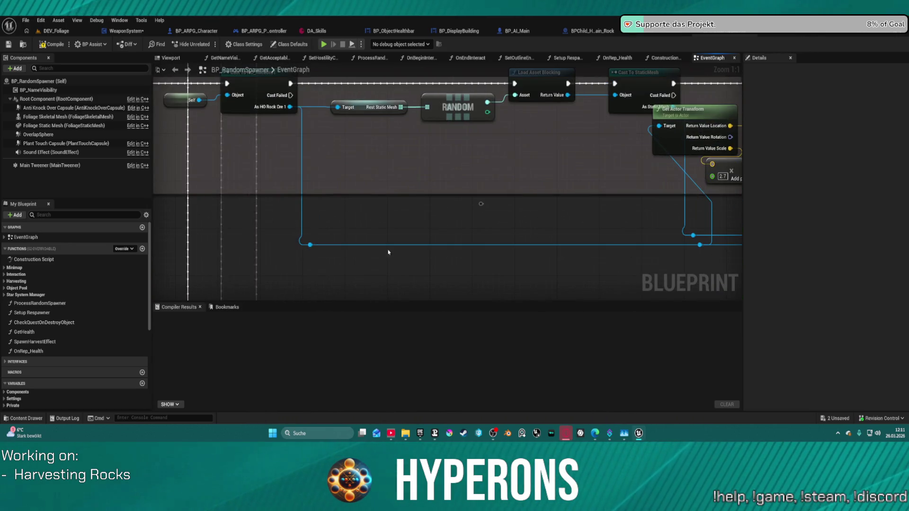
{"action": "mouse_move", "coordinate": [377, 172]}
{"action": "left_mouse_down"}
{"action": "mouse_move", "coordinate": [391, 203]}
{"action": "mouse_move", "coordinate": [451, 236]}
{"action": "mouse_move", "coordinate": [326, 243]}
{"action": "mouse_move", "coordinate": [443, 225]}
{"action": "mouse_move", "coordinate": [437, 173]}
{"action": "left_mouse_up"}
{"action": "key", "text": "ctrl+z"}
{"action": "left_click_drag", "start_coordinate": [371, 178], "coordinate": [427, 179]}
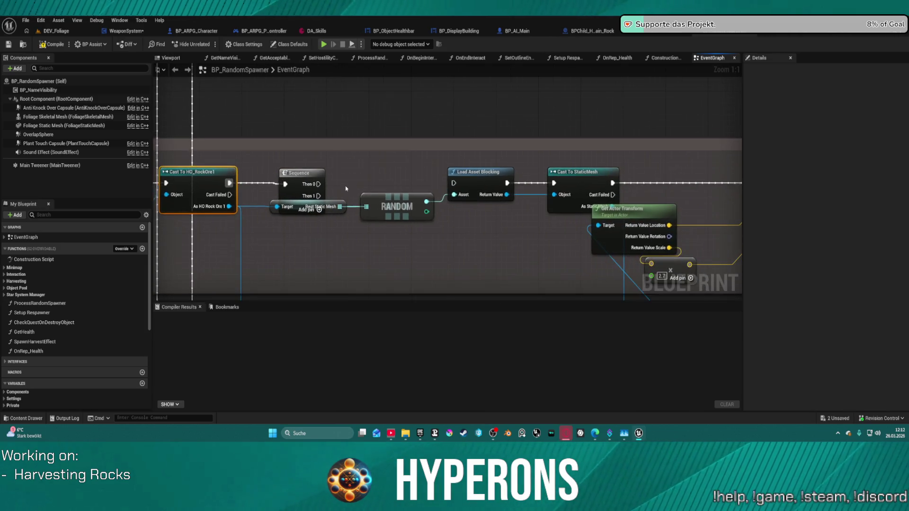
{"action": "left_click_drag", "start_coordinate": [313, 184], "coordinate": [453, 183]}
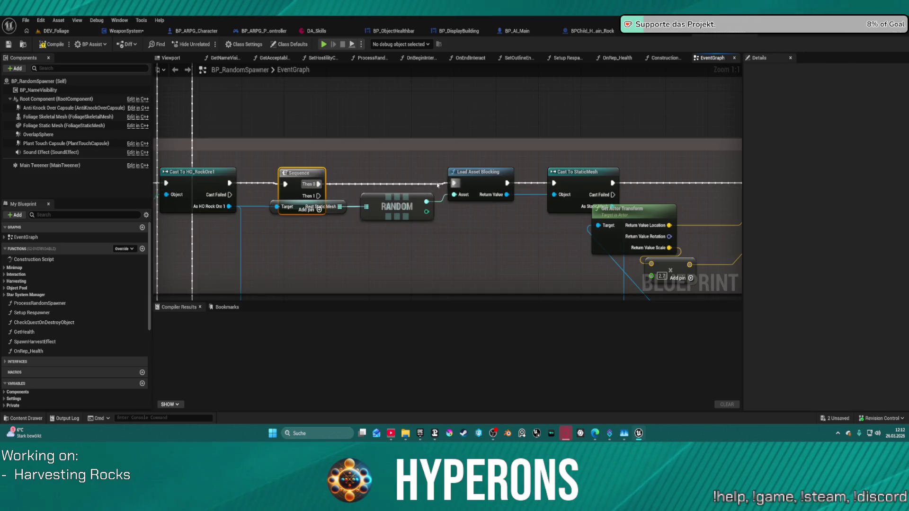
{"action": "left_click_drag", "start_coordinate": [271, 206], "coordinate": [291, 241]}
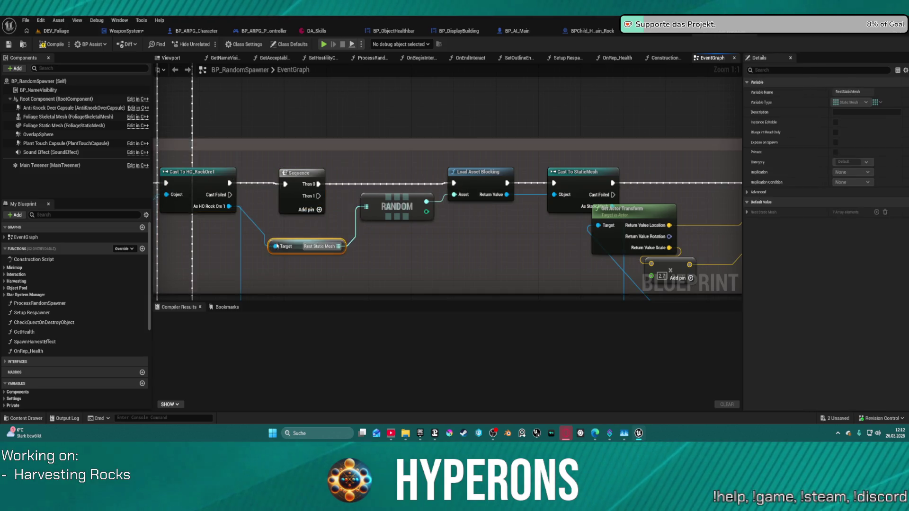
Review the rewired spawn chain and bring up the BPChild_HO_Main_Rock blueprint.
{"action": "scroll", "coordinate": [321, 187], "scroll_direction": "down", "scroll_amount": 5}
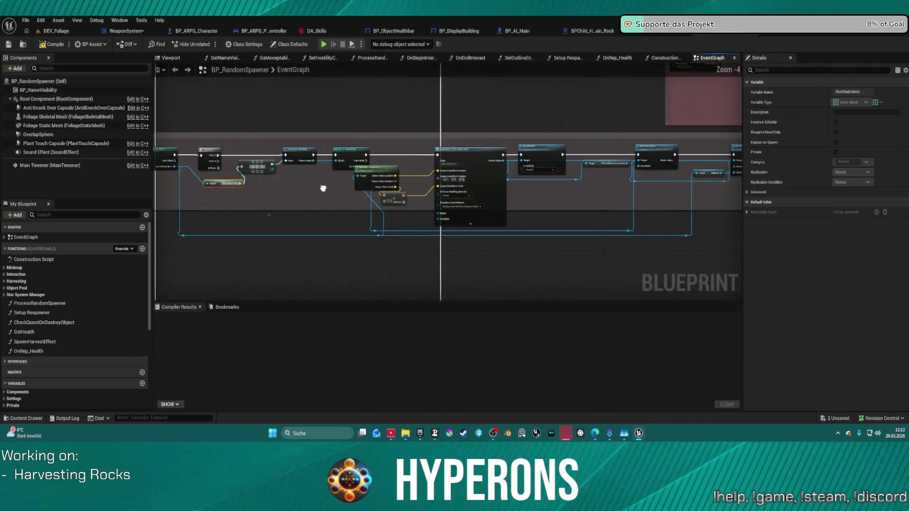
{"action": "mouse_move", "coordinate": [302, 184]}
{"action": "left_mouse_down"}
{"action": "mouse_move", "coordinate": [371, 185]}
{"action": "mouse_move", "coordinate": [361, 171]}
{"action": "mouse_move", "coordinate": [398, 167]}
{"action": "left_mouse_up"}
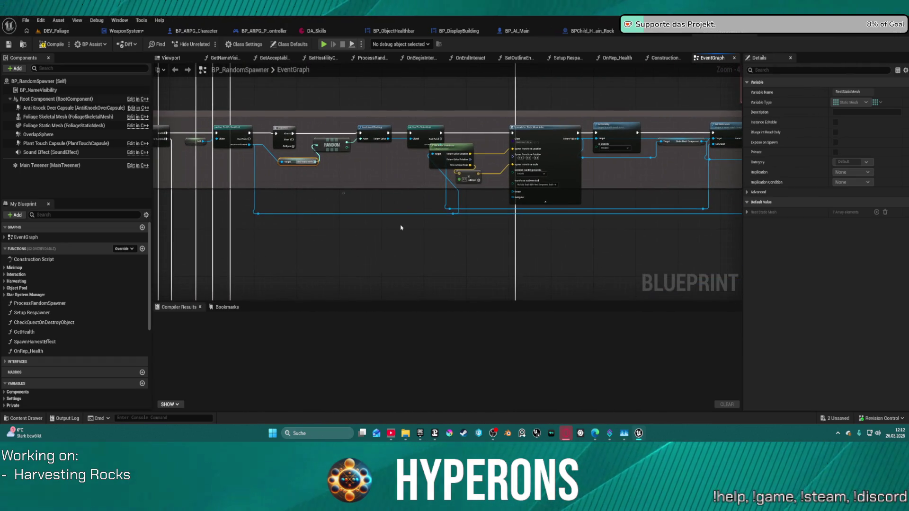
{"action": "mouse_move", "coordinate": [382, 244]}
{"action": "left_mouse_down"}
{"action": "mouse_move", "coordinate": [327, 240]}
{"action": "mouse_move", "coordinate": [352, 241]}
{"action": "left_mouse_up"}
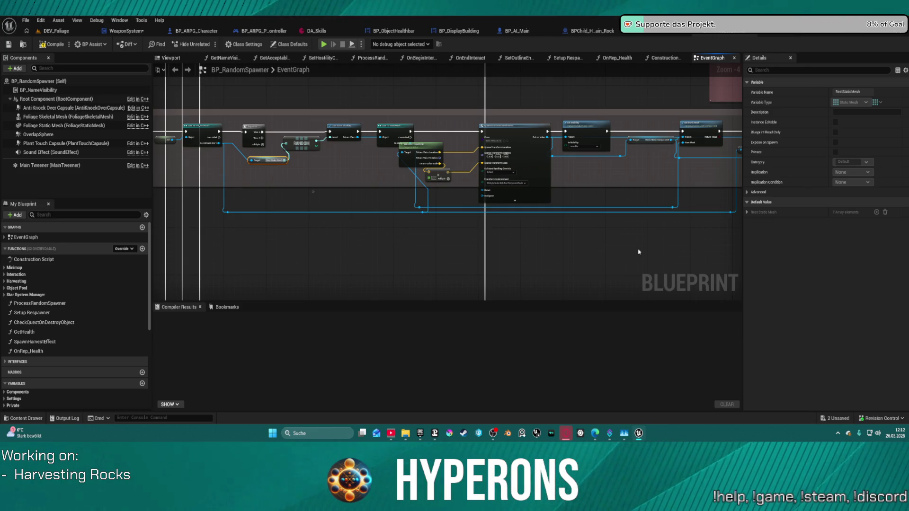
{"action": "left_click", "coordinate": [588, 33]}
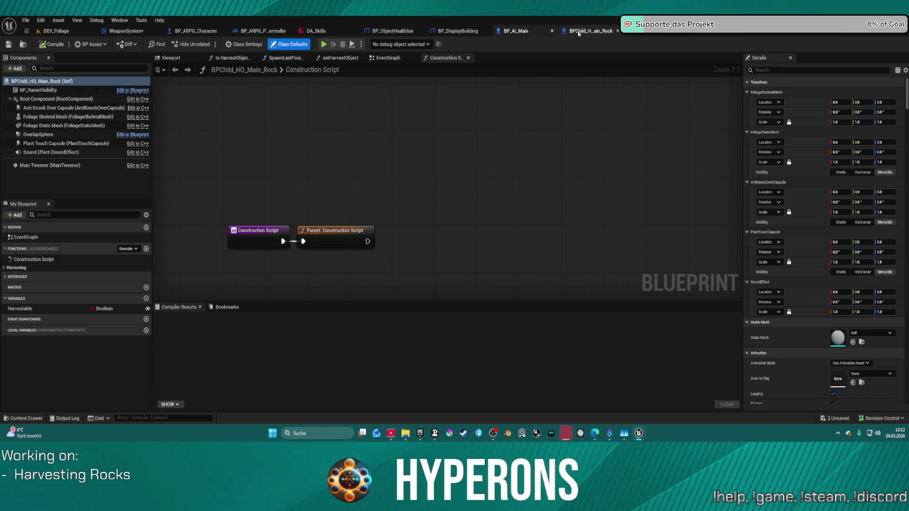
Close the BPChild_HO_Main_Rock blueprint tab.
{"action": "middle_click", "coordinate": [604, 34]}
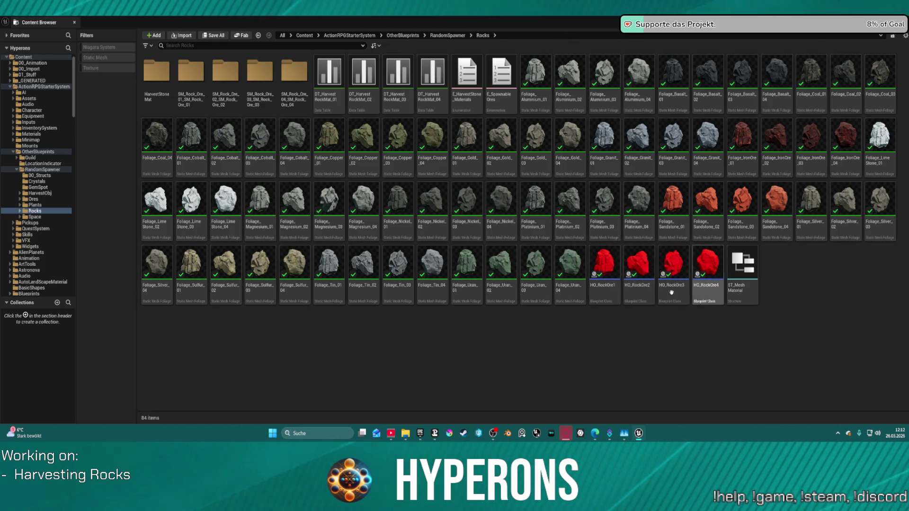
Restore the maximized rock asset browser to a smaller window.
{"action": "mouse_move", "coordinate": [606, 264]}
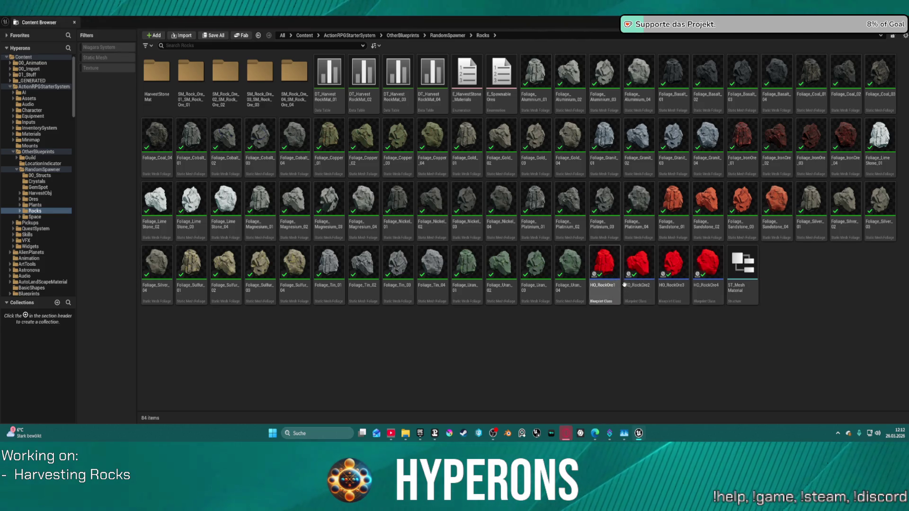
{"action": "mouse_move", "coordinate": [567, 277]}
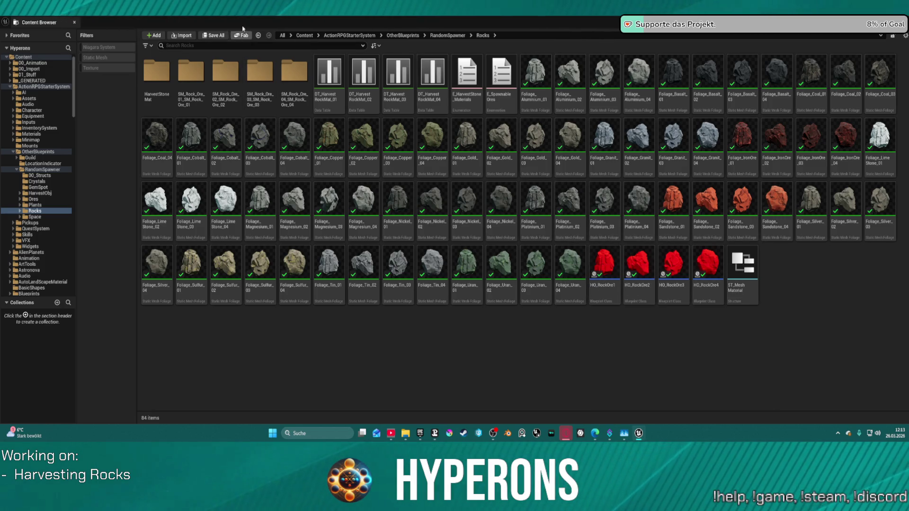
{"action": "mouse_move", "coordinate": [615, 25]}
{"action": "left_mouse_down"}
{"action": "mouse_move", "coordinate": [616, 42]}
{"action": "mouse_move", "coordinate": [908, 42]}
{"action": "left_mouse_up"}
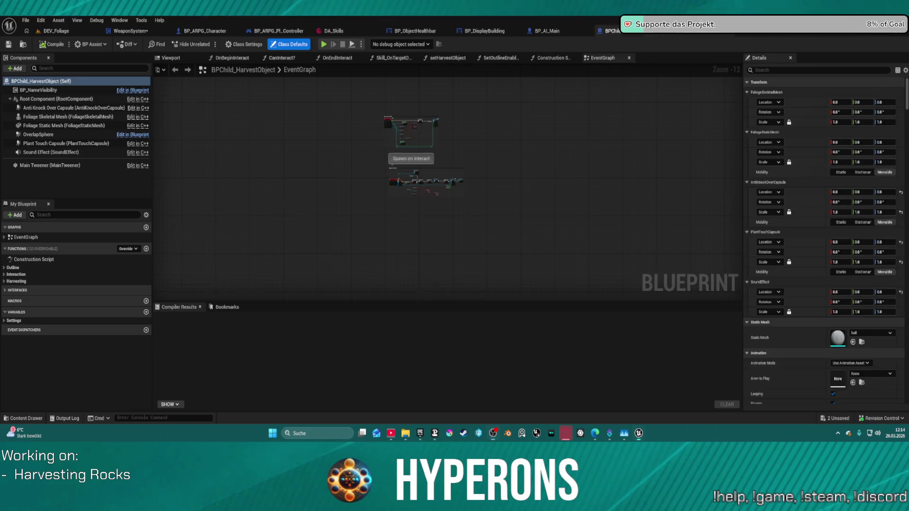
Move the SpawnActor BP GC Harvesting node left and wire its execution input.
{"action": "scroll", "coordinate": [432, 232], "scroll_direction": "up", "scroll_amount": 4}
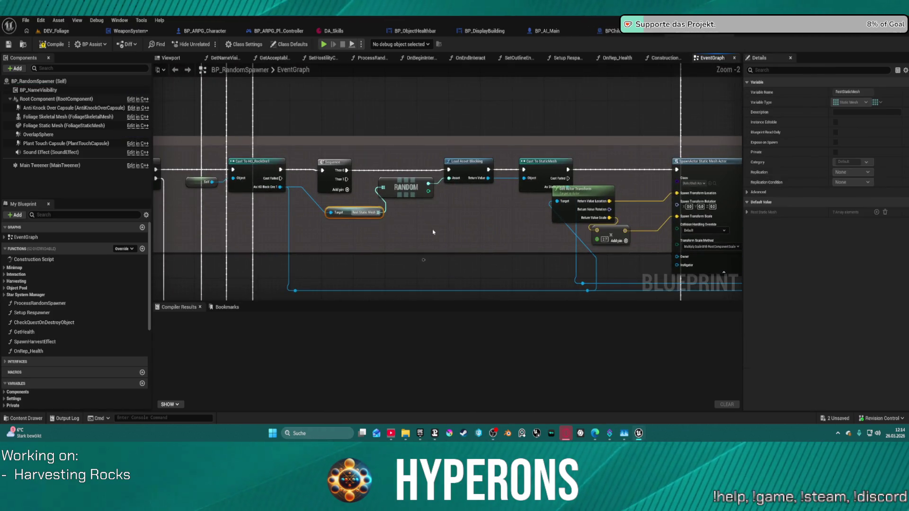
{"action": "scroll", "coordinate": [404, 131], "scroll_direction": "down", "scroll_amount": 3}
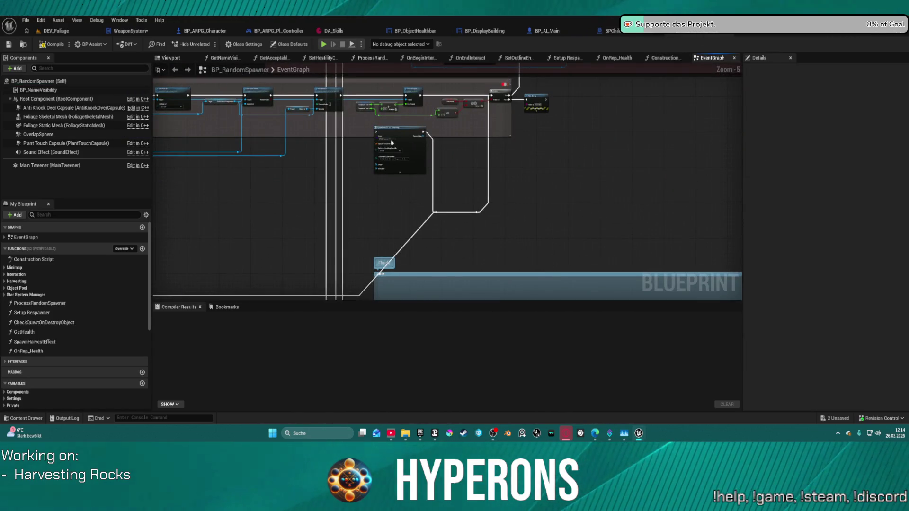
{"action": "left_click_drag", "start_coordinate": [404, 131], "coordinate": [167, 187]}
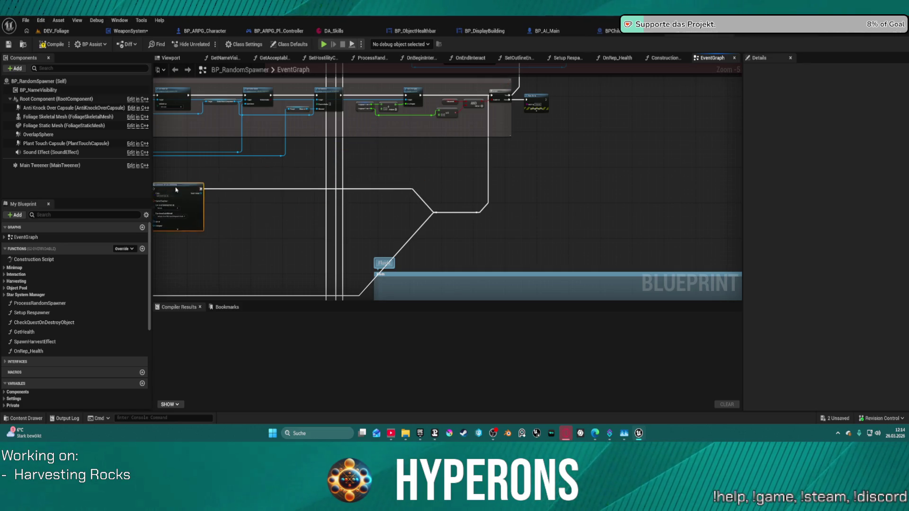
{"action": "left_click", "coordinate": [224, 193]}
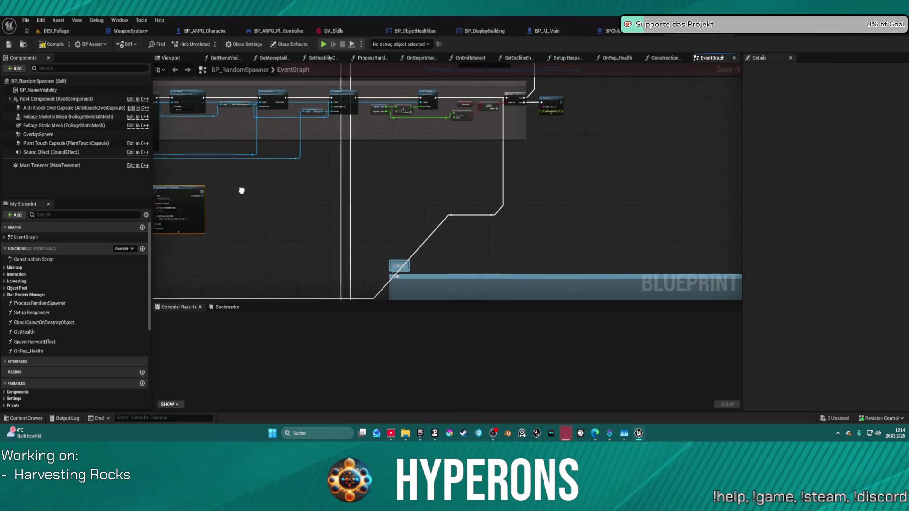
{"action": "scroll", "coordinate": [501, 197], "scroll_direction": "up", "scroll_amount": 4}
{"action": "mouse_move", "coordinate": [501, 197]}
{"action": "left_mouse_down"}
{"action": "mouse_move", "coordinate": [405, 112]}
{"action": "mouse_move", "coordinate": [350, 187]}
{"action": "mouse_move", "coordinate": [451, 105]}
{"action": "mouse_move", "coordinate": [471, 105]}
{"action": "mouse_move", "coordinate": [468, 125]}
{"action": "mouse_move", "coordinate": [470, 108]}
{"action": "mouse_move", "coordinate": [428, 109]}
{"action": "left_mouse_up"}
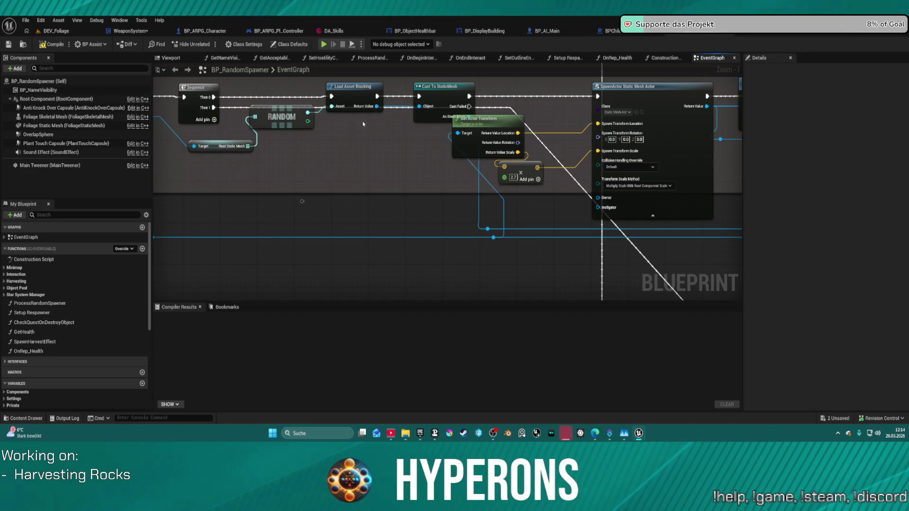
Lay out the spawn chain, nudging the Cast To StaticMesh node left beside the Sequence.
{"action": "left_click_drag", "start_coordinate": [363, 124], "coordinate": [316, 65]}
{"action": "left_click_drag", "start_coordinate": [520, 239], "coordinate": [344, 208]}
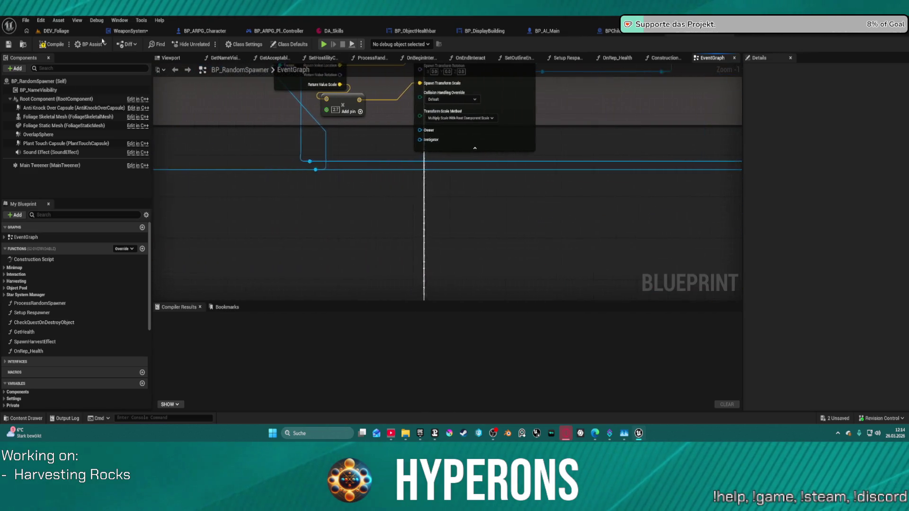
{"action": "mouse_move", "coordinate": [305, 291]}
{"action": "left_mouse_down"}
{"action": "mouse_move", "coordinate": [531, 206]}
{"action": "mouse_move", "coordinate": [542, 211]}
{"action": "mouse_move", "coordinate": [472, 157]}
{"action": "left_mouse_up"}
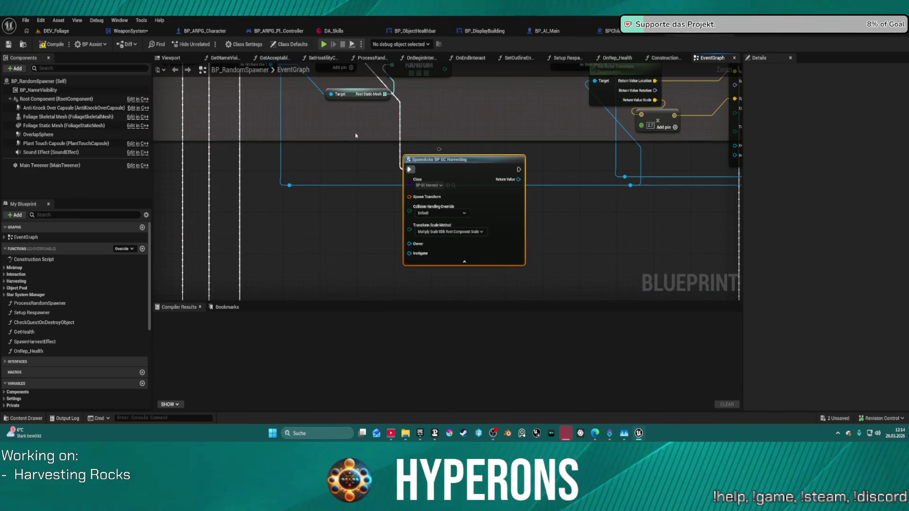
{"action": "scroll", "coordinate": [518, 143], "scroll_direction": "down", "scroll_amount": 2}
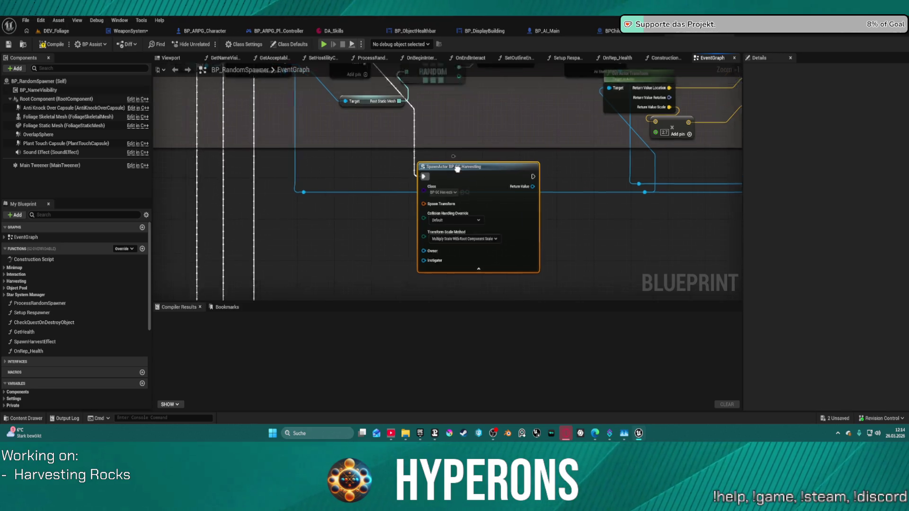
{"action": "scroll", "coordinate": [385, 138], "scroll_direction": "up", "scroll_amount": 2}
{"action": "mouse_move", "coordinate": [659, 135]}
{"action": "left_mouse_down"}
{"action": "mouse_move", "coordinate": [706, 120]}
{"action": "mouse_move", "coordinate": [695, 121]}
{"action": "mouse_move", "coordinate": [737, 170]}
{"action": "mouse_move", "coordinate": [234, 152]}
{"action": "mouse_move", "coordinate": [340, 160]}
{"action": "left_mouse_up"}
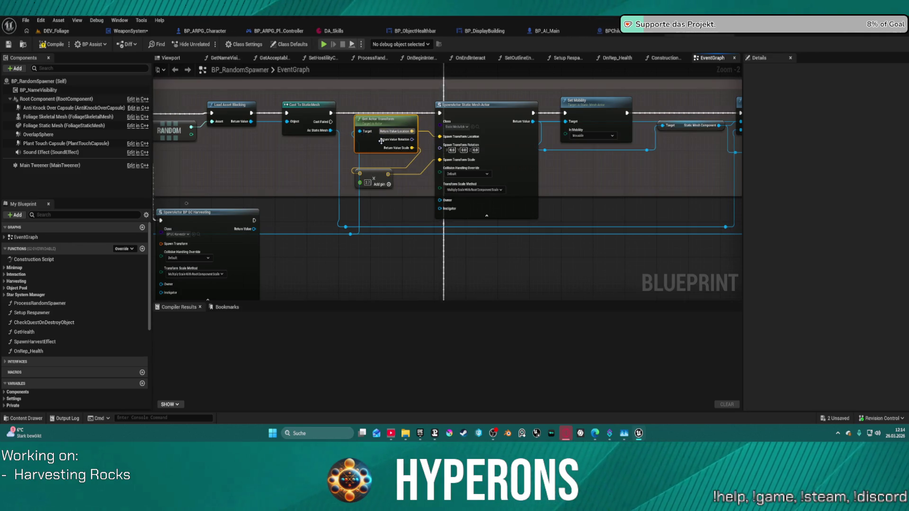
{"action": "left_click_drag", "start_coordinate": [392, 128], "coordinate": [515, 155]}
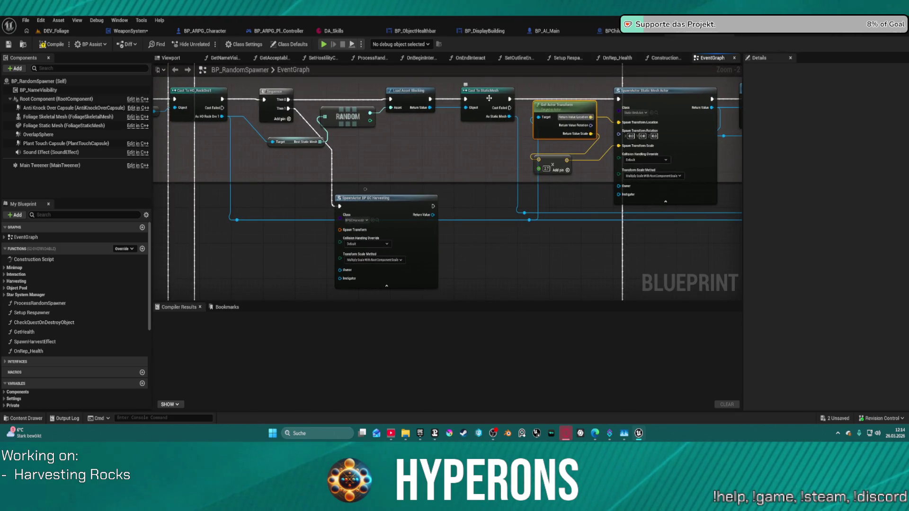
{"action": "left_click_drag", "start_coordinate": [489, 98], "coordinate": [469, 94]}
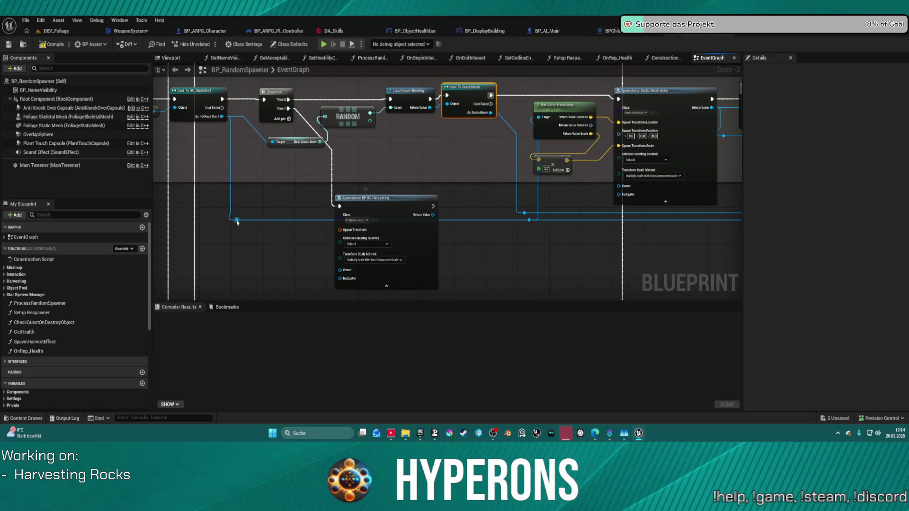
Feed the rock's Get Actor Transform into the harvesting spawn's Spawn Transform pin.
{"action": "left_click_drag", "start_coordinate": [237, 221], "coordinate": [247, 230]}
{"action": "type", "text": "get trans"}
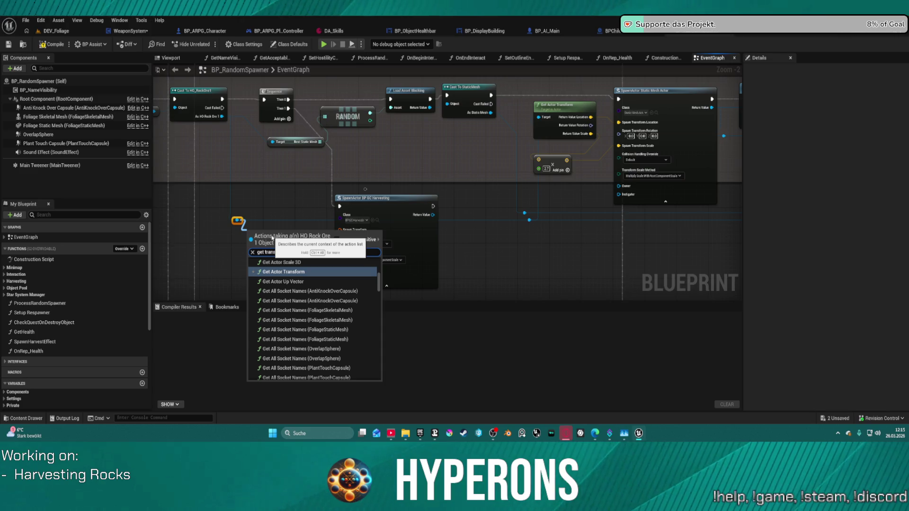
{"action": "type", "text": "fo"}
{"action": "left_click", "coordinate": [294, 271]}
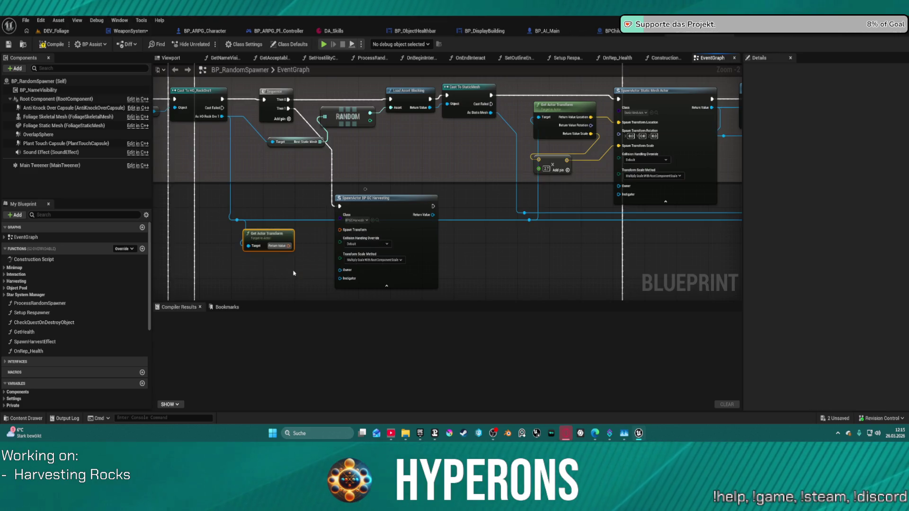
{"action": "mouse_move", "coordinate": [289, 246]}
{"action": "left_mouse_down"}
{"action": "mouse_move", "coordinate": [374, 237]}
{"action": "mouse_move", "coordinate": [340, 230]}
{"action": "left_mouse_up"}
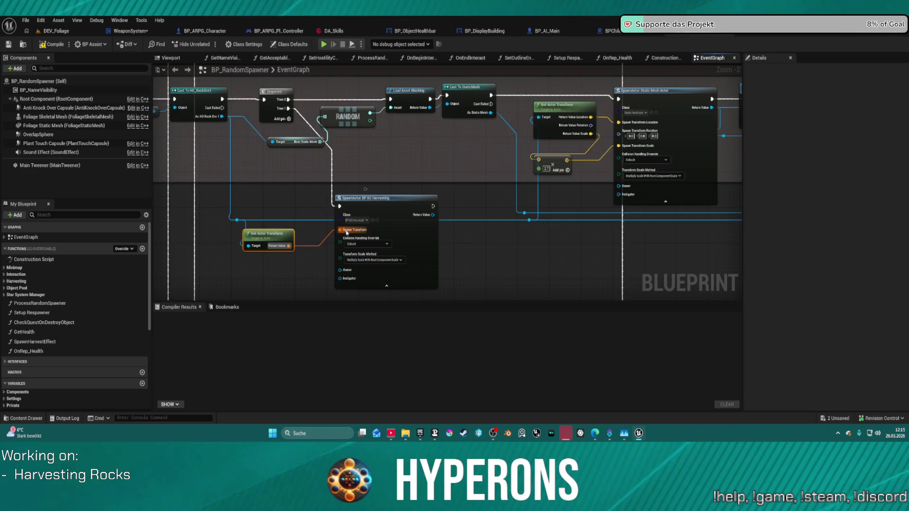
{"action": "left_click", "coordinate": [385, 225]}
{"action": "left_click_drag", "start_coordinate": [275, 235], "coordinate": [287, 196]}
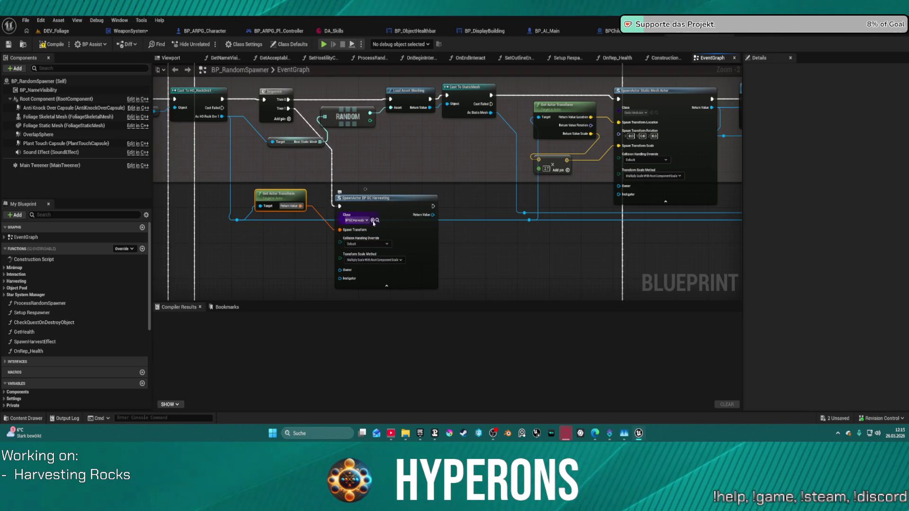
Open the BP_GC_Harvesting Blueprint from its SpawnActor node in BP_RandomSpawner.
{"action": "left_click", "coordinate": [401, 210]}
{"action": "left_click", "coordinate": [410, 187]}
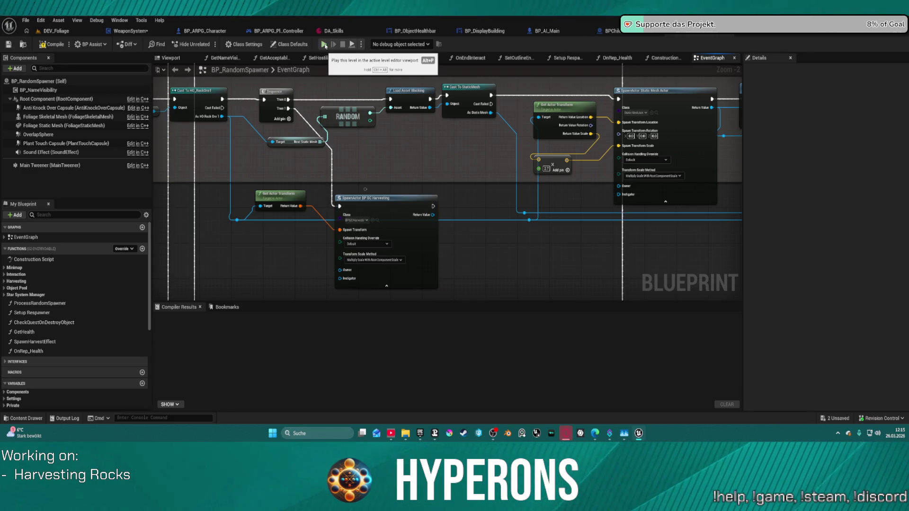
{"action": "left_click", "coordinate": [56, 31]}
{"action": "key", "text": "ctrl+space"}
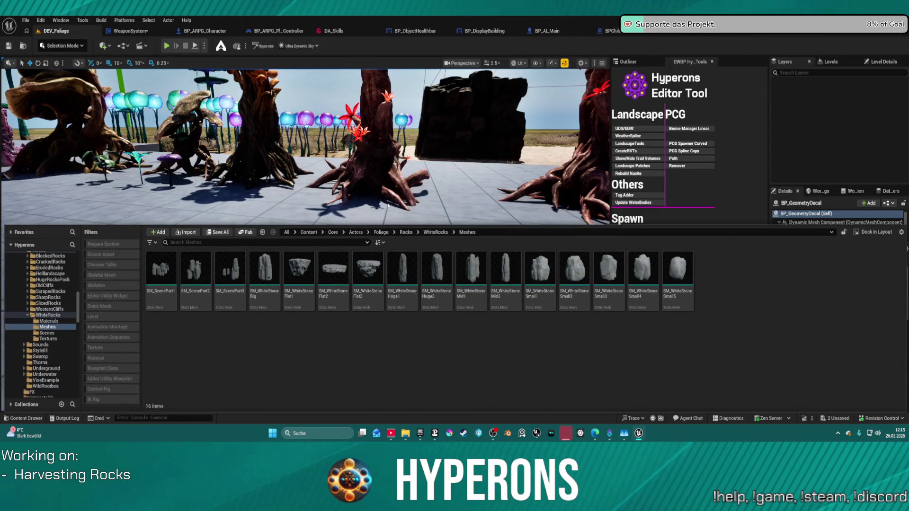
{"action": "left_click", "coordinate": [351, 176]}
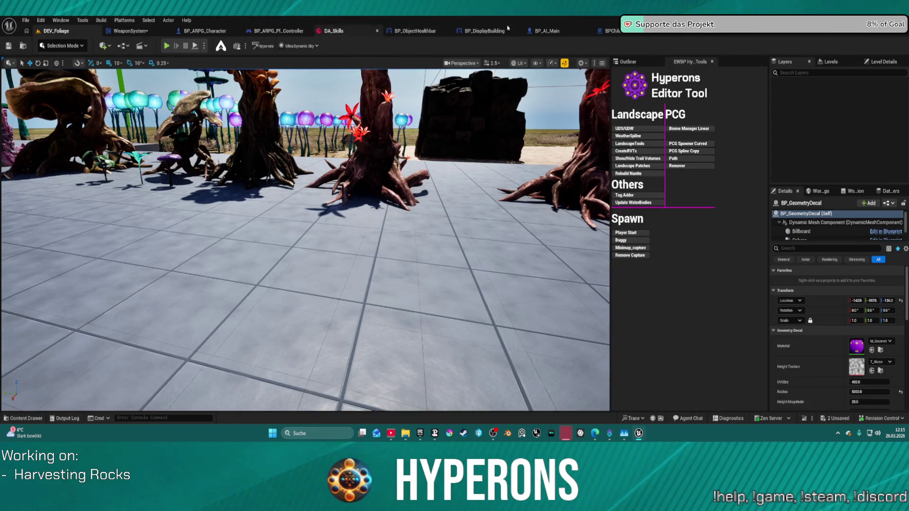
{"action": "left_click", "coordinate": [611, 31]}
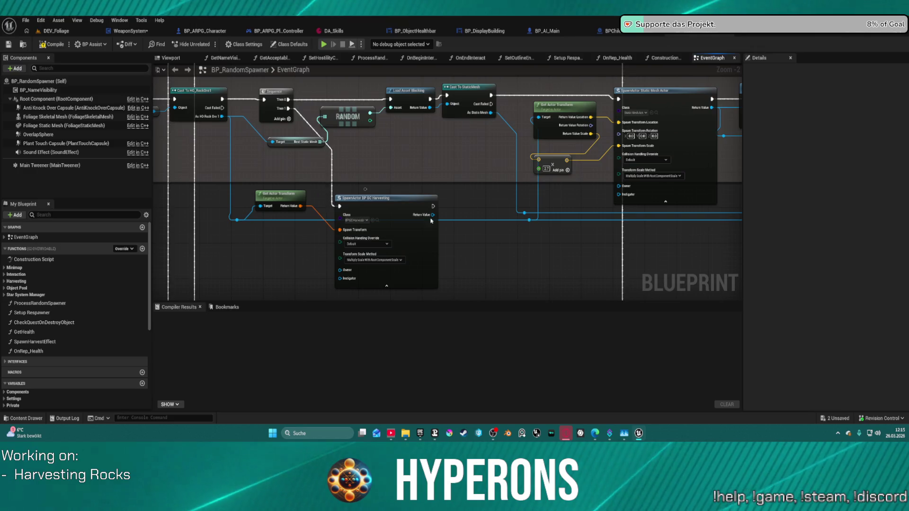
{"action": "left_click", "coordinate": [375, 224]}
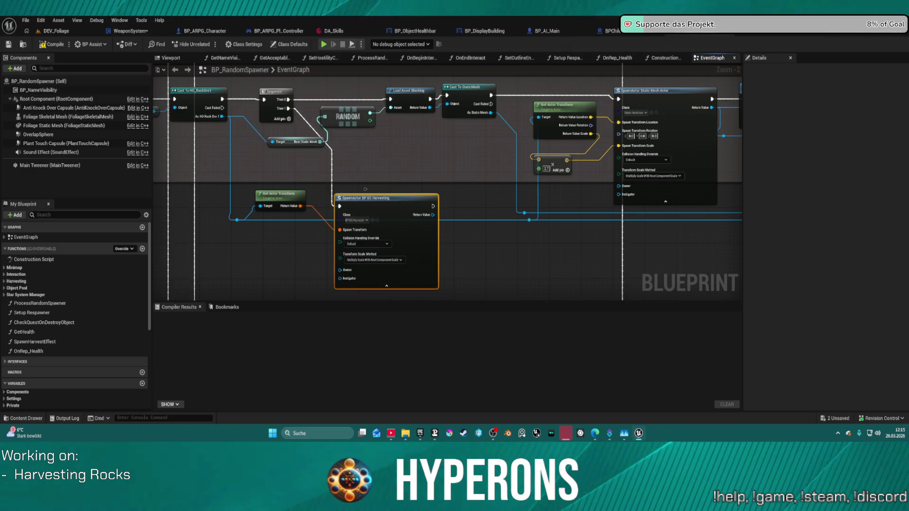
{"action": "double_click", "coordinate": [365, 199]}
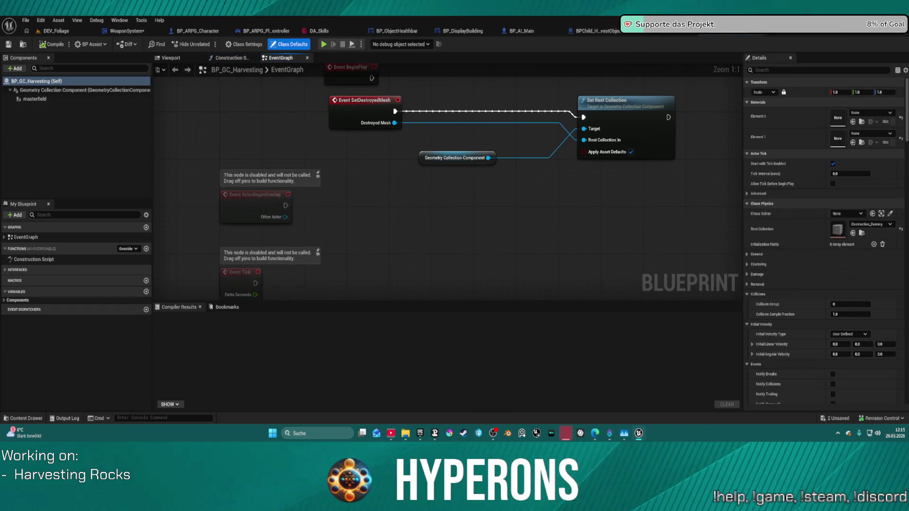
Delete the disabled ActorBeginOverlap and Tick event nodes along with their comments.
{"action": "scroll", "coordinate": [412, 195], "scroll_direction": "down", "scroll_amount": 1}
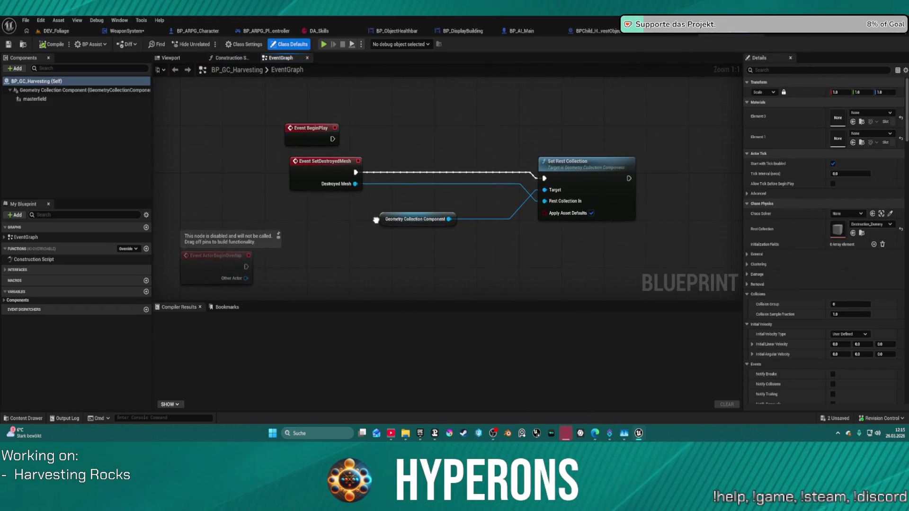
{"action": "scroll", "coordinate": [371, 220], "scroll_direction": "down", "scroll_amount": 3}
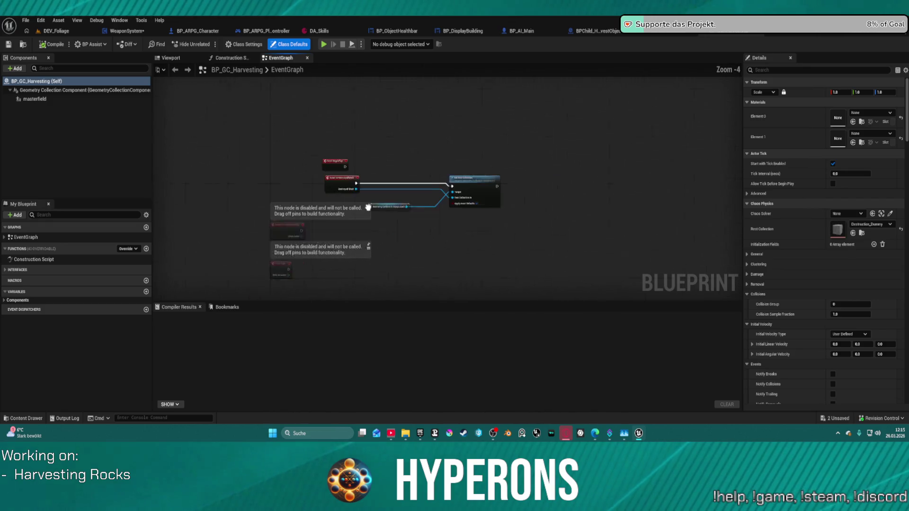
{"action": "left_click_drag", "start_coordinate": [285, 201], "coordinate": [277, 183]}
{"action": "key", "text": "Delete"}
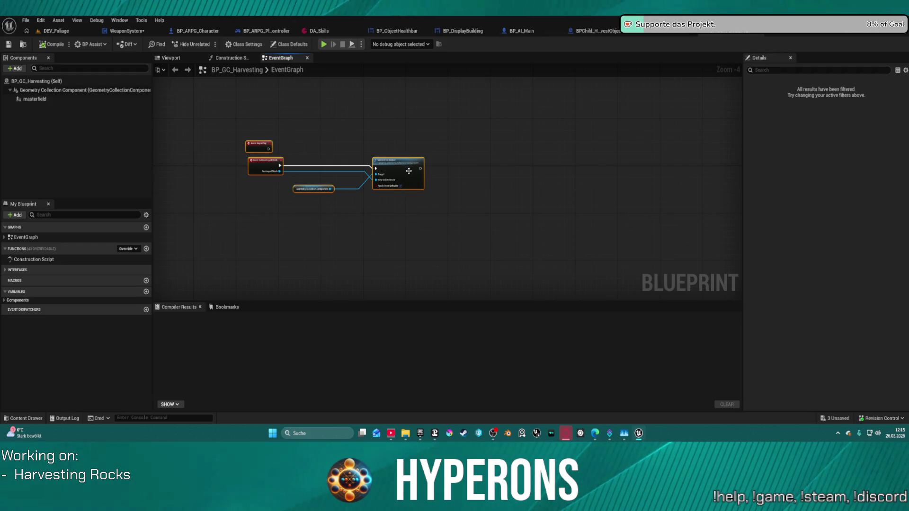
Shift the remaining event node right and review the Geometry Collection Component's properties.
{"action": "left_click", "coordinate": [49, 90]}
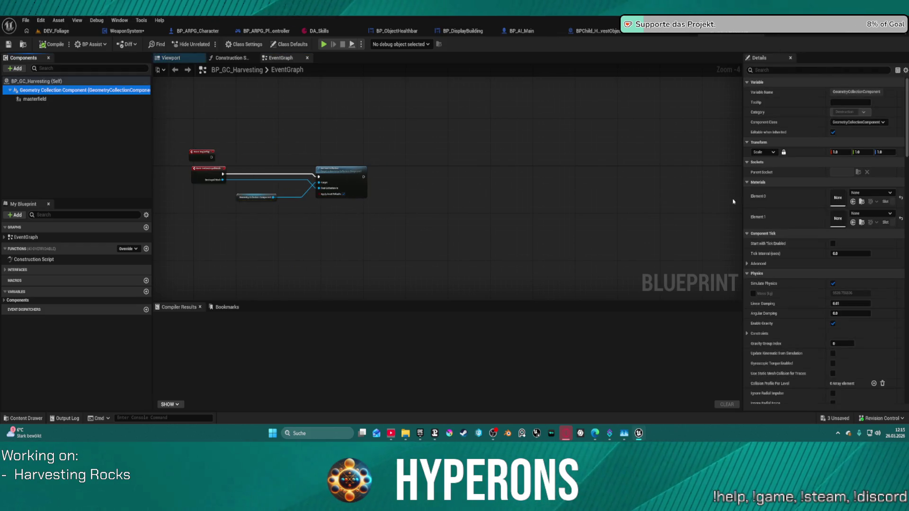
{"action": "left_click", "coordinate": [344, 185]}
{"action": "mouse_move", "coordinate": [344, 184]}
{"action": "left_mouse_down"}
{"action": "mouse_move", "coordinate": [387, 185]}
{"action": "mouse_move", "coordinate": [375, 185]}
{"action": "left_mouse_up"}
{"action": "left_click", "coordinate": [81, 90]}
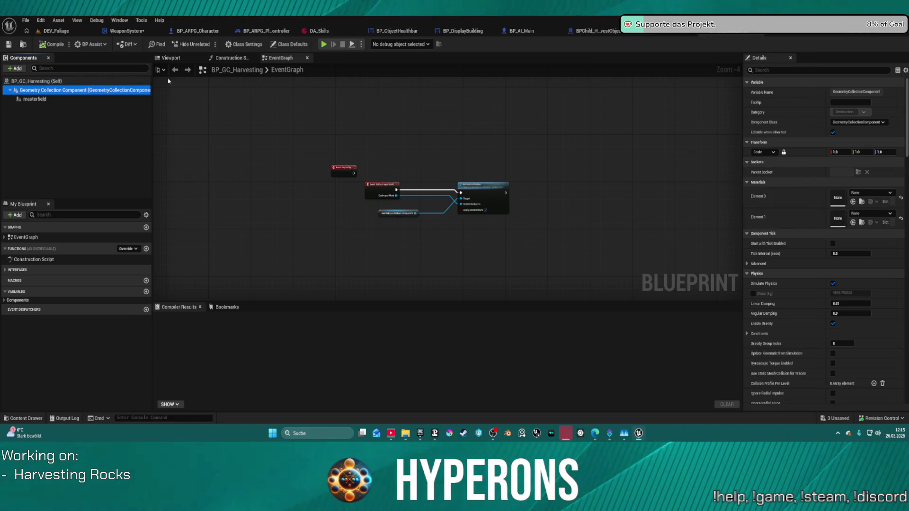
{"action": "scroll", "coordinate": [463, 203], "scroll_direction": "up", "scroll_amount": 3}
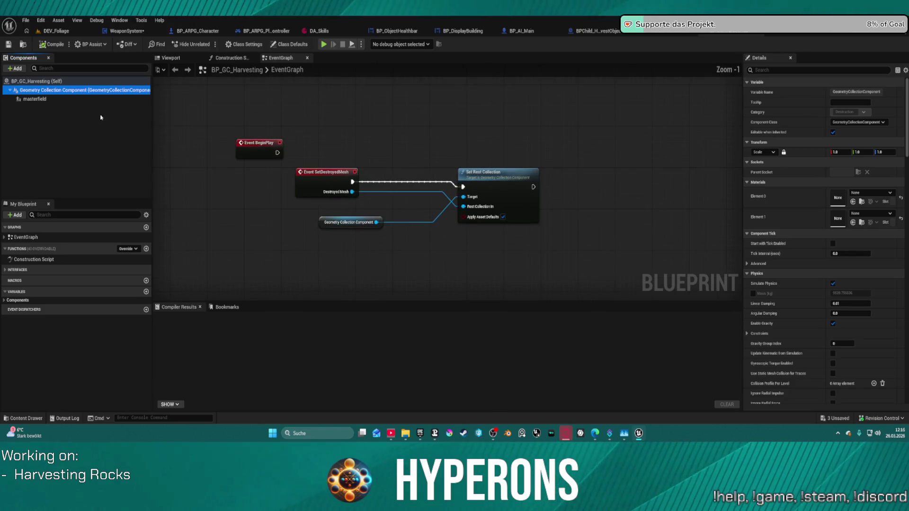
{"action": "scroll", "coordinate": [869, 184], "scroll_direction": "down", "scroll_amount": 10}
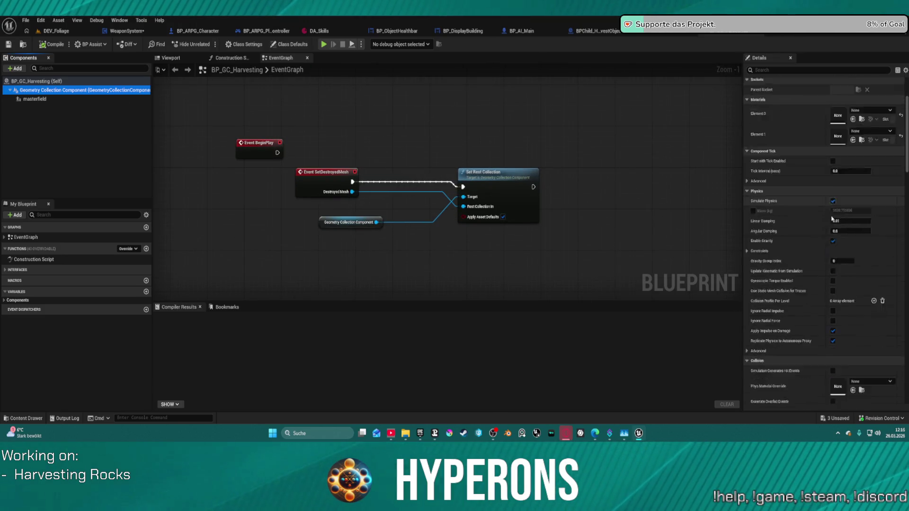
{"action": "scroll", "coordinate": [835, 218], "scroll_direction": "down", "scroll_amount": 15}
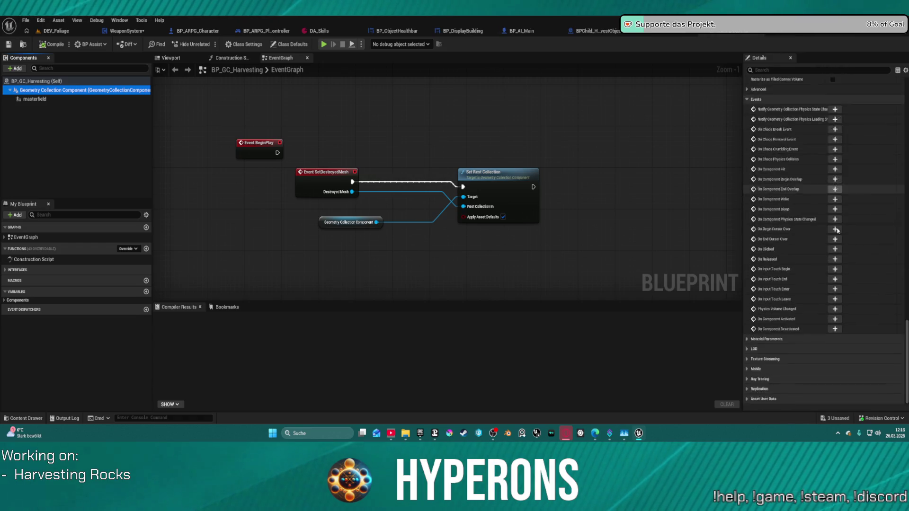
{"action": "scroll", "coordinate": [838, 211], "scroll_direction": "up", "scroll_amount": 8}
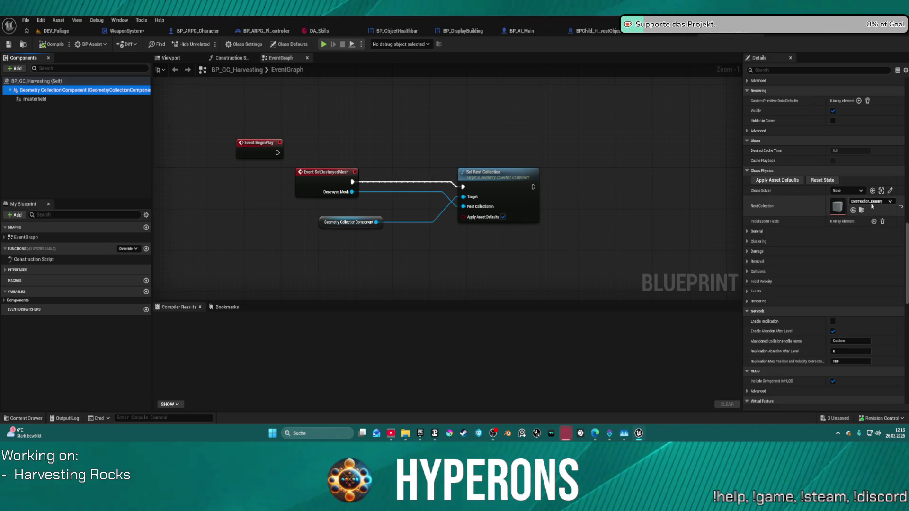
Browse the WhiteRocks folder's SM_WhiteStone meshes in the Content Browser.
{"action": "key", "text": "ctrl+space"}
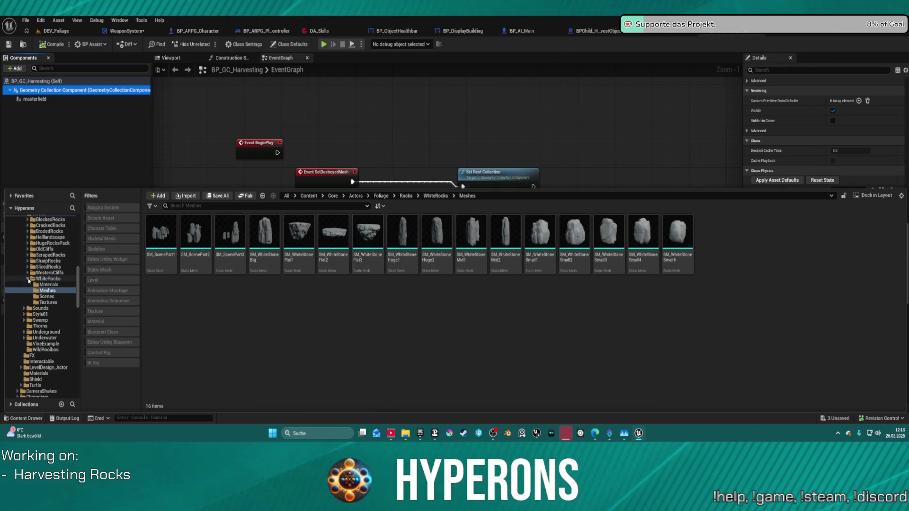
{"action": "left_click", "coordinate": [29, 280], "text": "ctrl"}
{"action": "scroll", "coordinate": [52, 288], "scroll_direction": "up", "scroll_amount": 5}
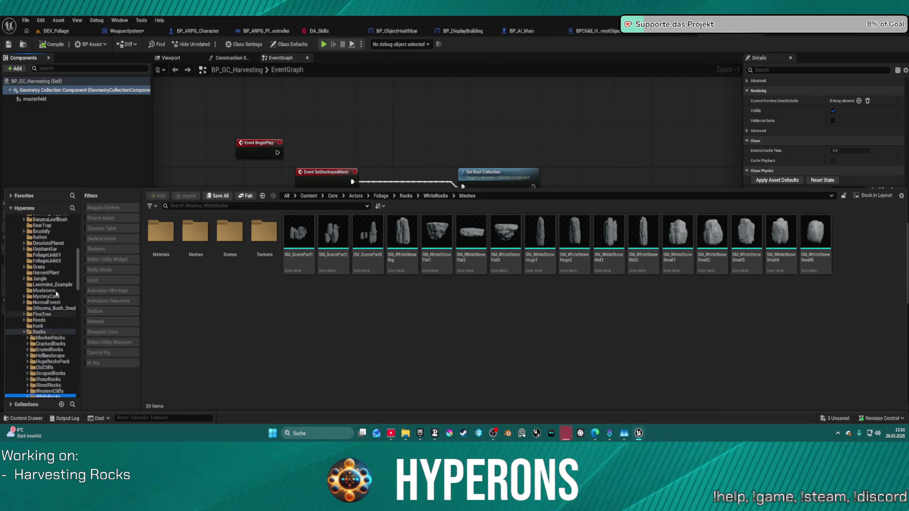
Flip between the BP_RandomSpawner and BP_GC_Harvesting tabs, ending on BP_RandomSpawner.
{"action": "scroll", "coordinate": [57, 289], "scroll_direction": "up", "scroll_amount": 10}
{"action": "scroll", "coordinate": [286, 106], "scroll_direction": "up", "scroll_amount": 1}
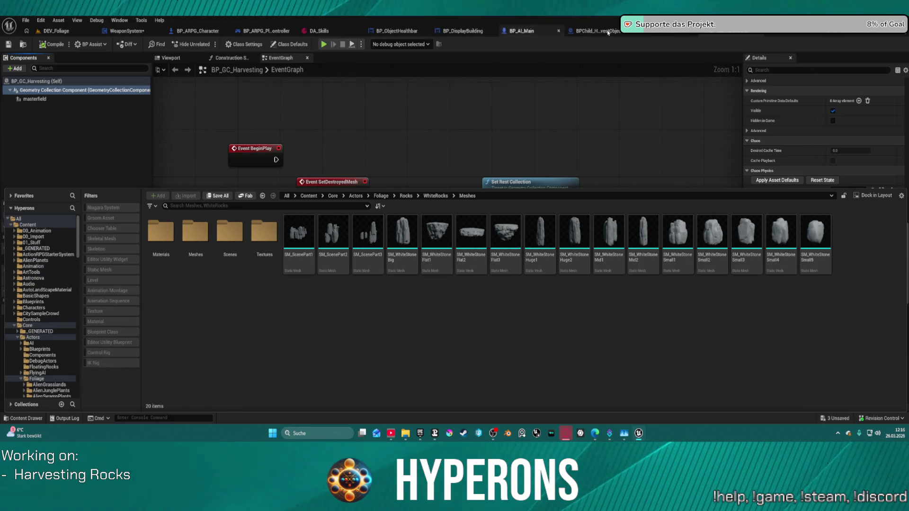
{"action": "left_click", "coordinate": [673, 36]}
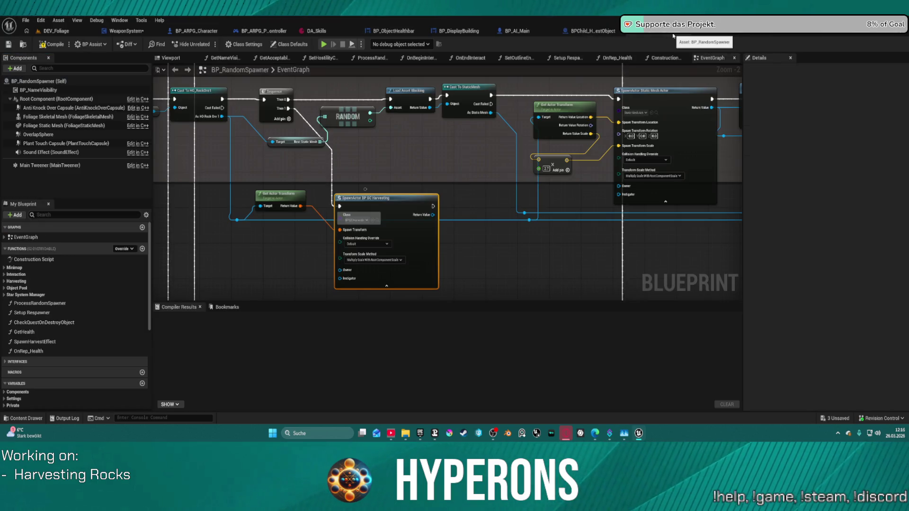
{"action": "left_click", "coordinate": [672, 32]}
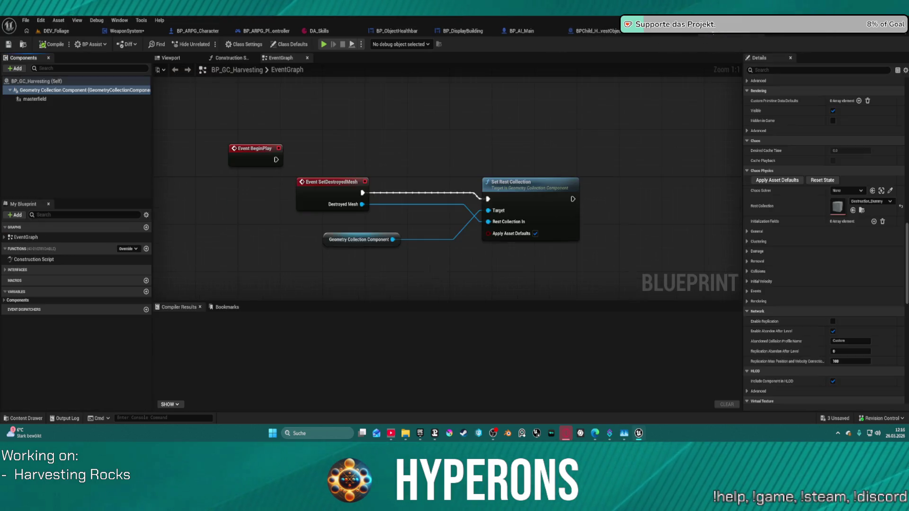
{"action": "left_click", "coordinate": [645, 35]}
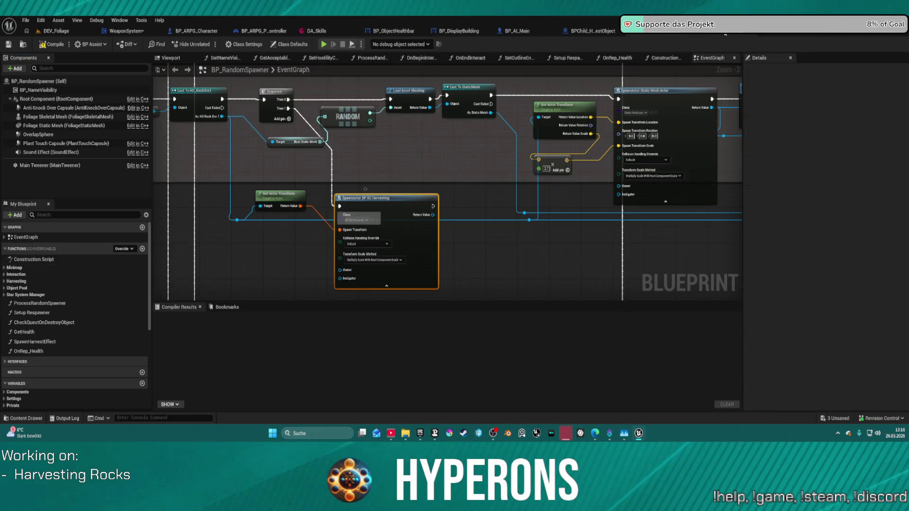
{"action": "left_click", "coordinate": [663, 34]}
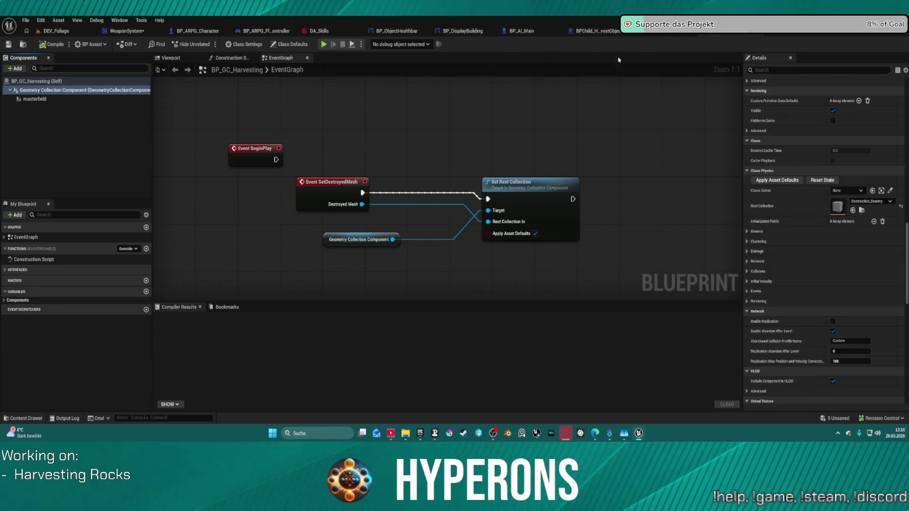
{"action": "key", "text": "ctrl+Tab"}
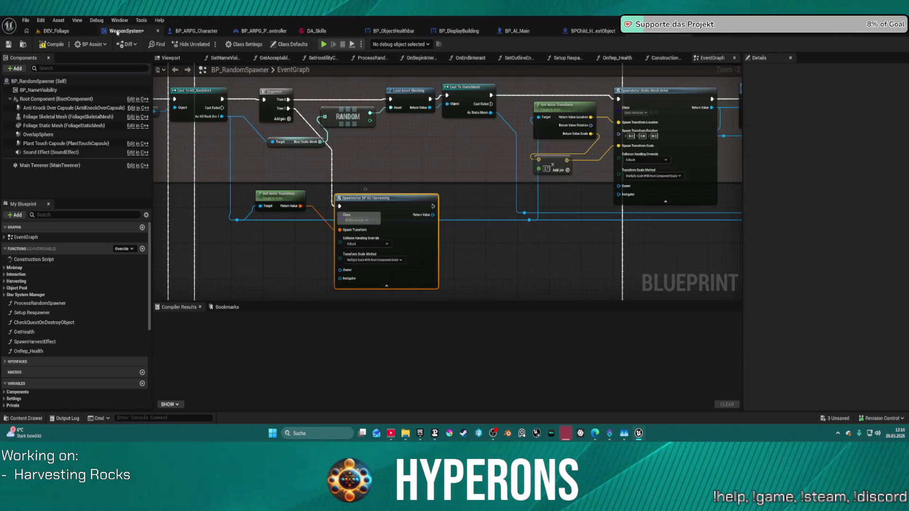
Assign GC_SM_Rock_Ore_1 from the Rocks folder as Rest Collection and compile BP_GC_Harvesting.
{"action": "left_click", "coordinate": [22, 45]}
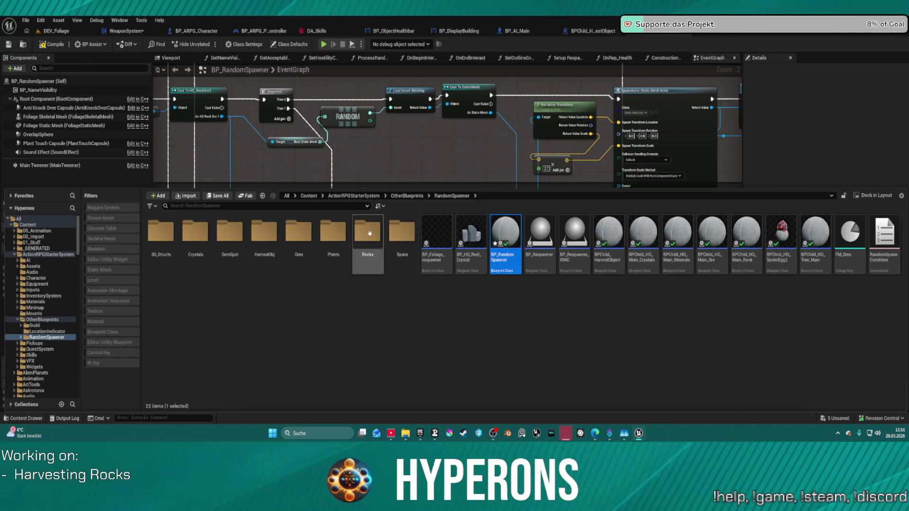
{"action": "double_click", "coordinate": [369, 233]}
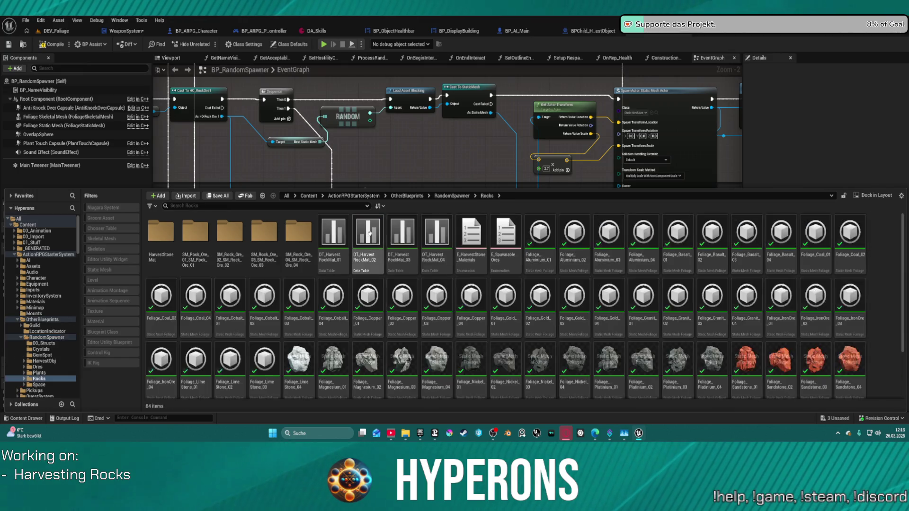
{"action": "double_click", "coordinate": [208, 237]}
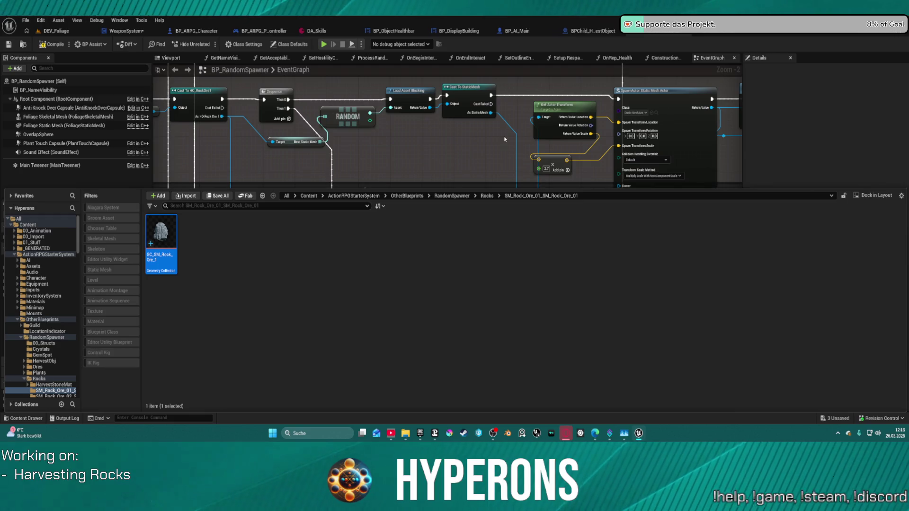
{"action": "left_click", "coordinate": [672, 31]}
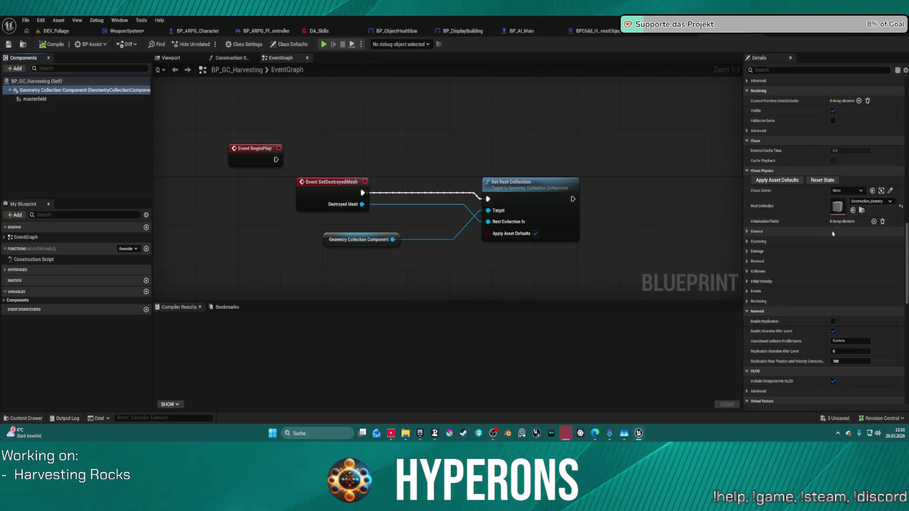
{"action": "scroll", "coordinate": [856, 212], "scroll_direction": "down", "scroll_amount": 1}
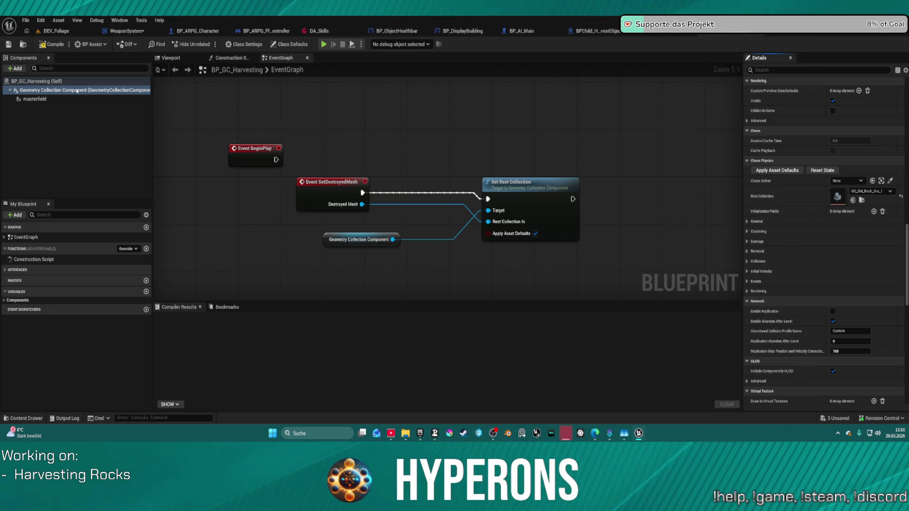
{"action": "left_click", "coordinate": [168, 58]}
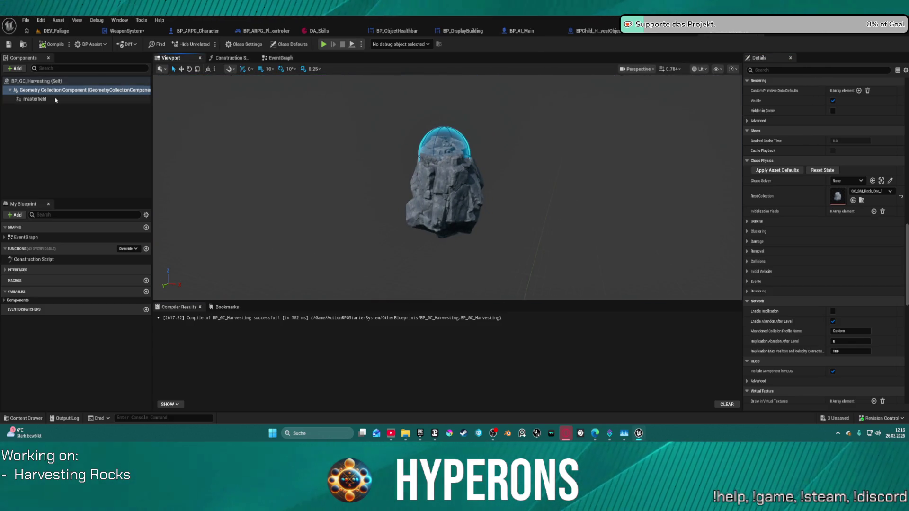
Lower the master field component into the rock, then view the rocks in DEV_Foliage.
{"action": "left_click", "coordinate": [35, 99]}
{"action": "left_click_drag", "start_coordinate": [444, 134], "coordinate": [448, 175]}
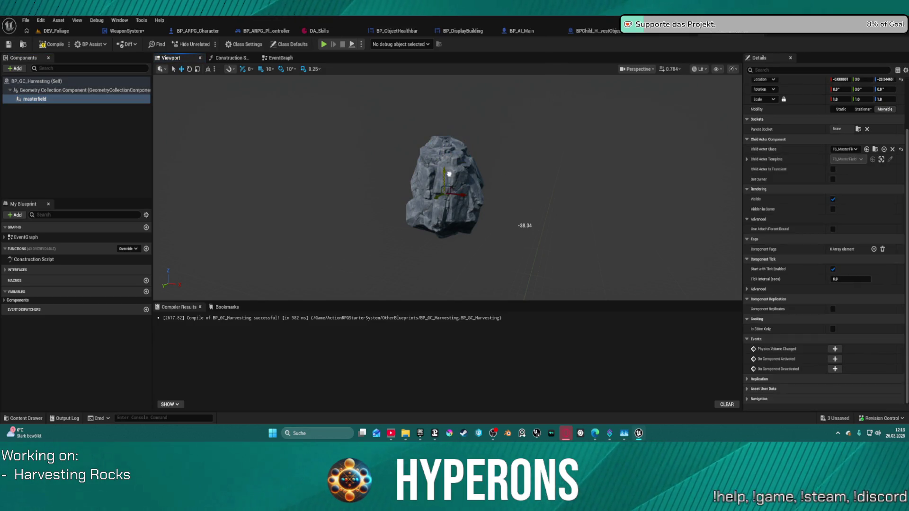
{"action": "left_click", "coordinate": [55, 30]}
{"action": "key", "text": "ctrl+space"}
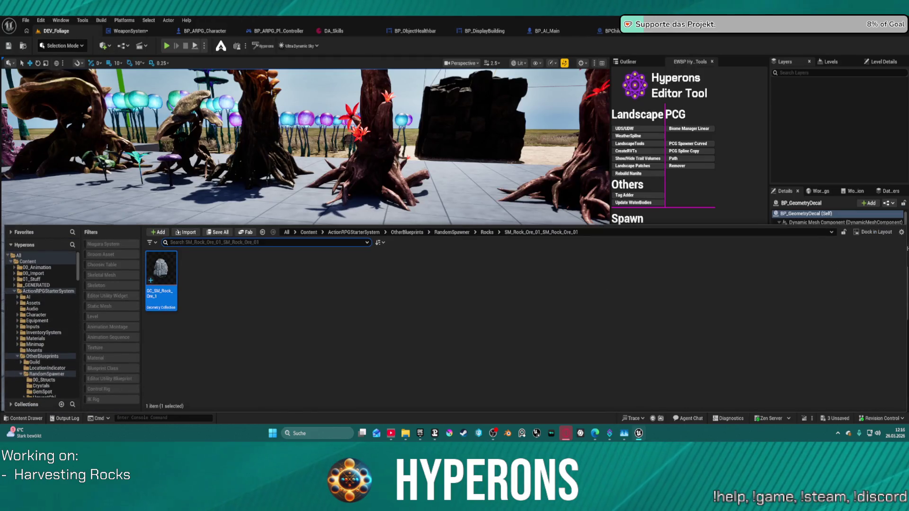
{"action": "key", "text": "ctrl+space"}
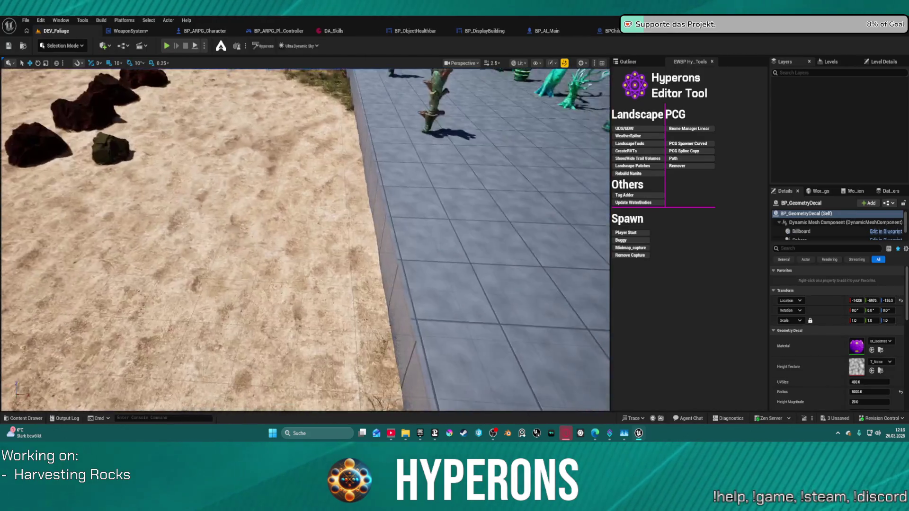
{"action": "key", "text": "ctrl+space"}
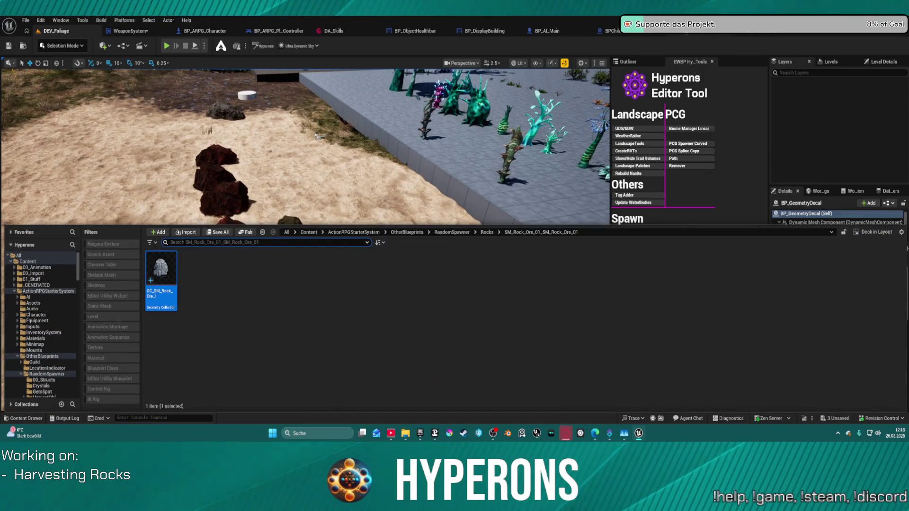
Recompile BP_GC_Harvesting and return to DEV_Foliage with the Content Drawer at OtherBlueprints.
{"action": "left_click", "coordinate": [754, 35]}
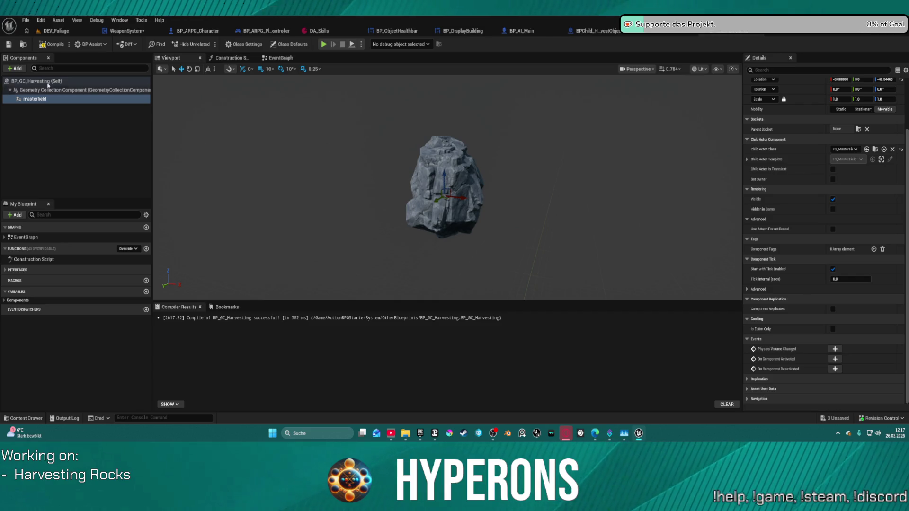
{"action": "left_click", "coordinate": [57, 31]}
{"action": "key", "text": "ctrl+space"}
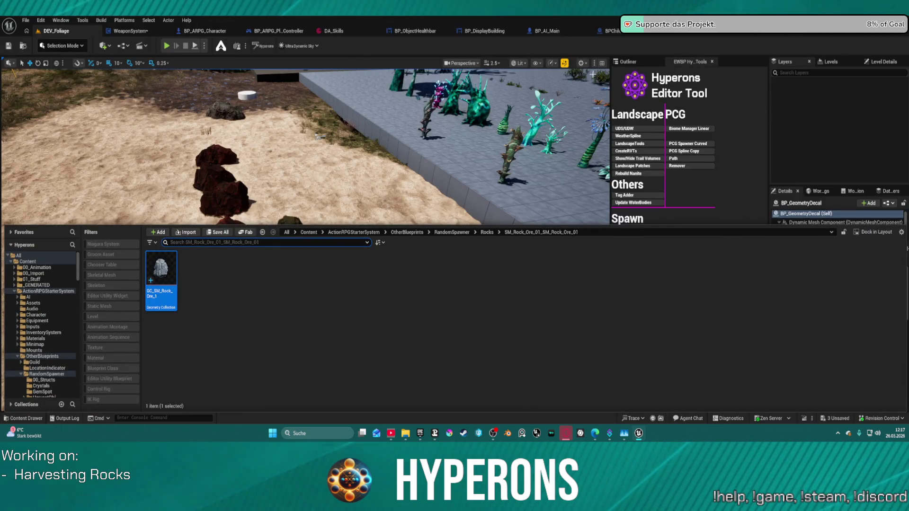
{"action": "left_click", "coordinate": [753, 35]}
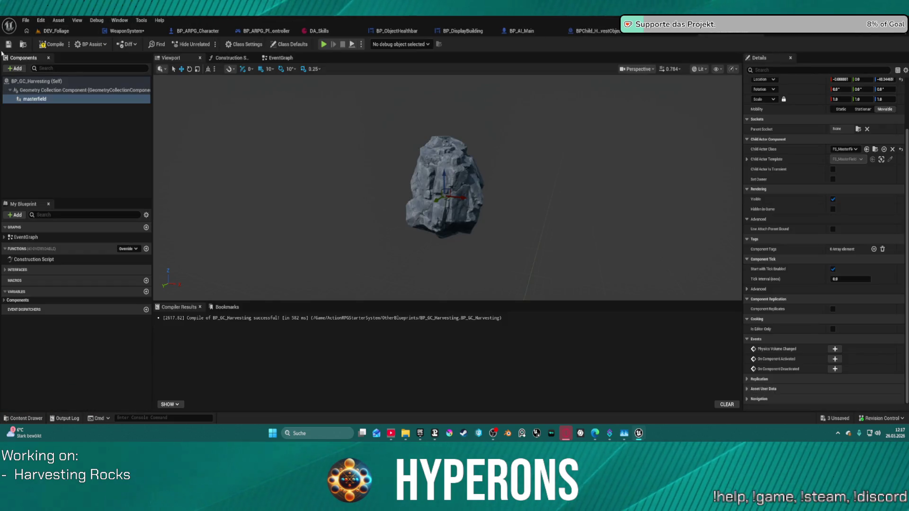
{"action": "left_click", "coordinate": [23, 44]}
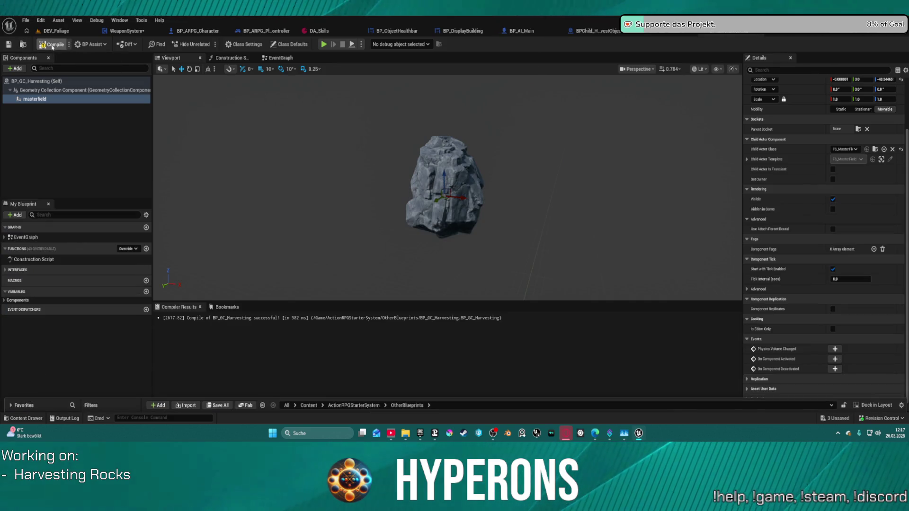
{"action": "left_click", "coordinate": [52, 45]}
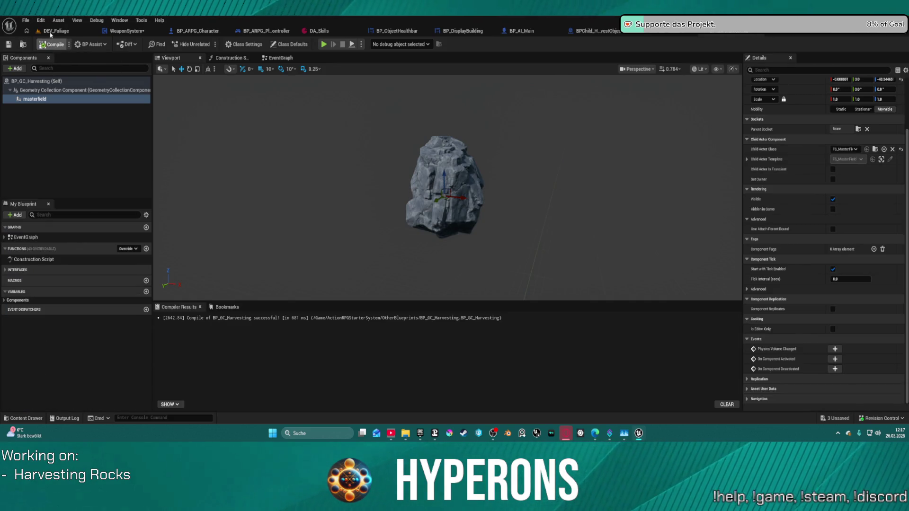
{"action": "left_click", "coordinate": [51, 31]}
{"action": "key", "text": "ctrl+space"}
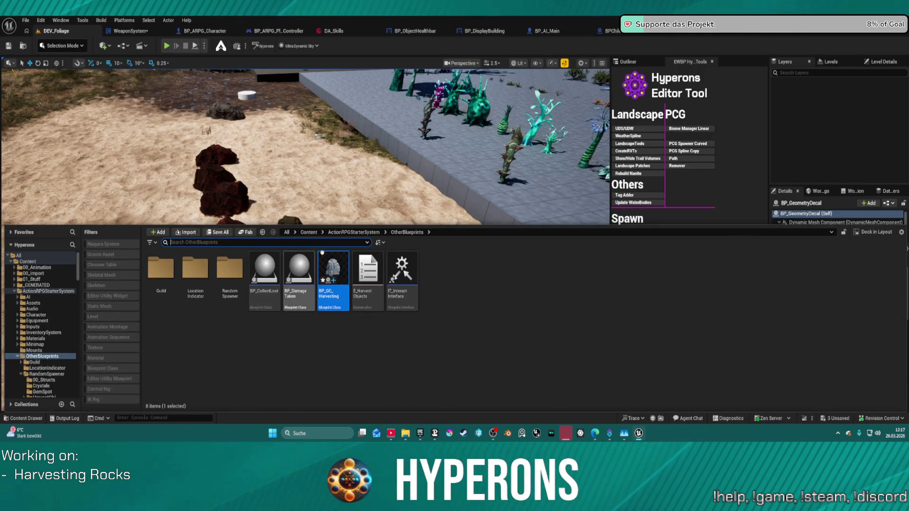
Drop a BP_GC_Harvesting rock into the level and raise it onto the sand.
{"action": "mouse_move", "coordinate": [332, 269]}
{"action": "left_mouse_down"}
{"action": "mouse_move", "coordinate": [351, 284]}
{"action": "mouse_move", "coordinate": [120, 176]}
{"action": "left_mouse_up"}
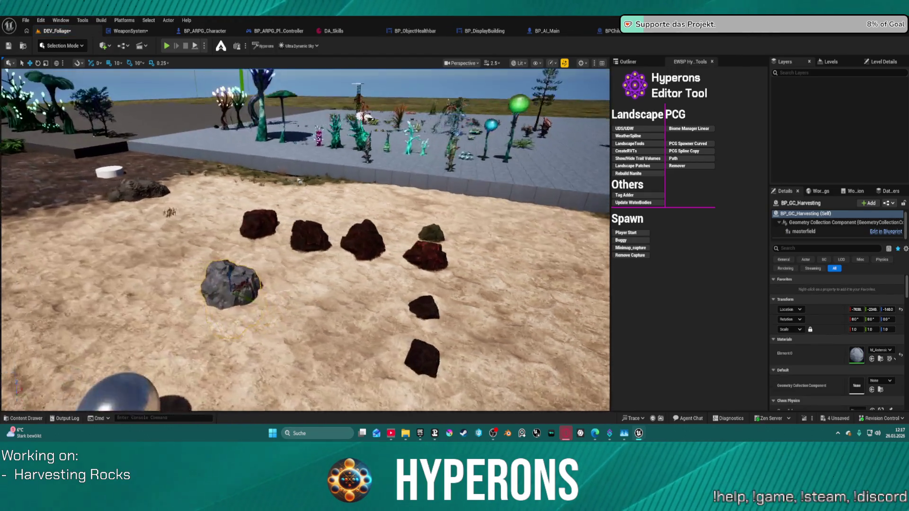
{"action": "scroll", "coordinate": [165, 126], "scroll_direction": "up", "scroll_amount": 5}
{"action": "left_click_drag", "start_coordinate": [206, 293], "coordinate": [163, 203]}
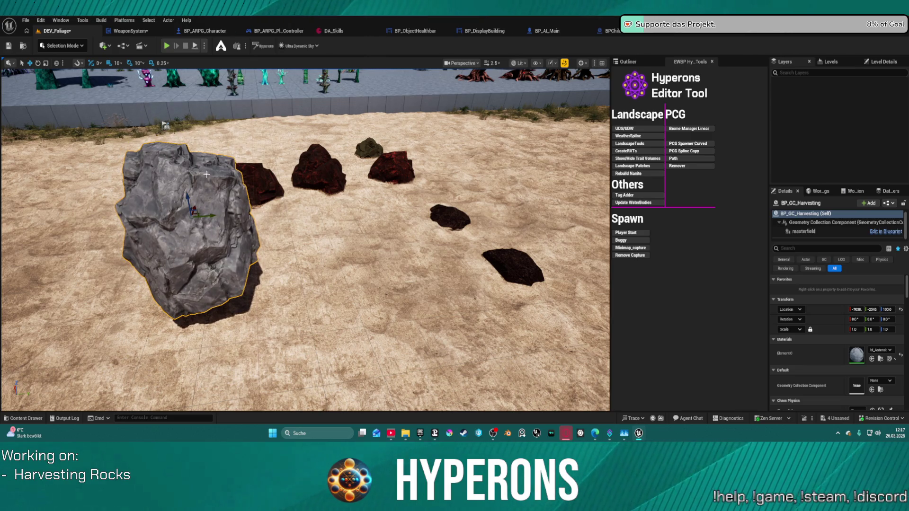
{"action": "scroll", "coordinate": [207, 174], "scroll_direction": "down", "scroll_amount": 5}
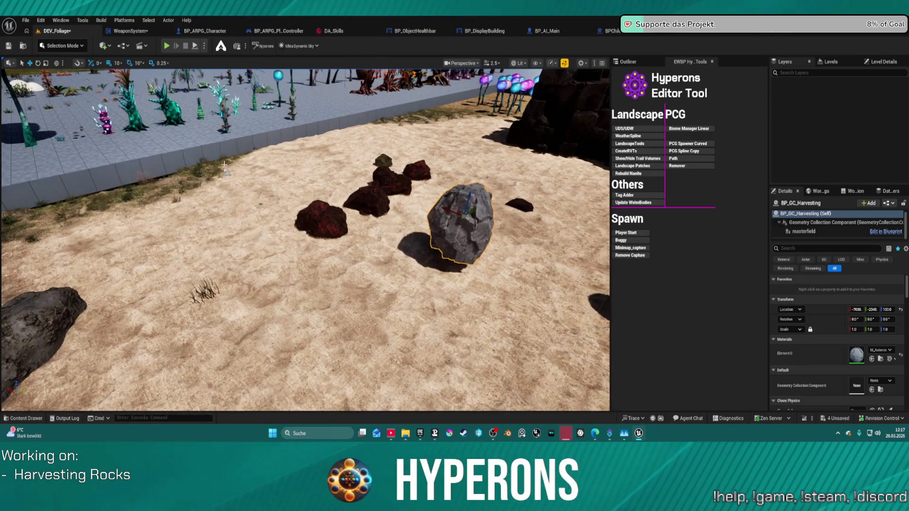
Rotate the PlayerStart about 120 degrees toward the rocks and start Play-In-Editor.
{"action": "left_click", "coordinate": [226, 172]}
{"action": "key", "text": "e"}
{"action": "left_click_drag", "start_coordinate": [239, 170], "coordinate": [258, 174]}
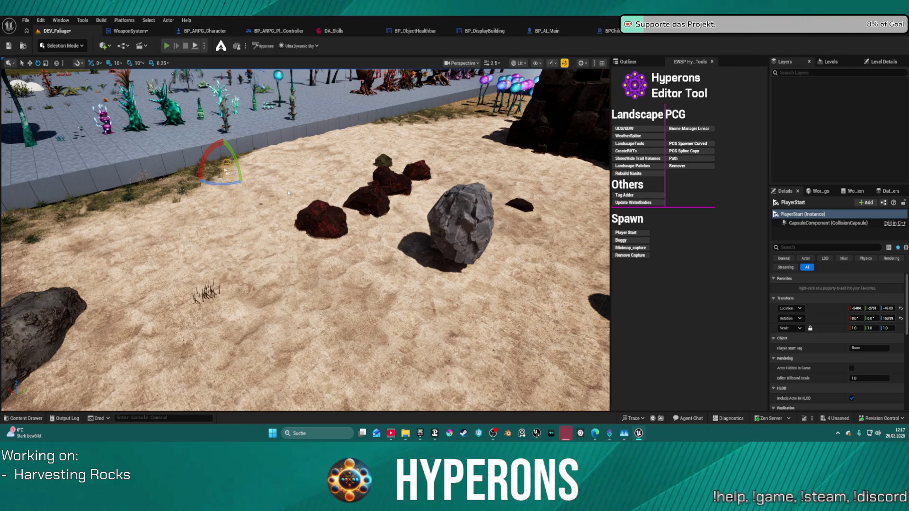
{"action": "key", "text": "alt+p"}
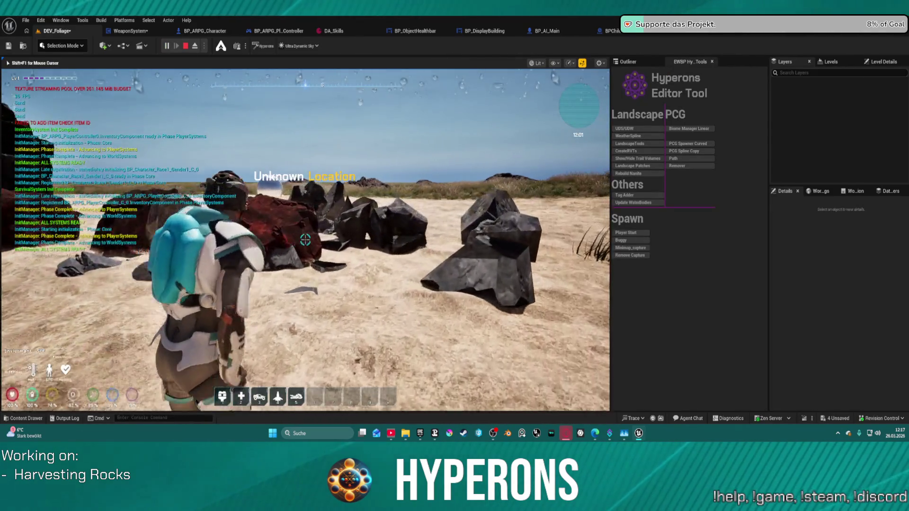
Walk the character onto the dark rock pile and back away, then stop play.
{"action": "key", "text": "w"}
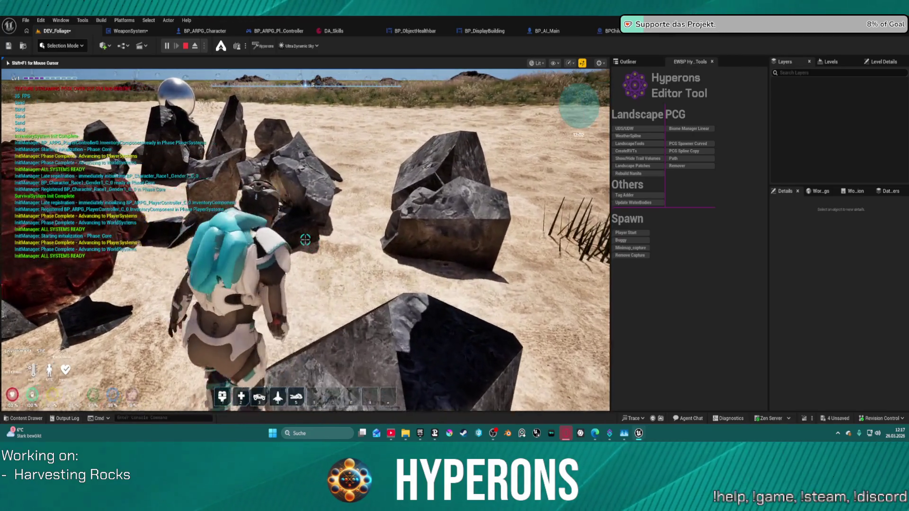
{"action": "key", "text": "w"}
{"action": "key", "text": "w"}
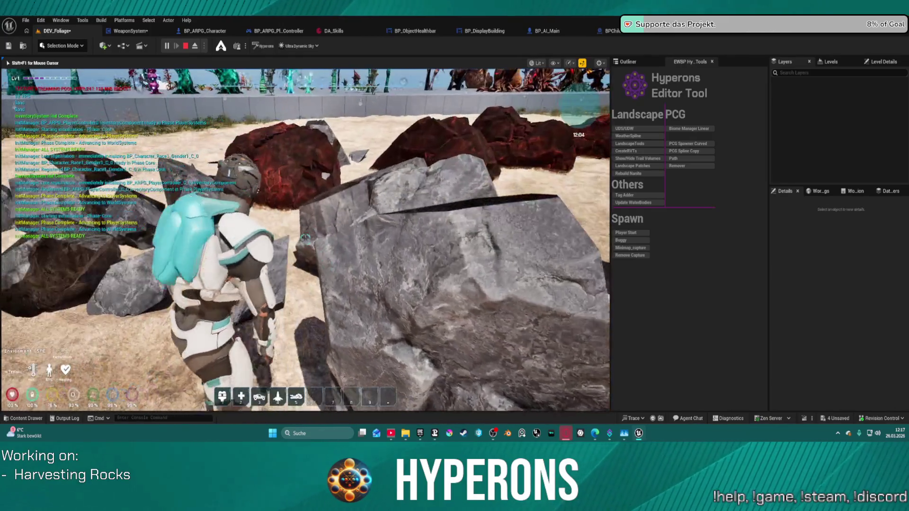
{"action": "key", "text": "w"}
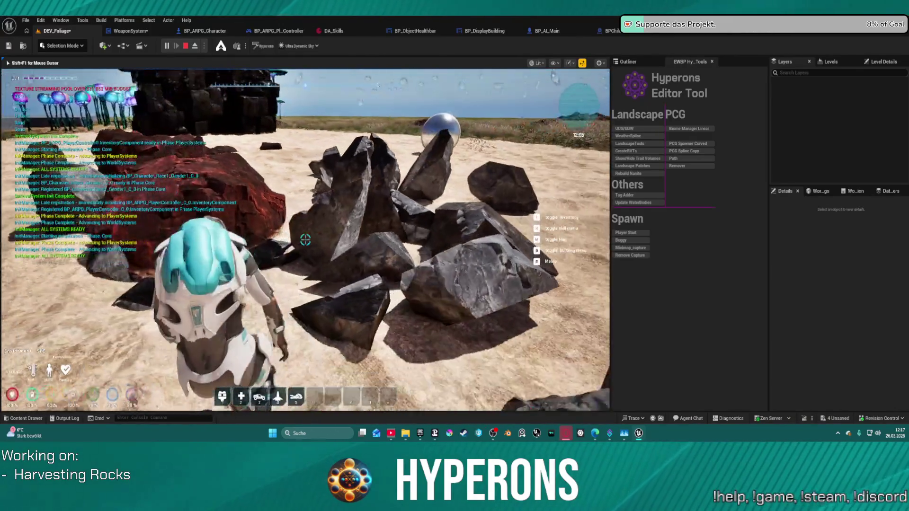
{"action": "key", "text": "s"}
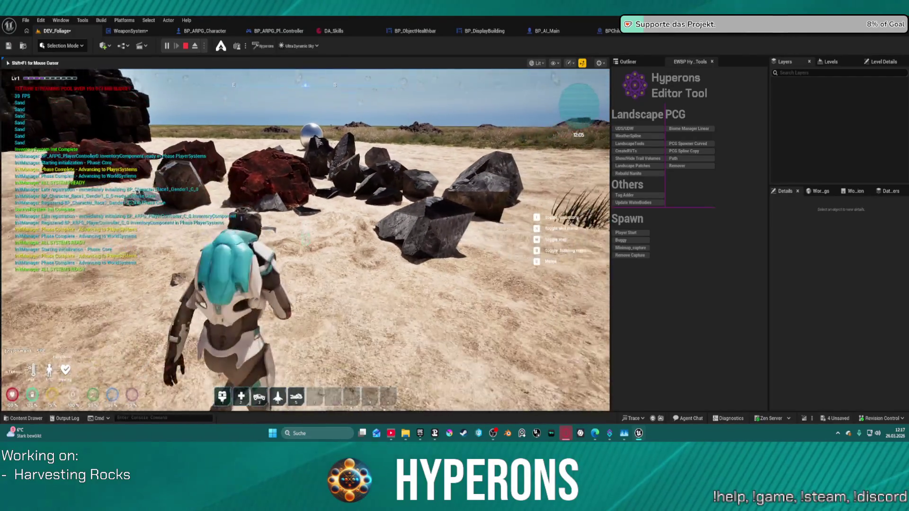
{"action": "key", "text": "Escape"}
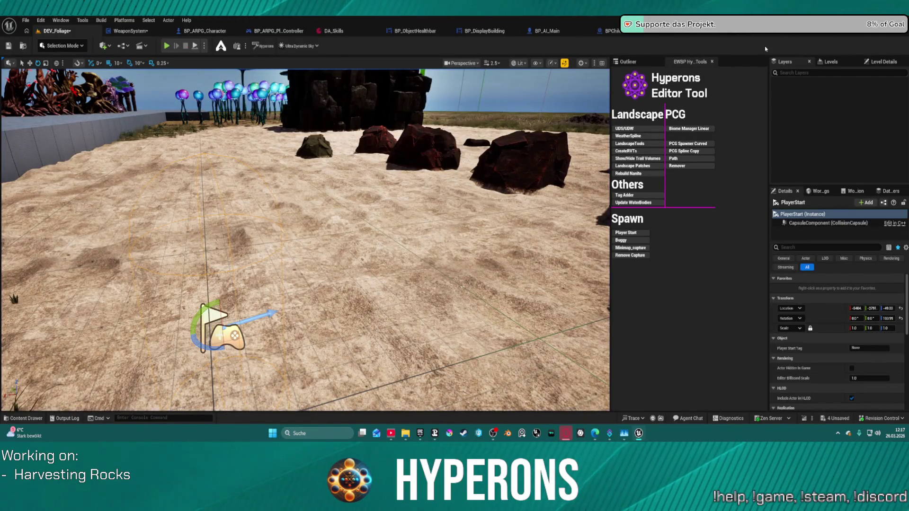
{"action": "left_click", "coordinate": [768, 33]}
{"action": "left_click", "coordinate": [30, 99]}
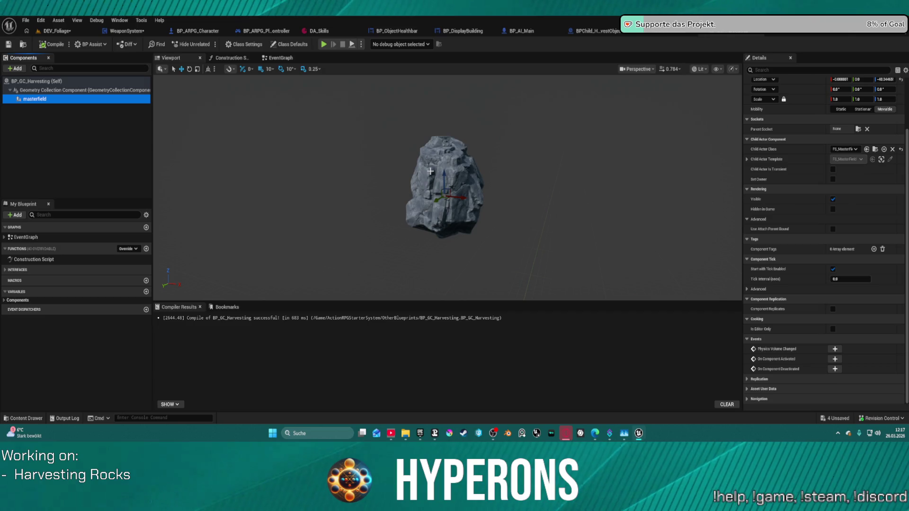
{"action": "scroll", "coordinate": [833, 127], "scroll_direction": "up", "scroll_amount": 3}
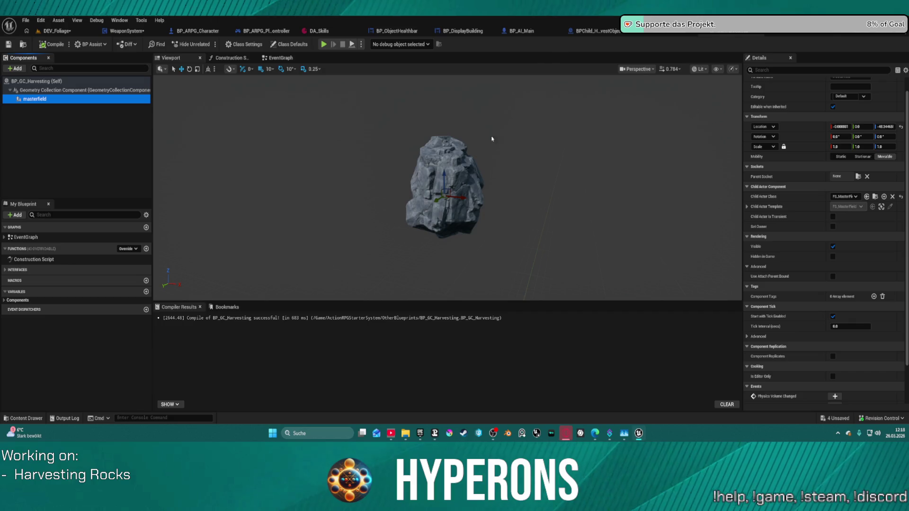
{"action": "left_click", "coordinate": [56, 31]}
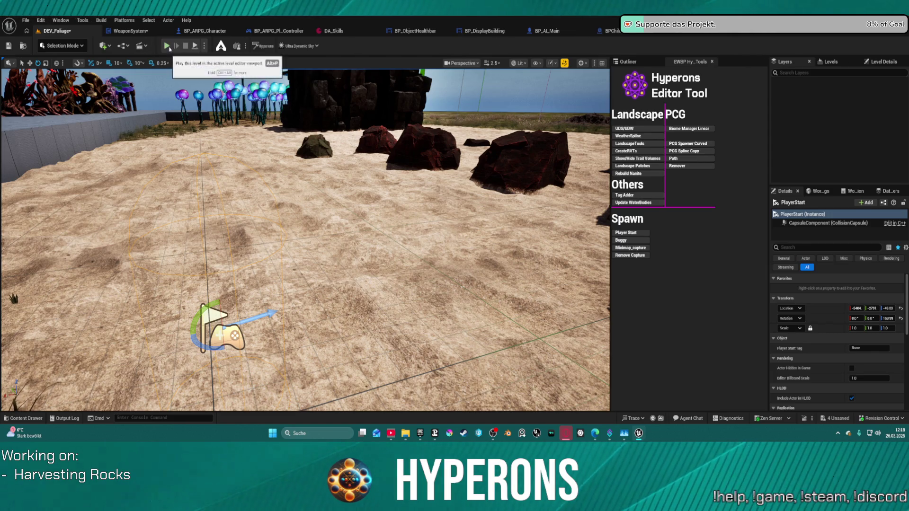
Start play and equip the Harvester from the in-game inventory.
{"action": "key", "text": "alt+p"}
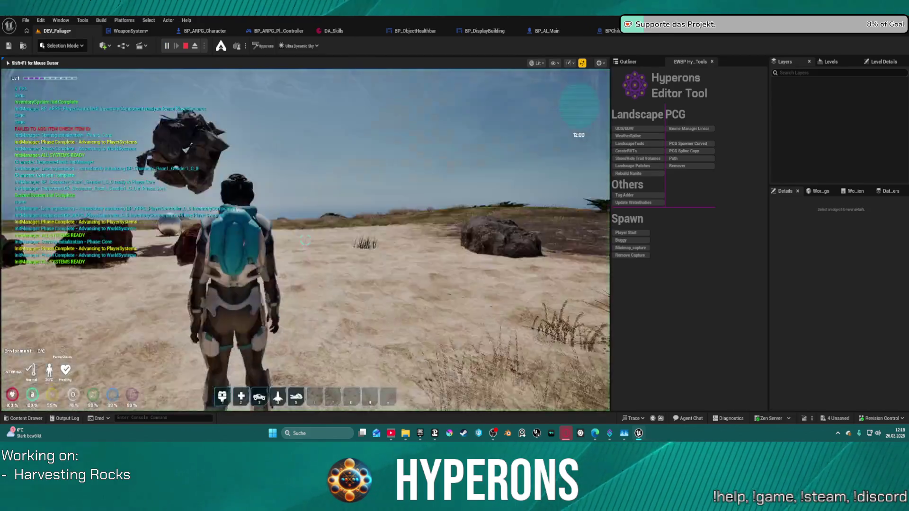
{"action": "key", "text": "i"}
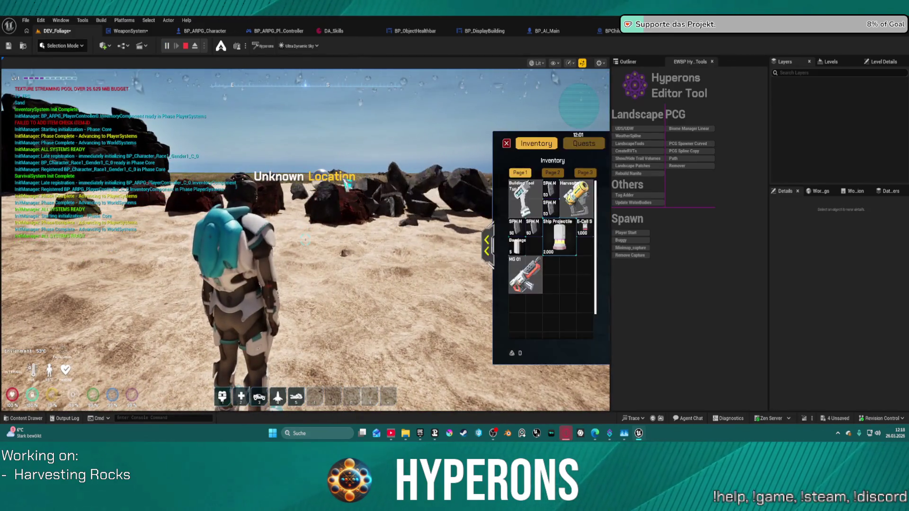
{"action": "double_click", "coordinate": [575, 199]}
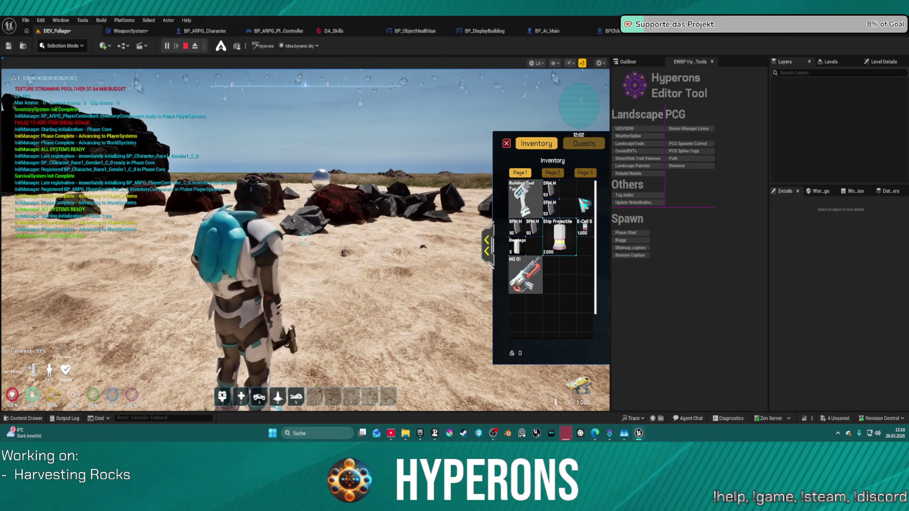
{"action": "left_click", "coordinate": [506, 143]}
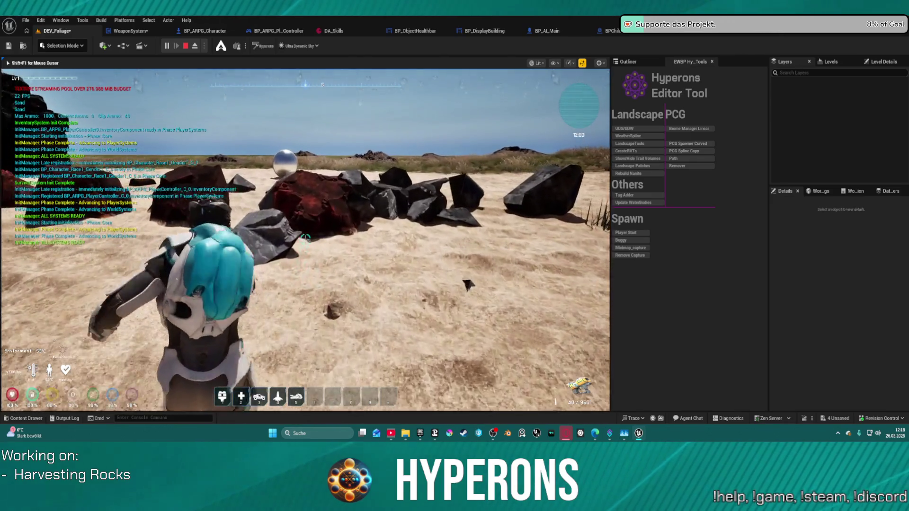
Shoot three rocks apart with the harvester, collecting Iron Ore and Normal Stone, then stop play.
{"action": "left_click", "coordinate": [305, 239]}
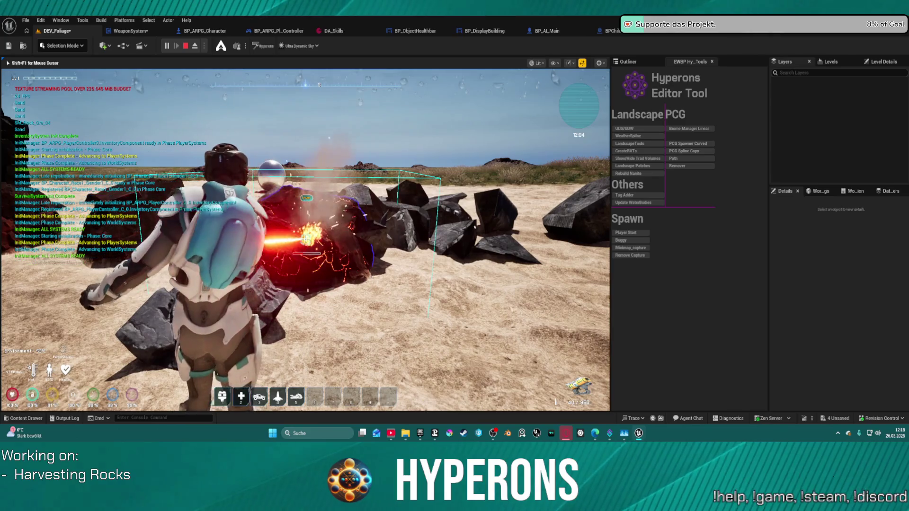
{"action": "key", "text": "w"}
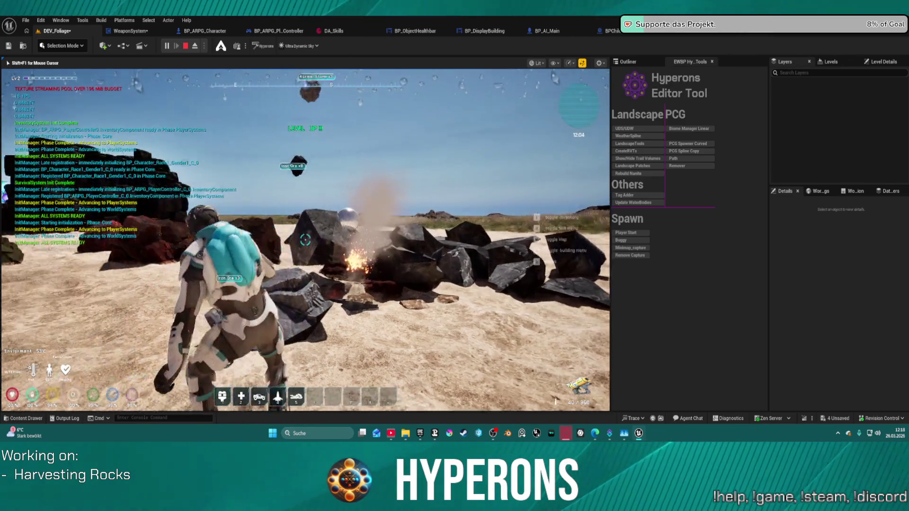
{"action": "left_click", "coordinate": [305, 239]}
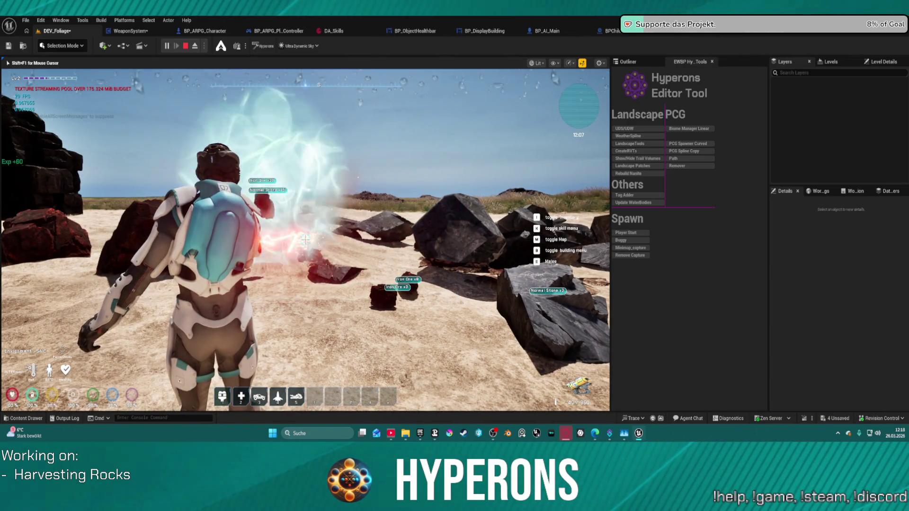
{"action": "key", "text": "w"}
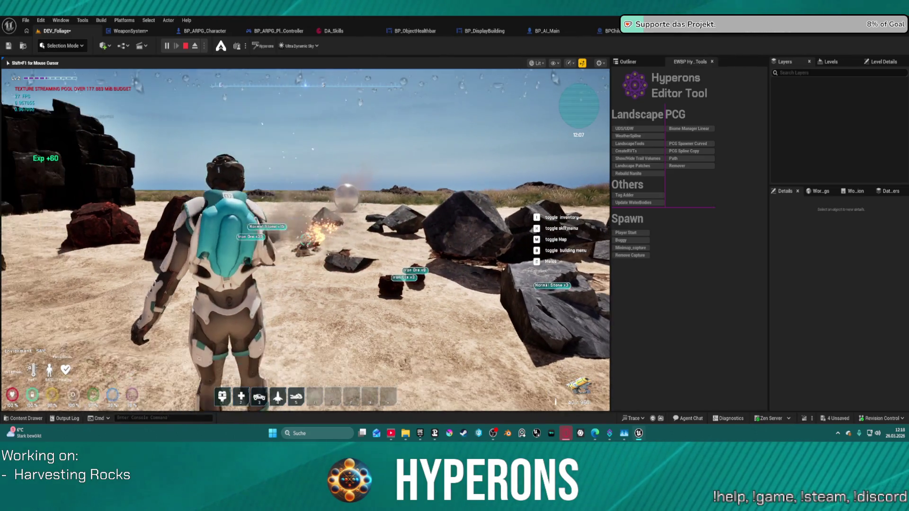
{"action": "left_click", "coordinate": [306, 239]}
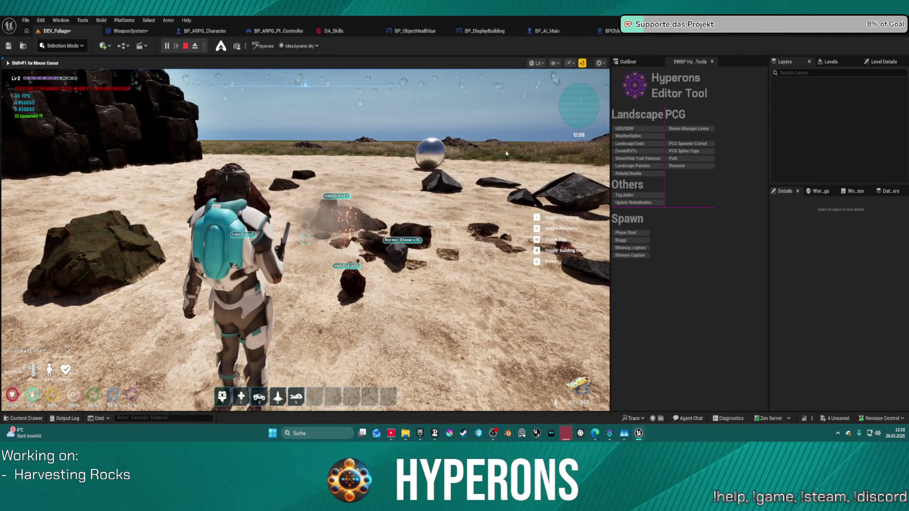
{"action": "key", "text": "Escape"}
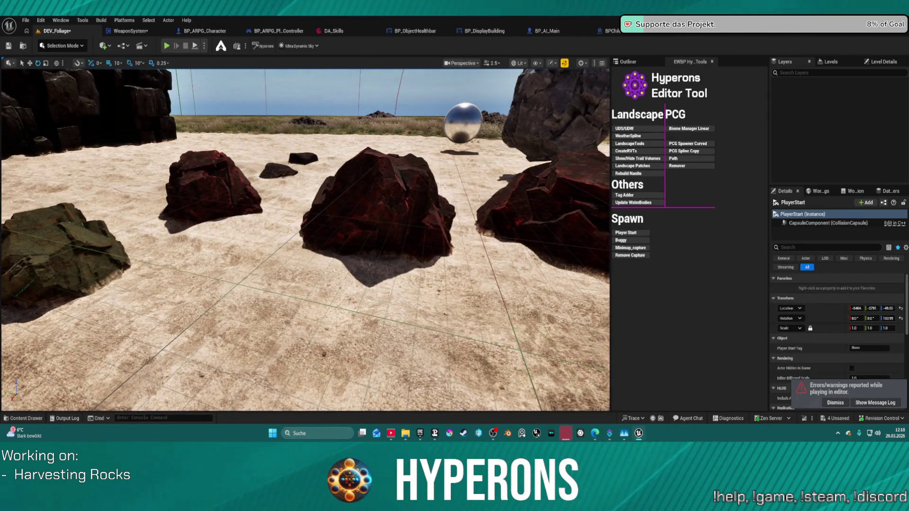
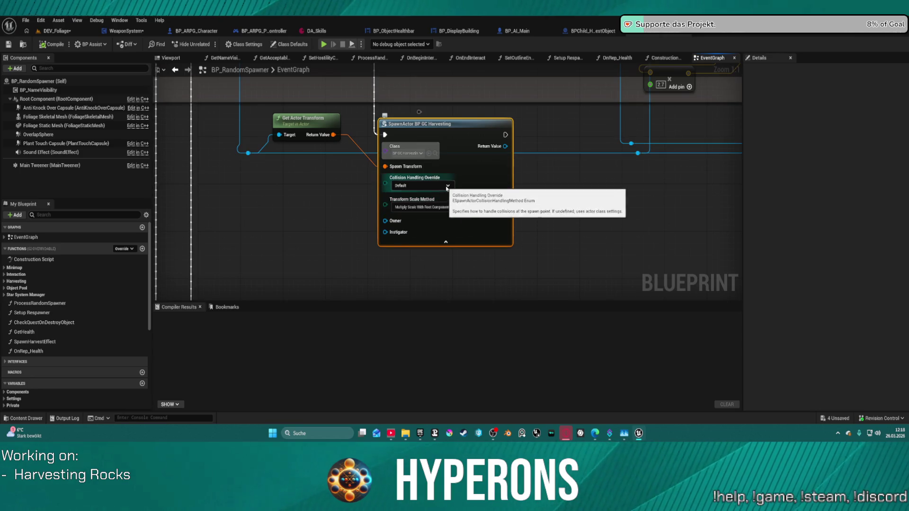
Set the SpawnActor BP GC Harvesting node's Collision Handling Override to 'Always Spawn, Ignore Collisions'.
{"action": "left_click", "coordinate": [441, 185]}
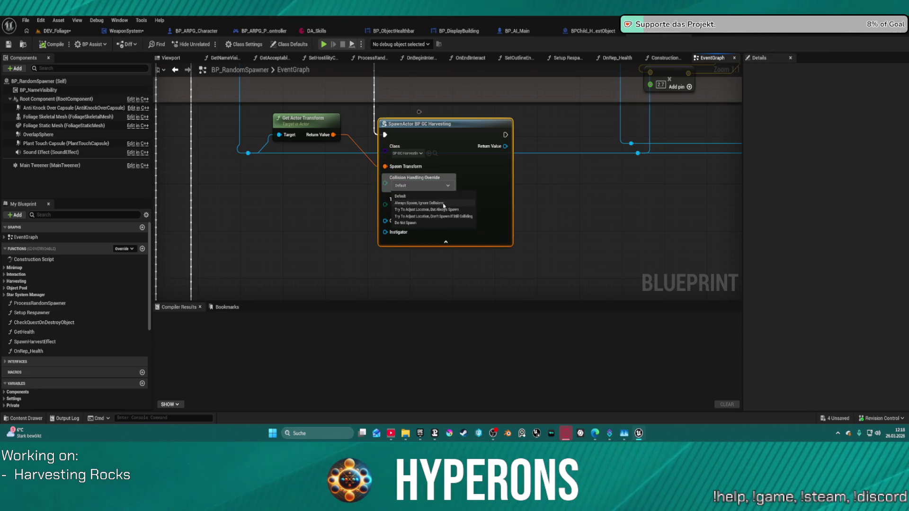
{"action": "left_click", "coordinate": [444, 203]}
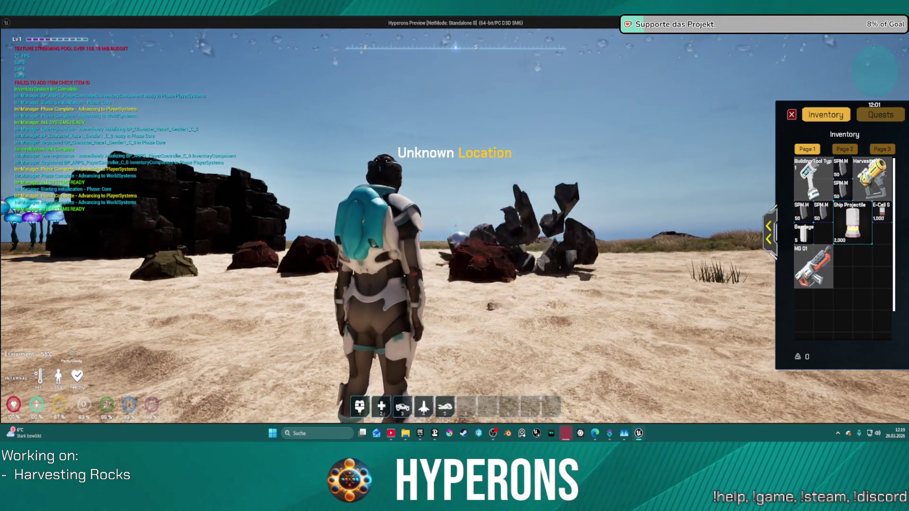
Equip the Harvester, walk to a rock and fire at it, then exit the preview.
{"action": "left_click", "coordinate": [873, 180]}
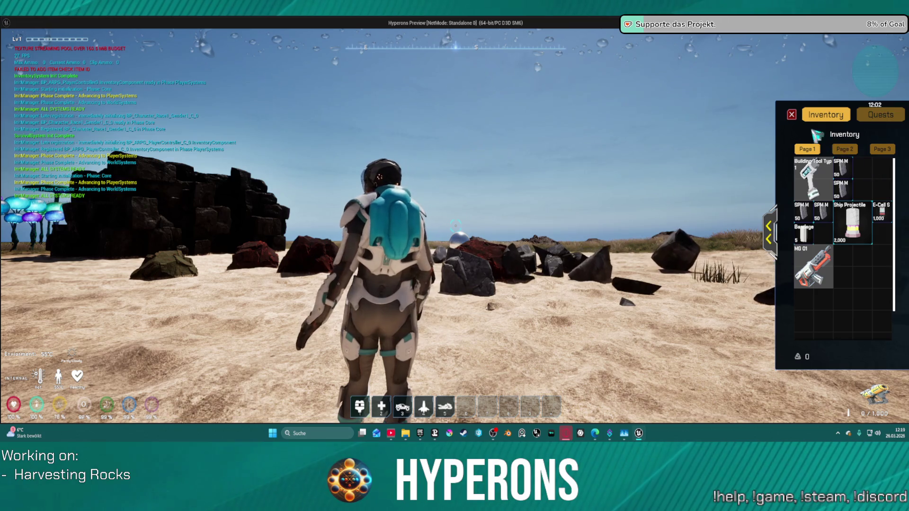
{"action": "key", "text": "i"}
{"action": "key", "text": "w"}
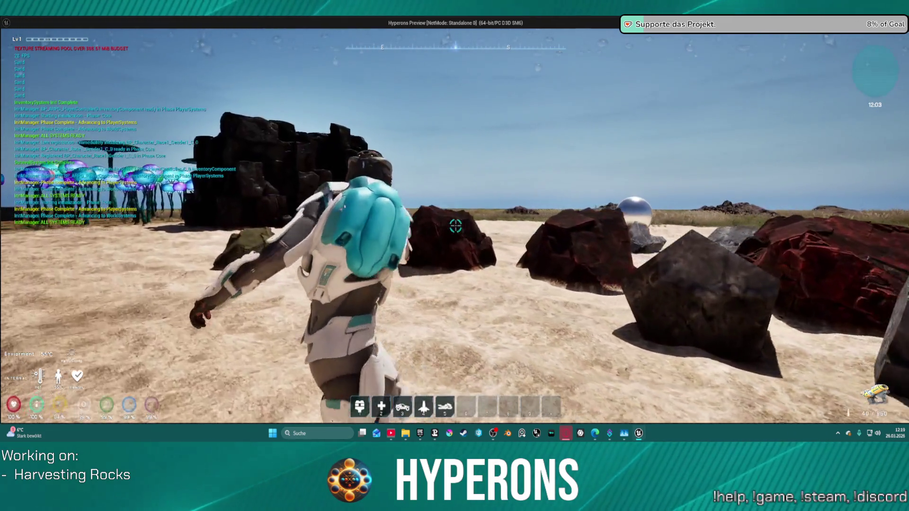
{"action": "left_click", "coordinate": [455, 226]}
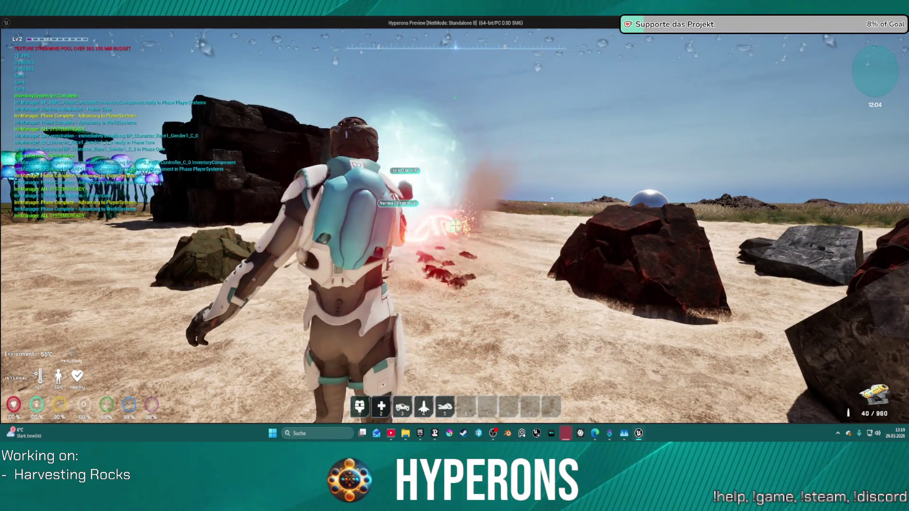
{"action": "key", "text": "Escape"}
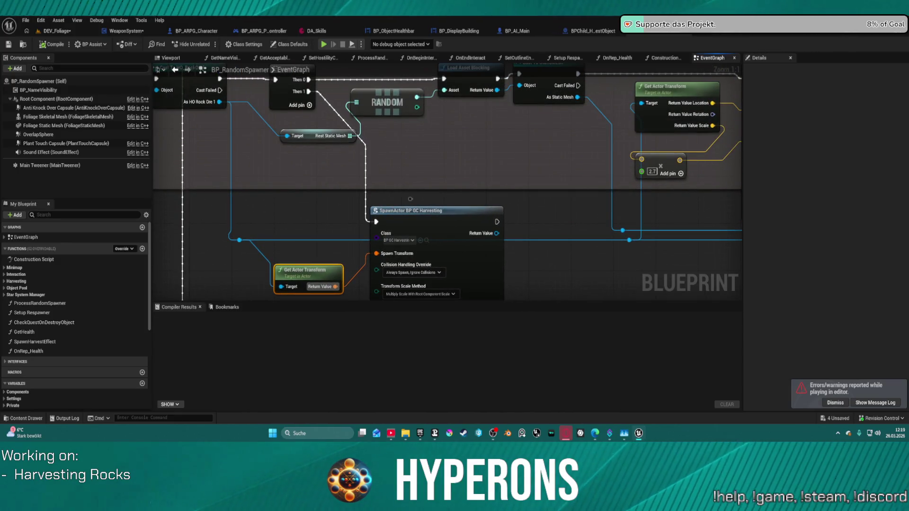
Confirm the harvesting spawn node keeps 'Always Spawn, Ignore Collisions' collision handling.
{"action": "left_click", "coordinate": [449, 263]}
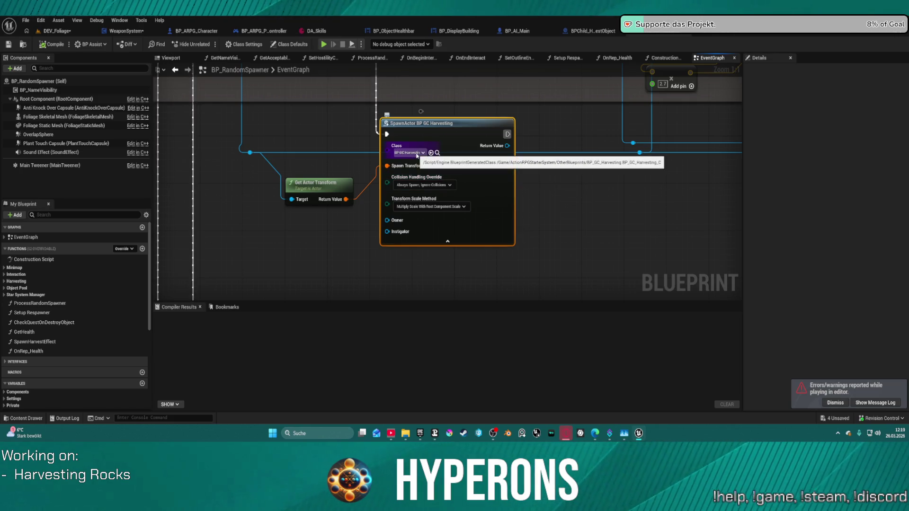
{"action": "left_click", "coordinate": [432, 185]}
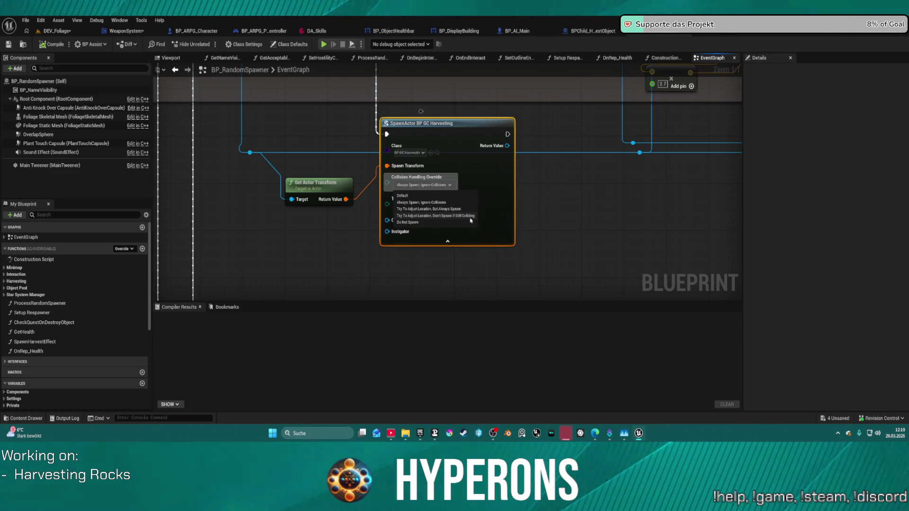
{"action": "left_click", "coordinate": [416, 203]}
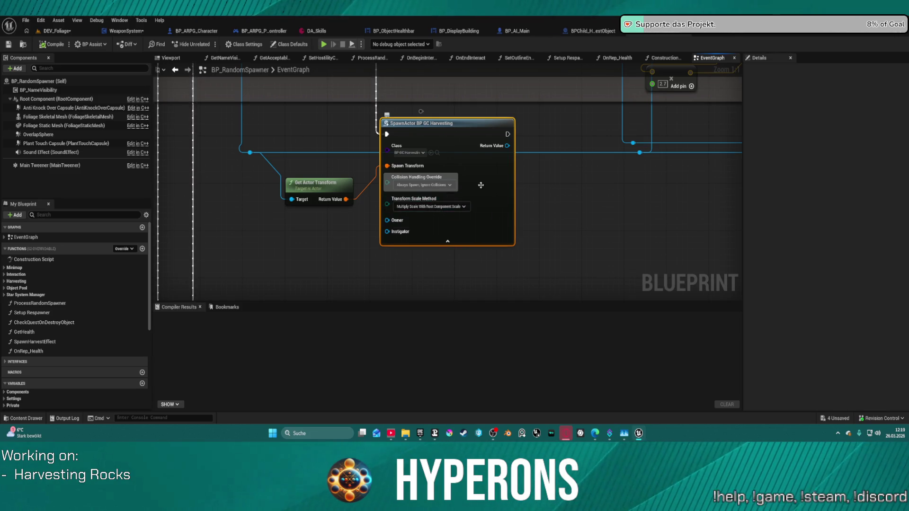
Locate the BP_GC_Harvesting class asset, reposition Get Actor Transform, and break its Spawn Transform link.
{"action": "scroll", "coordinate": [572, 134], "scroll_direction": "down", "scroll_amount": 2}
{"action": "mouse_move", "coordinate": [572, 134]}
{"action": "left_mouse_down"}
{"action": "mouse_move", "coordinate": [487, 229]}
{"action": "mouse_move", "coordinate": [486, 221]}
{"action": "left_mouse_up"}
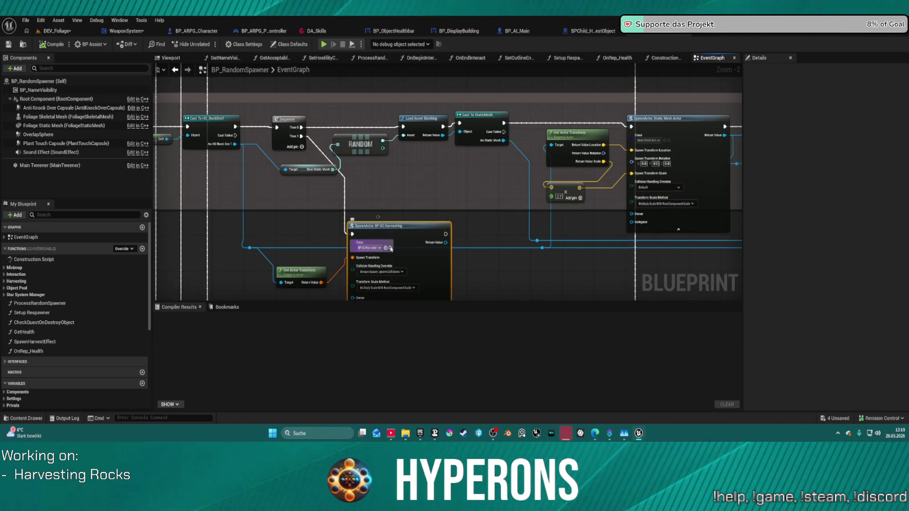
{"action": "left_click", "coordinate": [391, 248]}
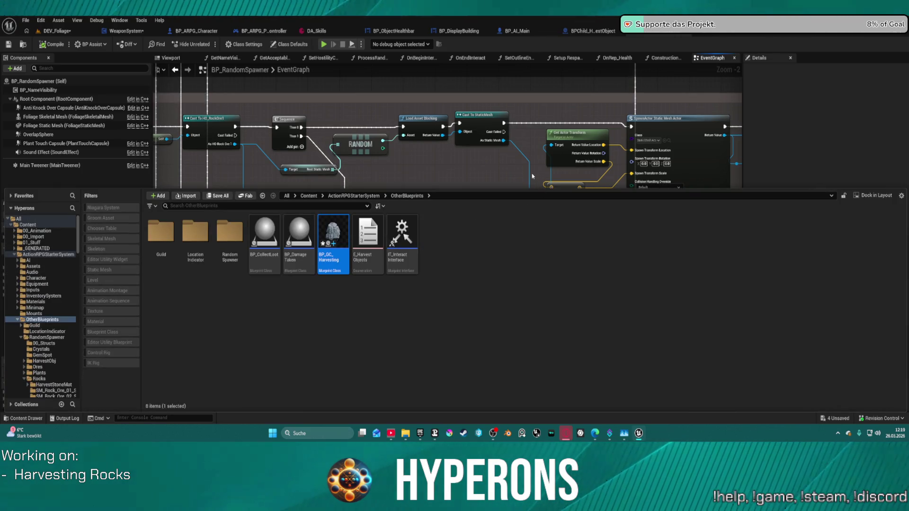
{"action": "left_click", "coordinate": [372, 200]}
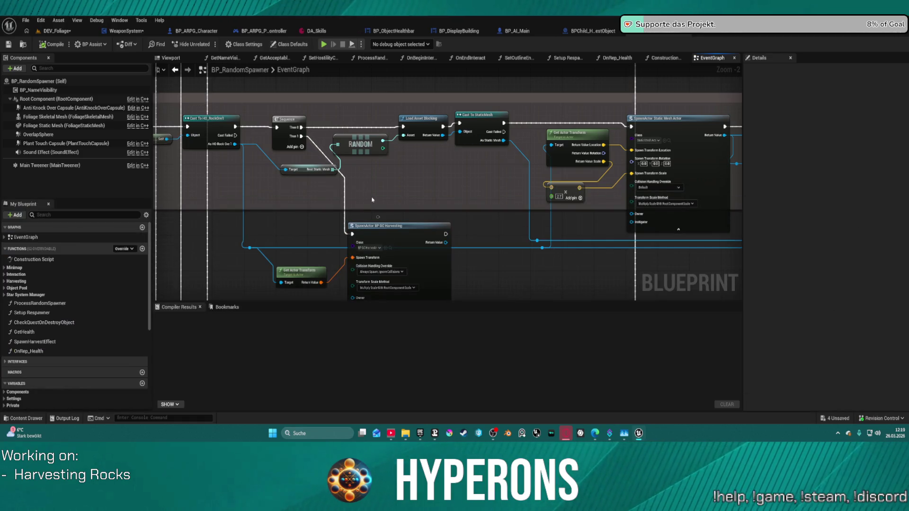
{"action": "left_click_drag", "start_coordinate": [329, 273], "coordinate": [289, 264]}
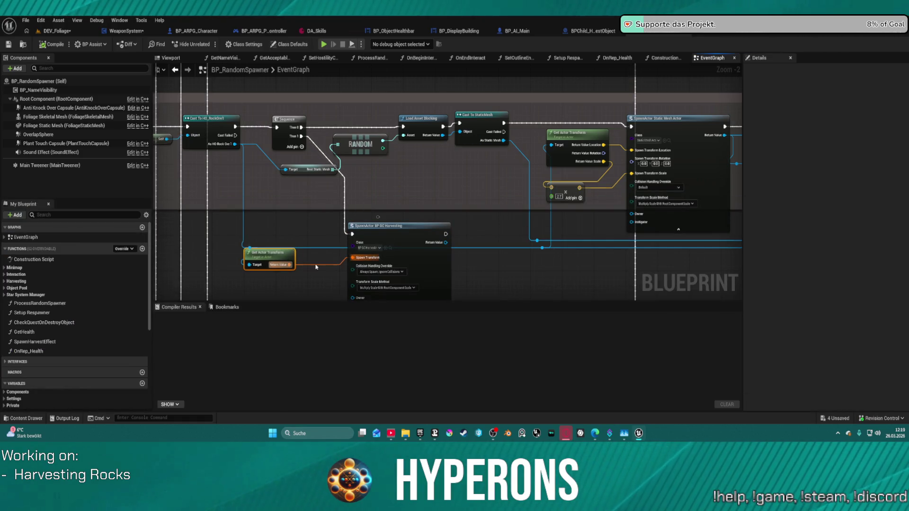
{"action": "key", "text": "ctrl+z"}
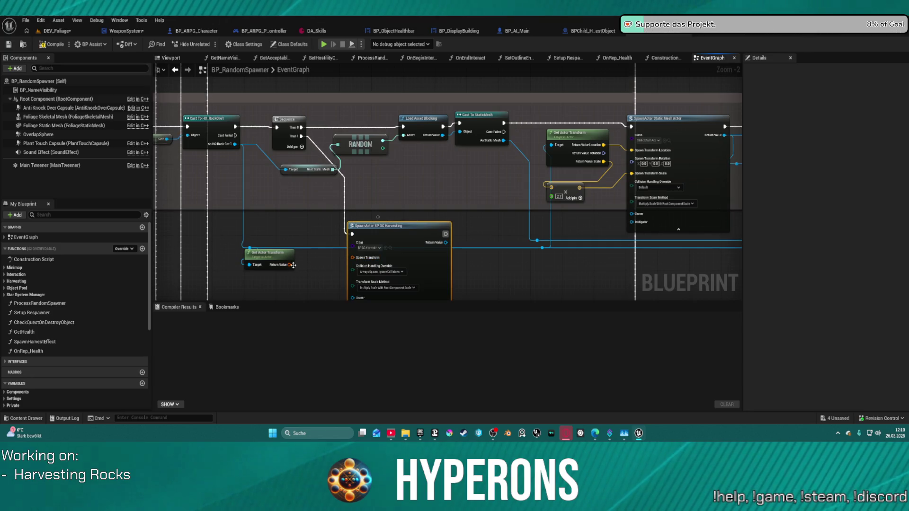
Split Get Actor Transform's output and the Spawn Transform input into location, rotation and scale pins.
{"action": "right_click", "coordinate": [293, 265]}
{"action": "left_click", "coordinate": [337, 274]}
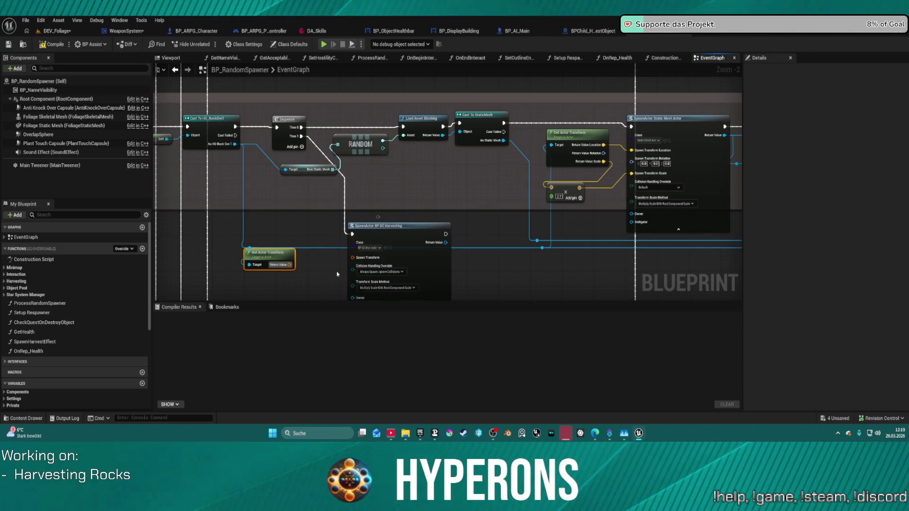
{"action": "right_click", "coordinate": [353, 260]}
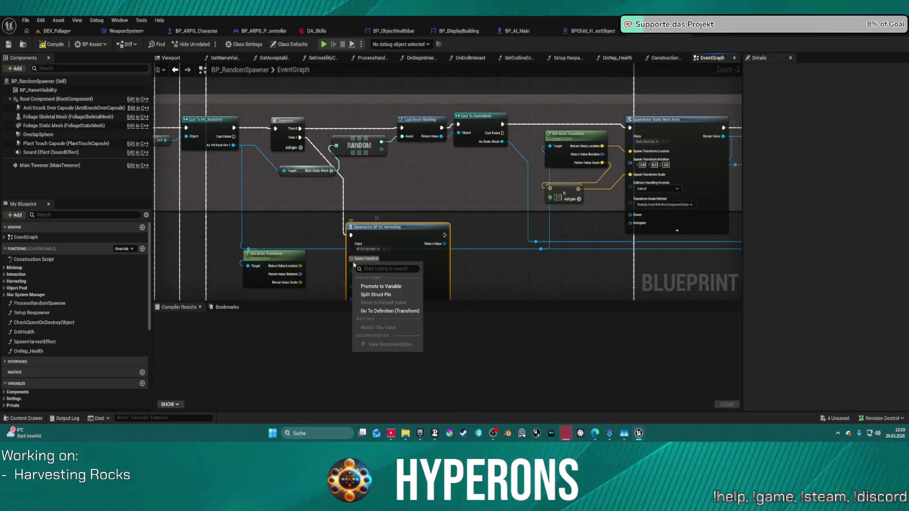
{"action": "left_click", "coordinate": [375, 294]}
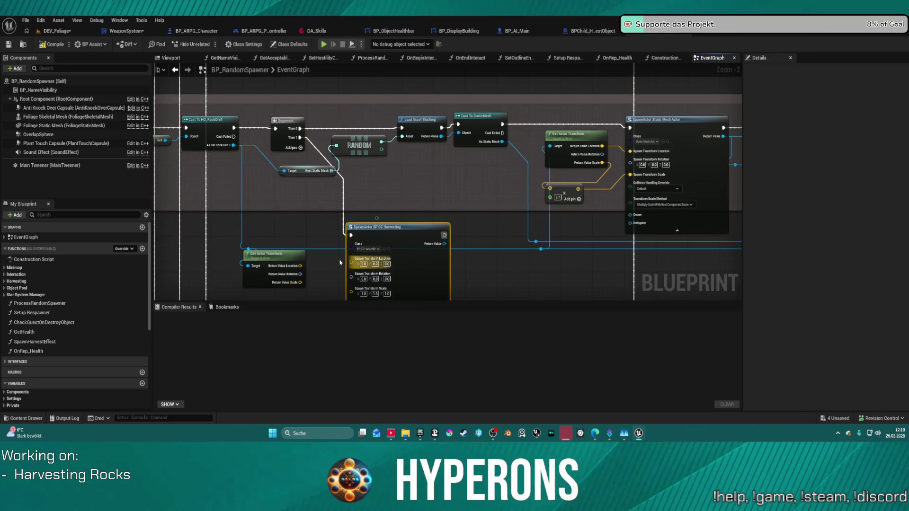
Add a vector Add node off the actor's location output.
{"action": "scroll", "coordinate": [340, 262], "scroll_direction": "down", "scroll_amount": 2}
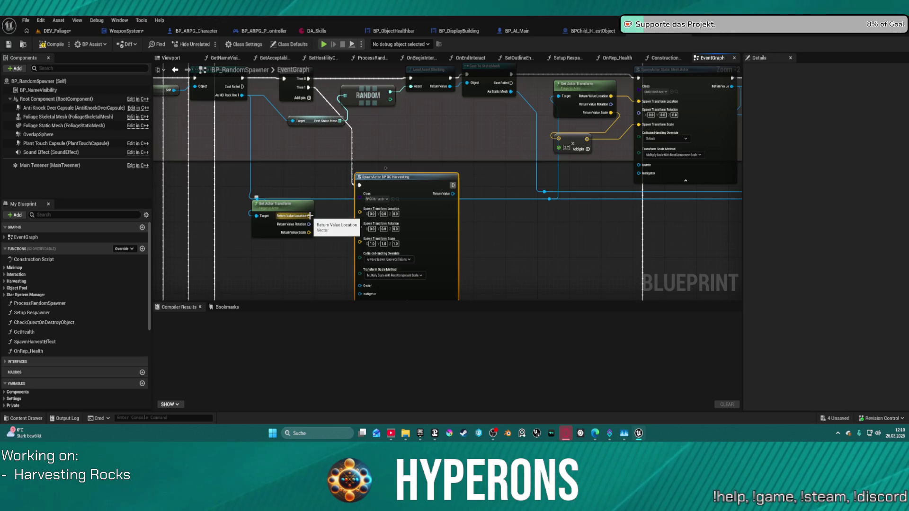
{"action": "mouse_move", "coordinate": [310, 216]}
{"action": "left_mouse_down"}
{"action": "mouse_move", "coordinate": [393, 216]}
{"action": "mouse_move", "coordinate": [336, 221]}
{"action": "mouse_move", "coordinate": [329, 249]}
{"action": "mouse_move", "coordinate": [297, 254]}
{"action": "mouse_move", "coordinate": [360, 208]}
{"action": "left_mouse_up"}
{"action": "type", "text": "add"}
{"action": "key", "text": "Return"}
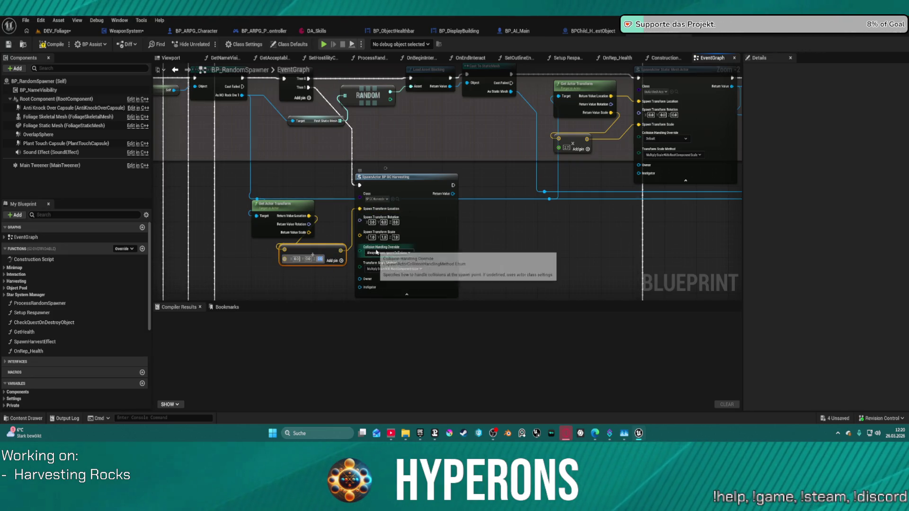
{"action": "scroll", "coordinate": [421, 227], "scroll_direction": "up", "scroll_amount": 2}
{"action": "scroll", "coordinate": [440, 217], "scroll_direction": "down", "scroll_amount": 2}
{"action": "left_click_drag", "start_coordinate": [453, 212], "coordinate": [430, 233]}
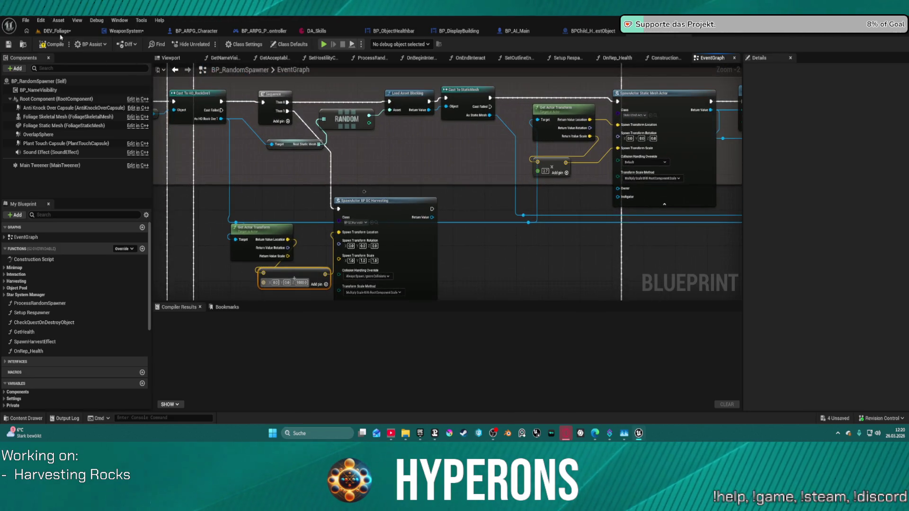
Delete a rock from the DEV_Foliage level.
{"action": "left_click", "coordinate": [60, 33]}
{"action": "left_click", "coordinate": [545, 124]}
{"action": "key", "text": "Delete"}
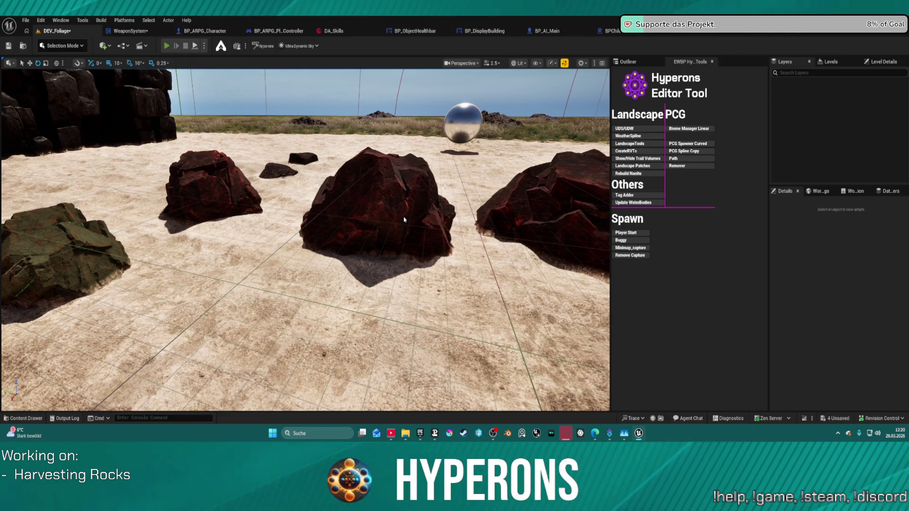
{"action": "key", "text": "alt+p"}
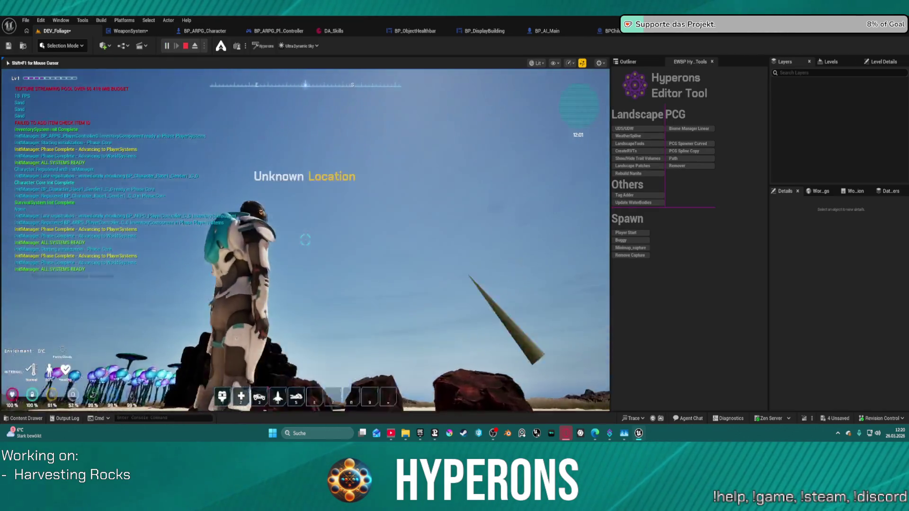
{"action": "key", "text": "i"}
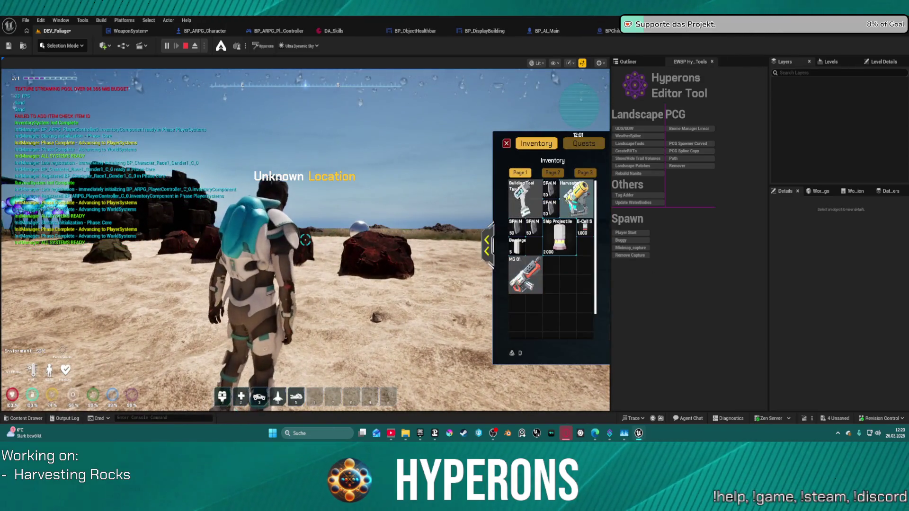
{"action": "key", "text": "i"}
{"action": "key", "text": "w"}
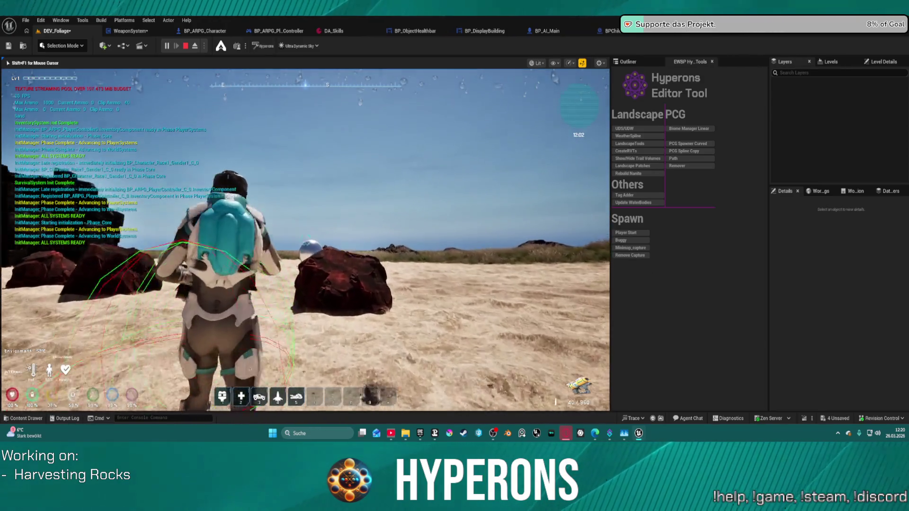
{"action": "key", "text": "e"}
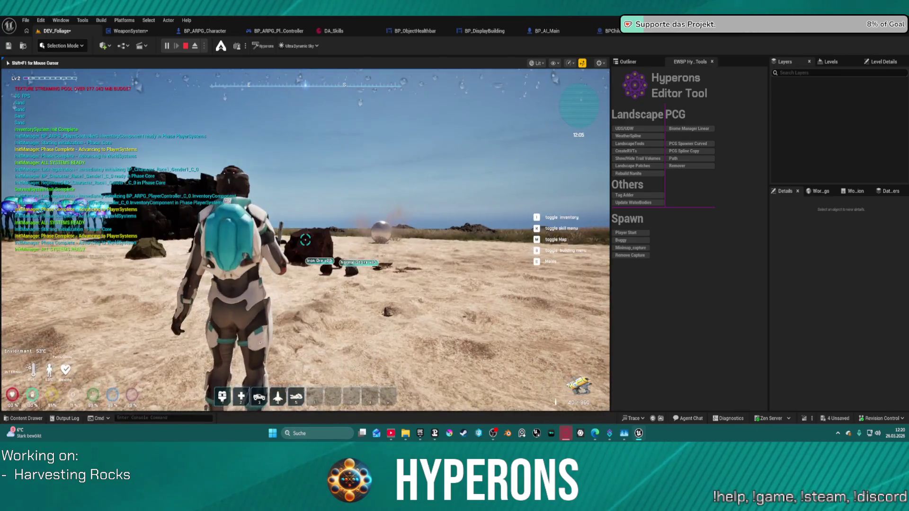
{"action": "key", "text": "w"}
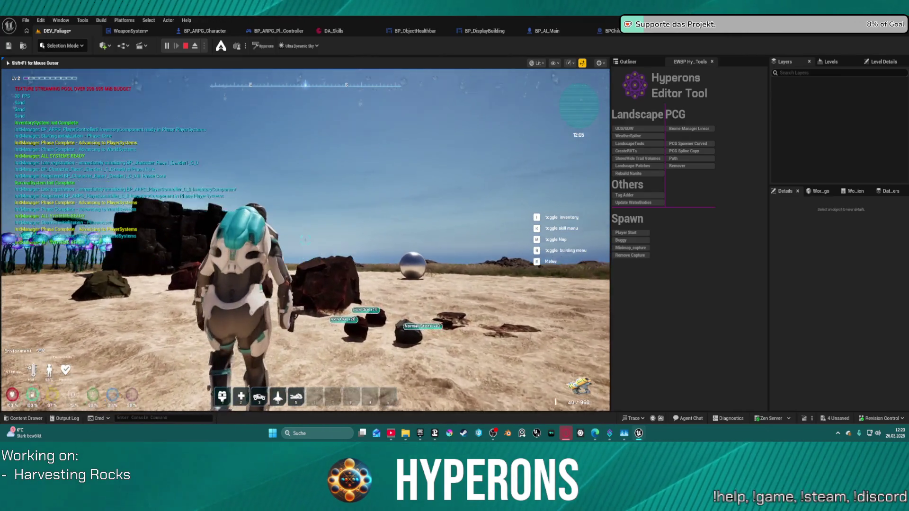
{"action": "key", "text": "Escape"}
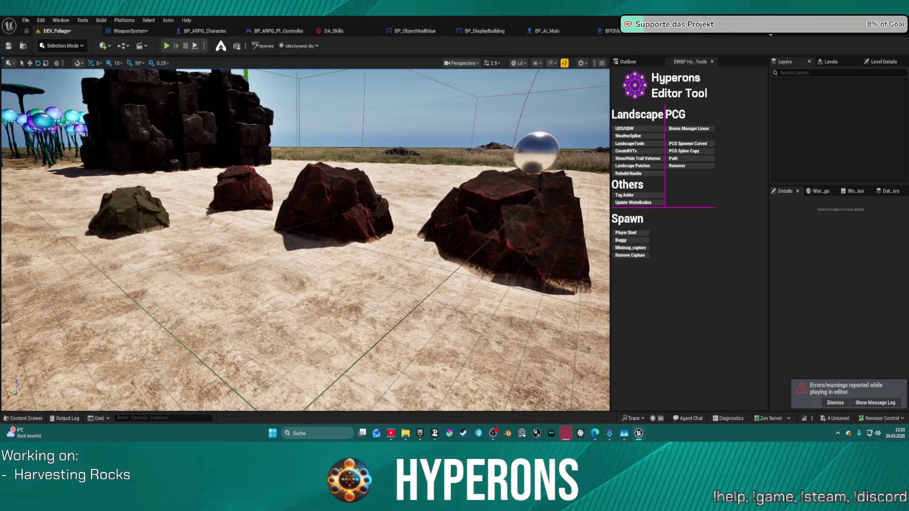
Open BP_GC_Harvesting's event graph and rearrange the BeginPlay, component and SetDestroyedMesh nodes.
{"action": "left_click", "coordinate": [770, 34]}
{"action": "left_click", "coordinate": [230, 57]}
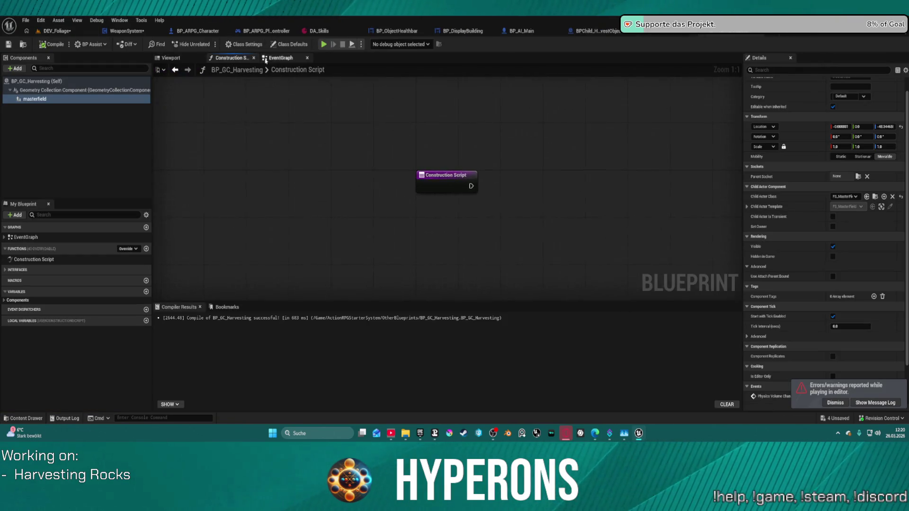
{"action": "left_click", "coordinate": [281, 57]}
{"action": "left_click_drag", "start_coordinate": [247, 154], "coordinate": [311, 134]}
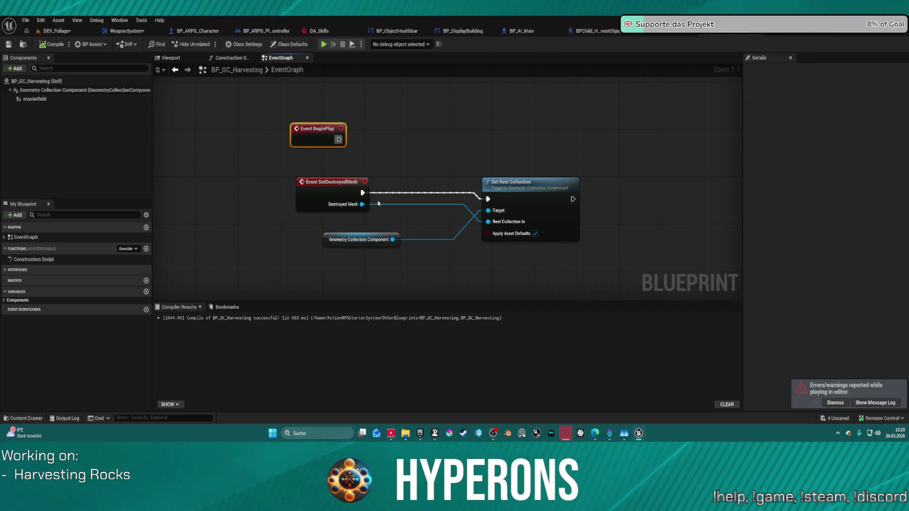
{"action": "mouse_move", "coordinate": [360, 239]}
{"action": "left_mouse_down"}
{"action": "mouse_move", "coordinate": [370, 172]}
{"action": "mouse_move", "coordinate": [355, 166]}
{"action": "left_mouse_up"}
{"action": "mouse_move", "coordinate": [317, 192]}
{"action": "left_mouse_down"}
{"action": "mouse_move", "coordinate": [345, 221]}
{"action": "mouse_move", "coordinate": [332, 233]}
{"action": "left_mouse_up"}
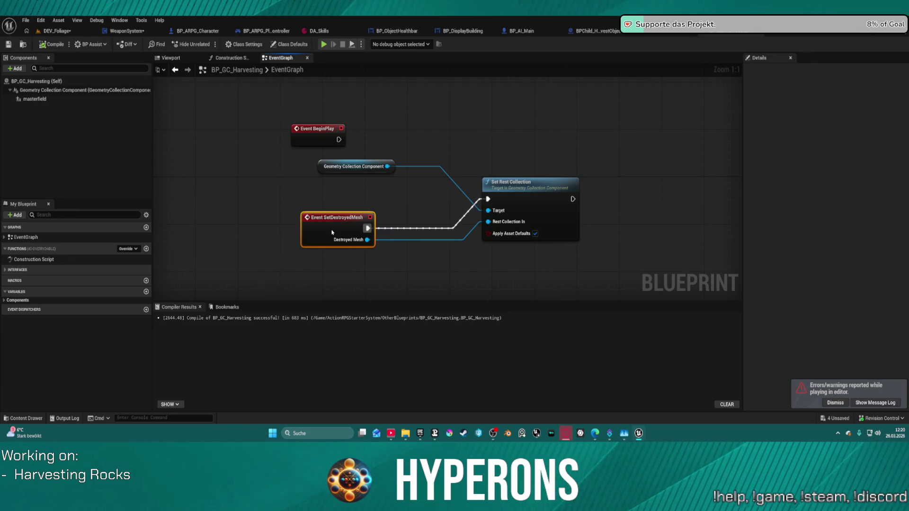
Set the Geometry Collection Component to ignore BlockedBullet collisions and compile the blueprint.
{"action": "left_click", "coordinate": [66, 90]}
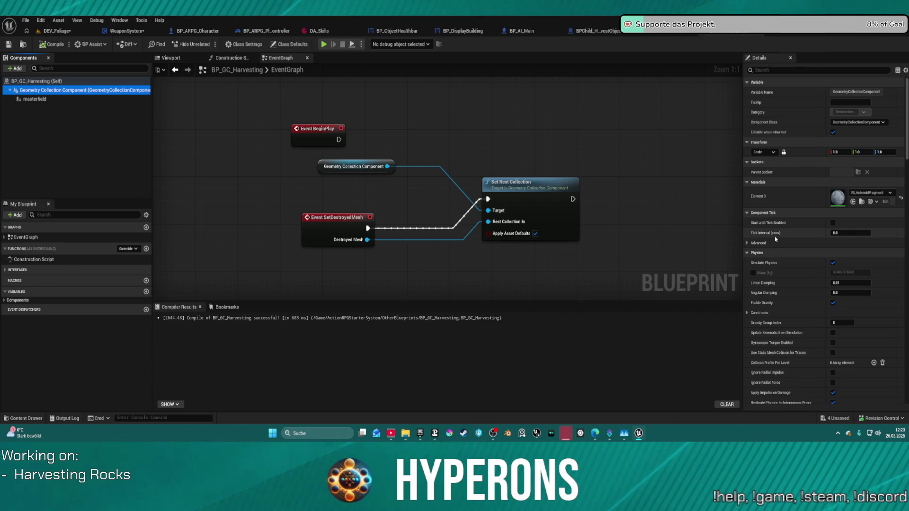
{"action": "scroll", "coordinate": [827, 259], "scroll_direction": "down", "scroll_amount": 10}
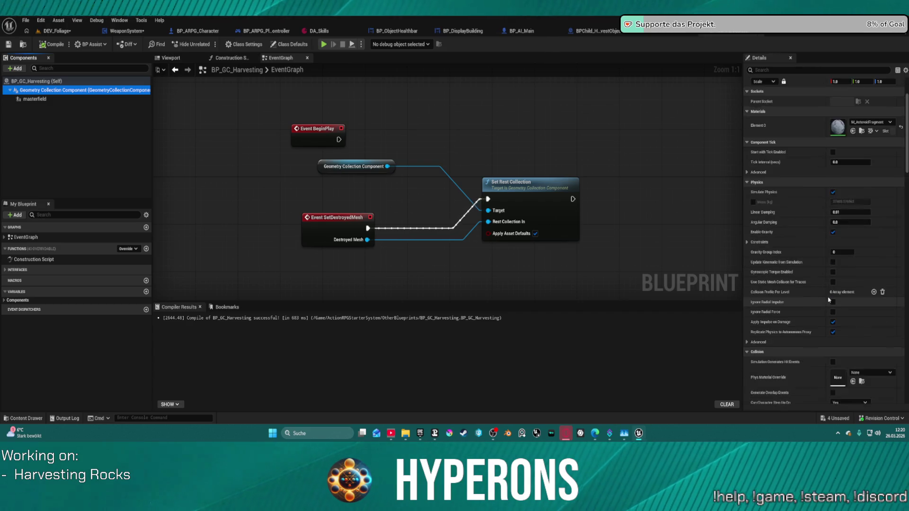
{"action": "scroll", "coordinate": [825, 296], "scroll_direction": "down", "scroll_amount": 4}
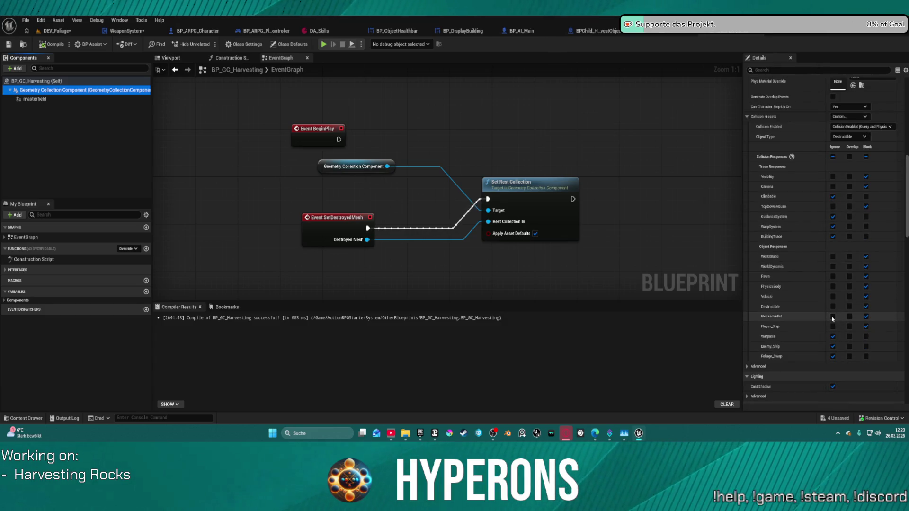
{"action": "left_click", "coordinate": [833, 316]}
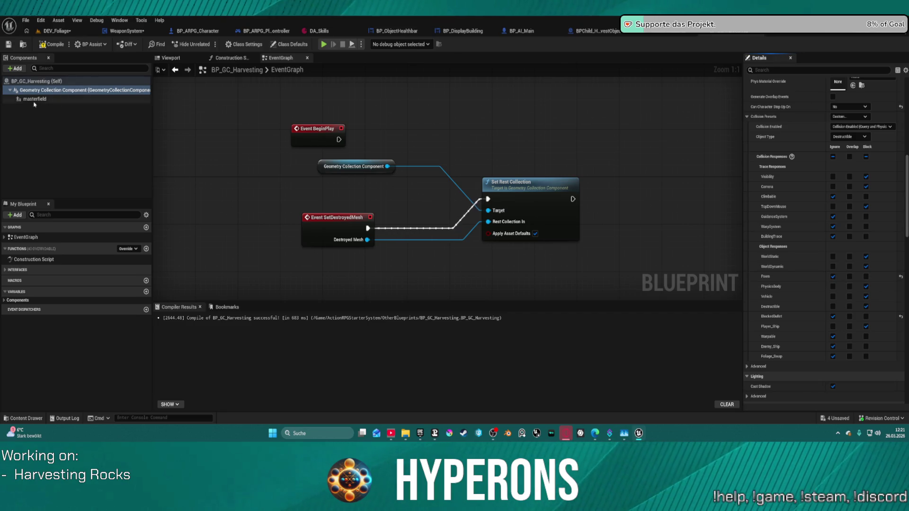
{"action": "left_click", "coordinate": [61, 99]}
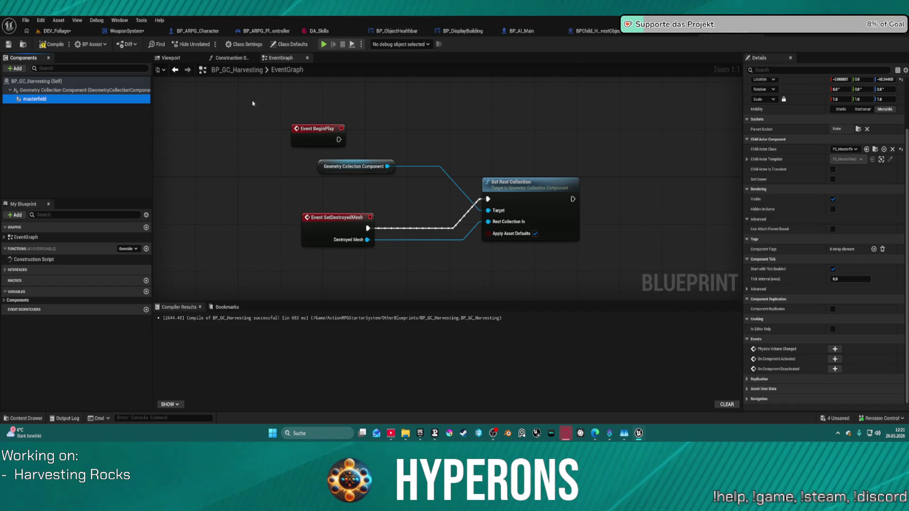
{"action": "left_click", "coordinate": [53, 45]}
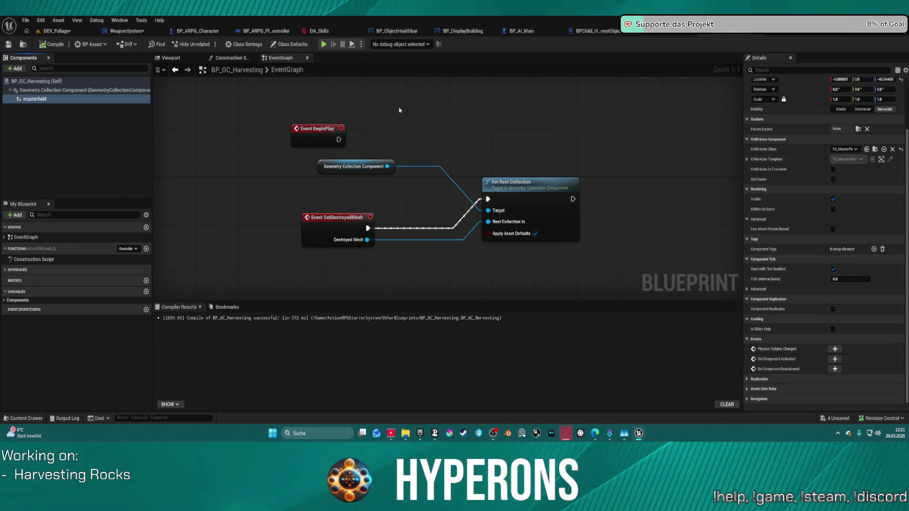
{"action": "left_click", "coordinate": [53, 31]}
Save DEV_Foliage and switch to the LoadMap level from Recent Levels.
{"action": "left_click", "coordinate": [26, 20]}
{"action": "mouse_move", "coordinate": [95, 75]}
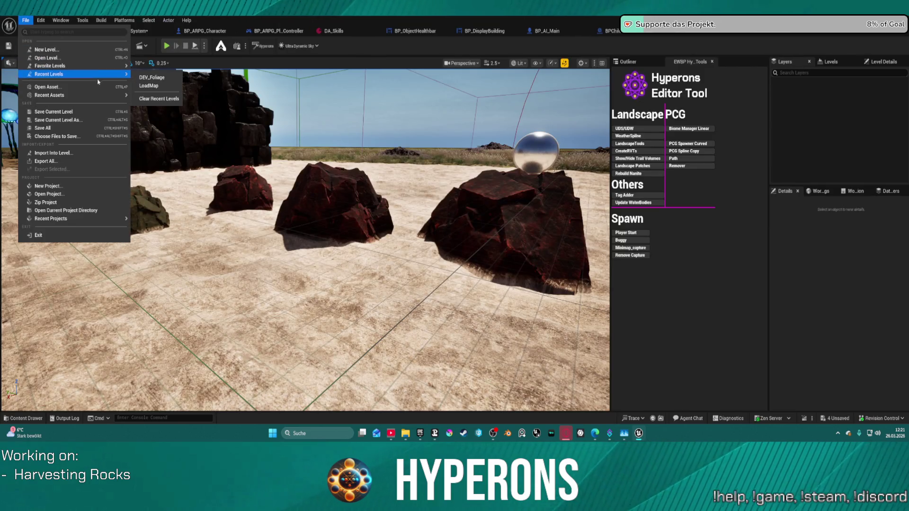
{"action": "left_click", "coordinate": [149, 85]}
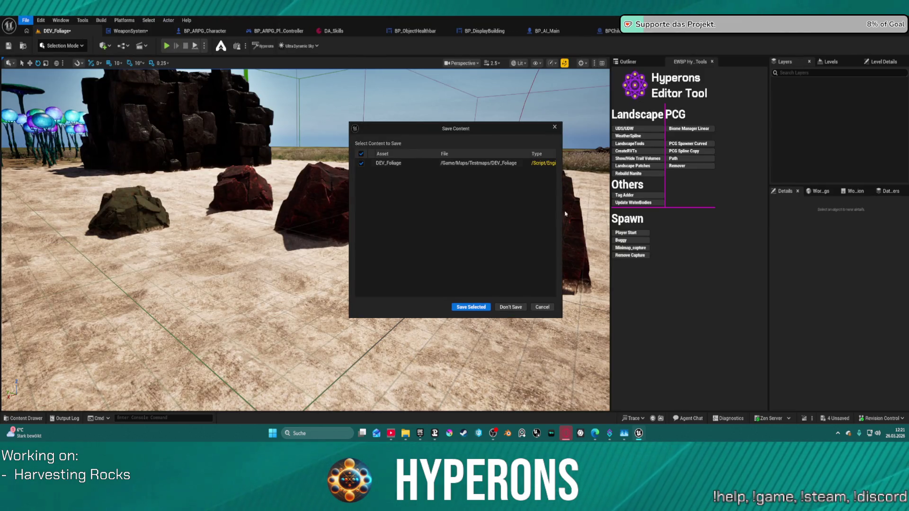
{"action": "left_click", "coordinate": [471, 307]}
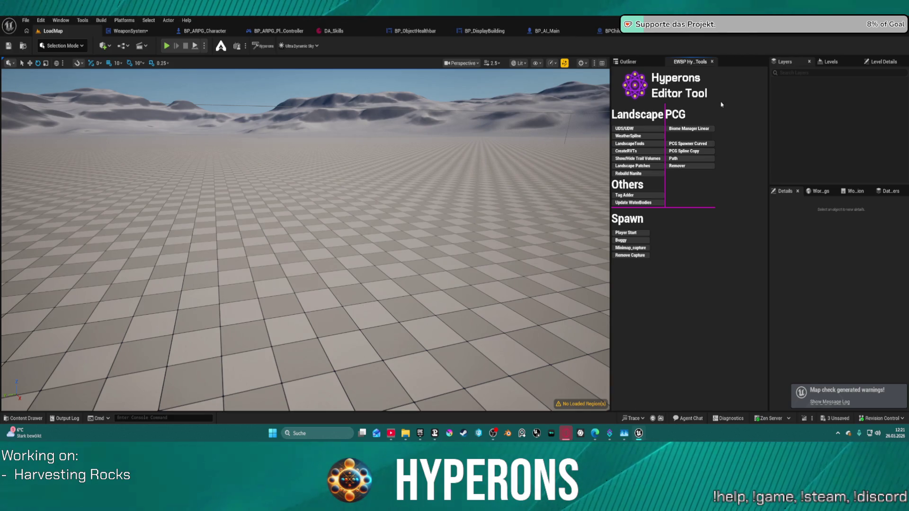
Select all actors in the LoadMap level from the Outliner.
{"action": "left_click", "coordinate": [628, 62]}
{"action": "left_click", "coordinate": [626, 178]}
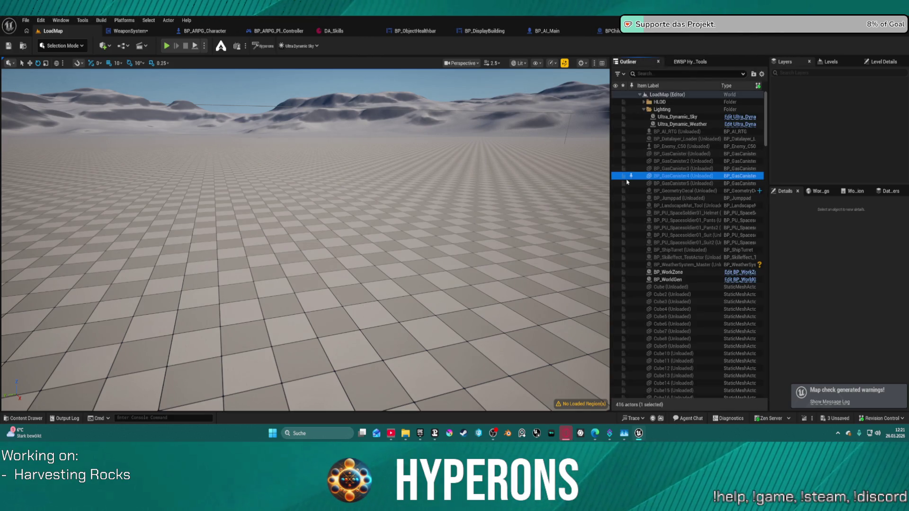
{"action": "left_click", "coordinate": [635, 148]}
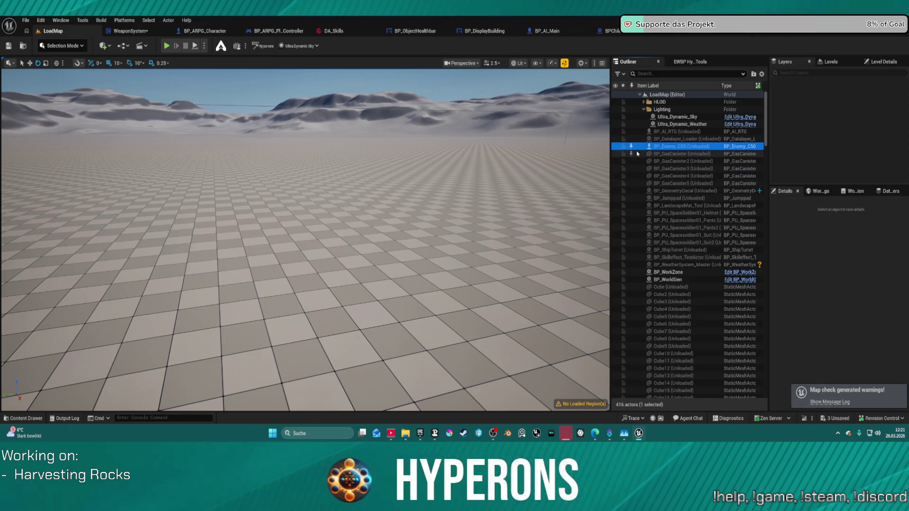
{"action": "key", "text": "ctrl+a"}
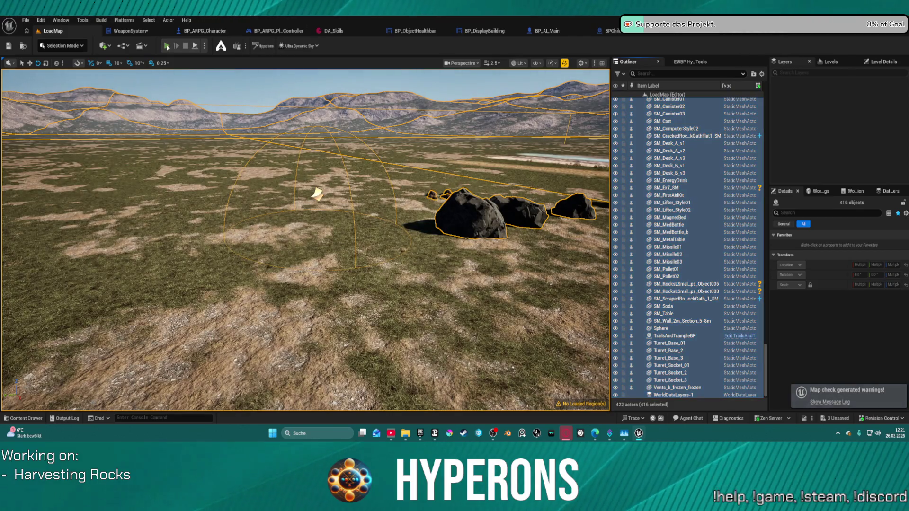
Play-test in the editor, firing the harvesting laser at a rock, then stop the session.
{"action": "key", "text": "alt+p"}
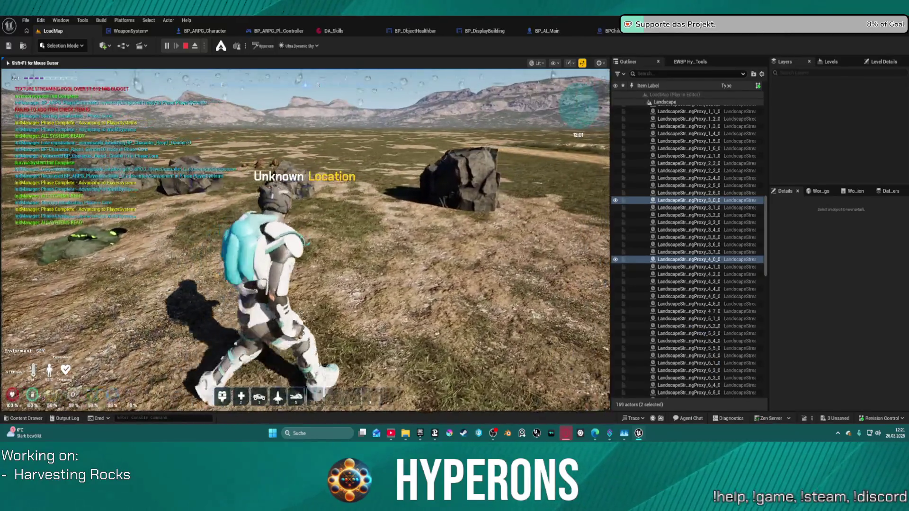
{"action": "key", "text": "i"}
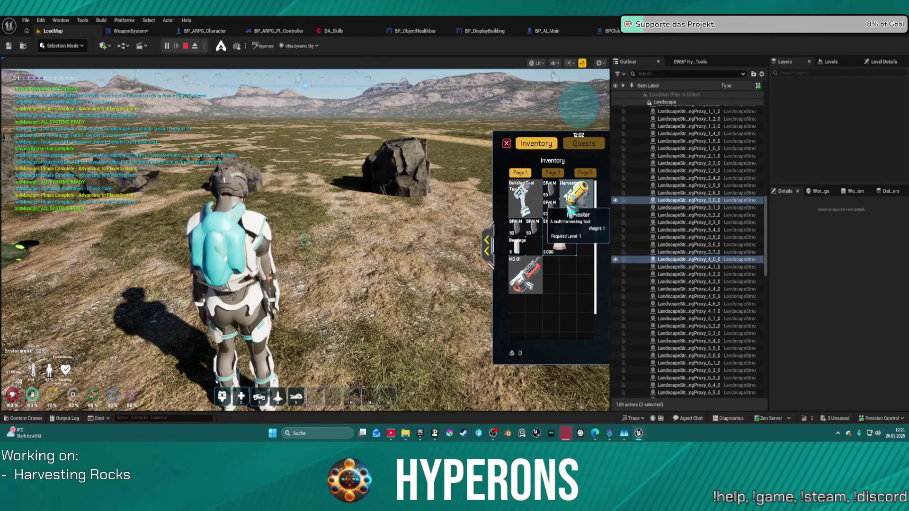
{"action": "key", "text": "i"}
{"action": "left_click", "coordinate": [305, 240]}
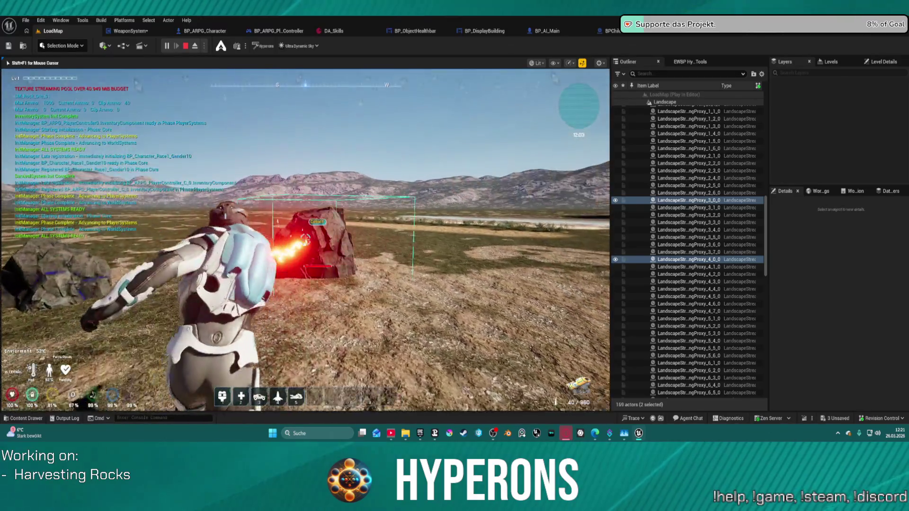
{"action": "key", "text": "w"}
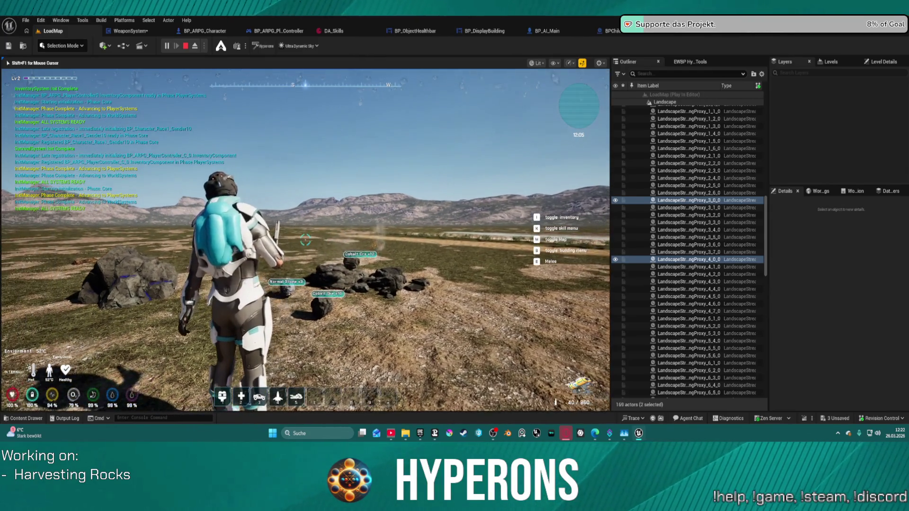
{"action": "key", "text": "w"}
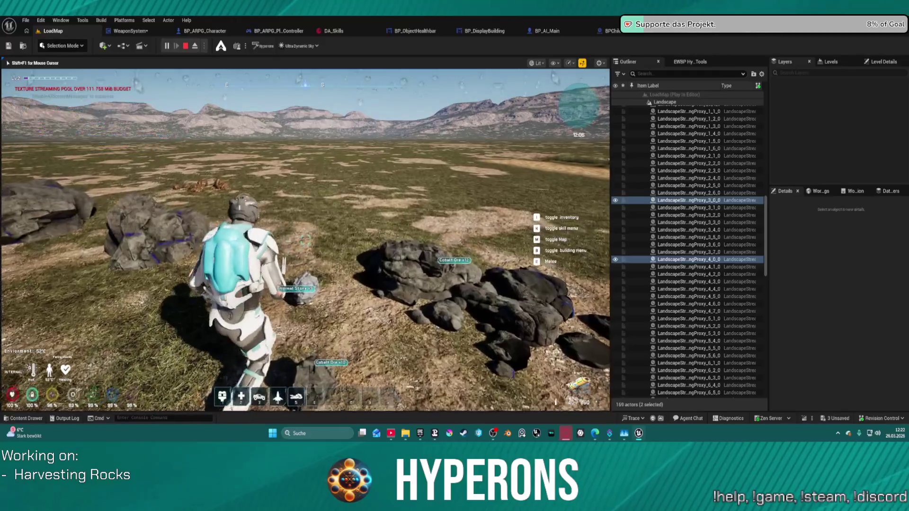
{"action": "key", "text": "Escape"}
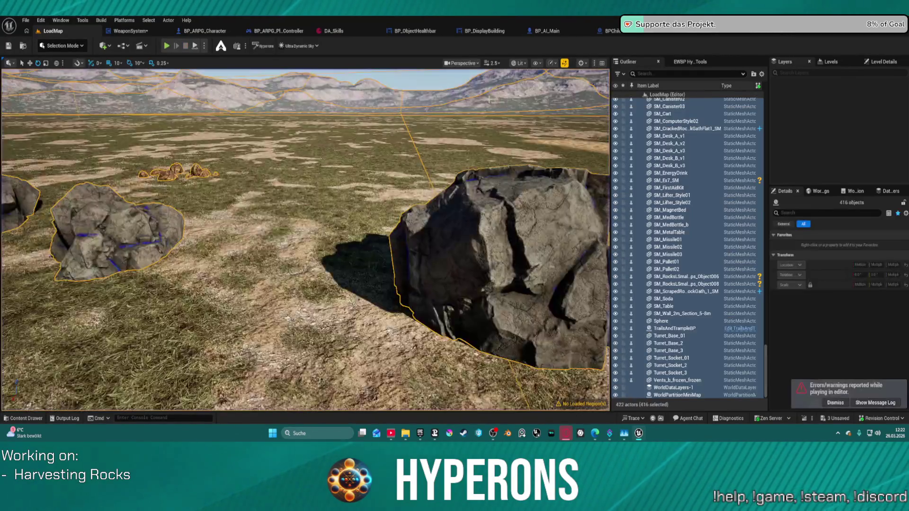
In BP_RandomSpawner, wire the rock-ore Cast straight into SpawnActor BP GC Harvesting and delete the Sequence node.
{"action": "scroll", "coordinate": [436, 239], "scroll_direction": "down", "scroll_amount": 5}
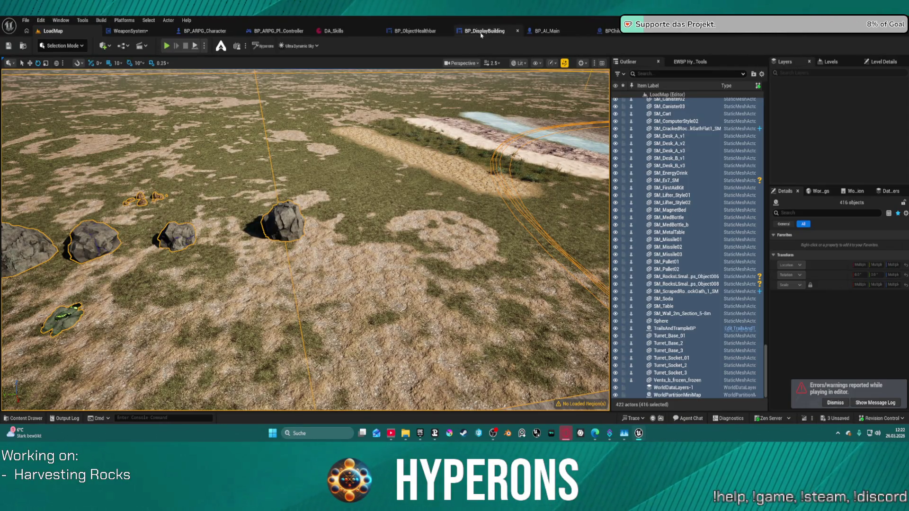
{"action": "left_click", "coordinate": [625, 31]}
{"action": "left_click_drag", "start_coordinate": [445, 154], "coordinate": [519, 163]}
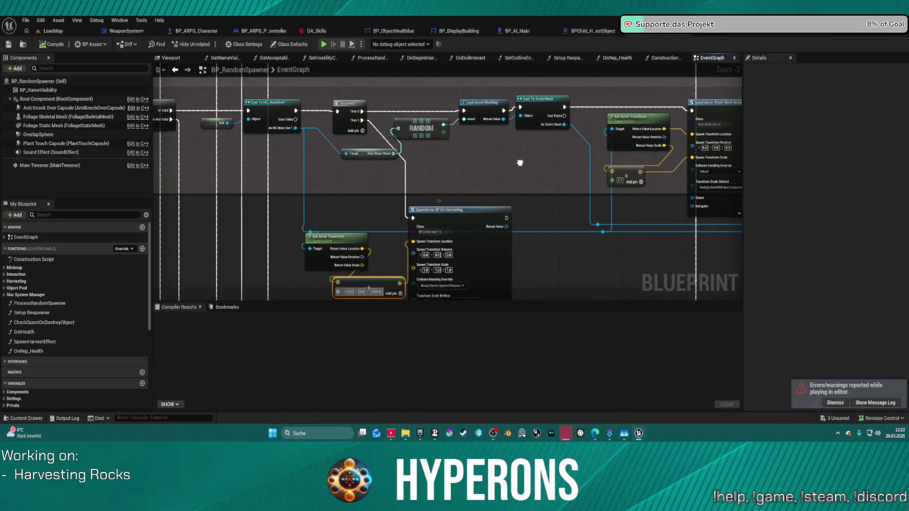
{"action": "left_click_drag", "start_coordinate": [296, 110], "coordinate": [413, 219]}
{"action": "mouse_move", "coordinate": [506, 218]}
{"action": "left_mouse_down"}
{"action": "mouse_move", "coordinate": [488, 142]}
{"action": "mouse_move", "coordinate": [465, 112]}
{"action": "left_mouse_up"}
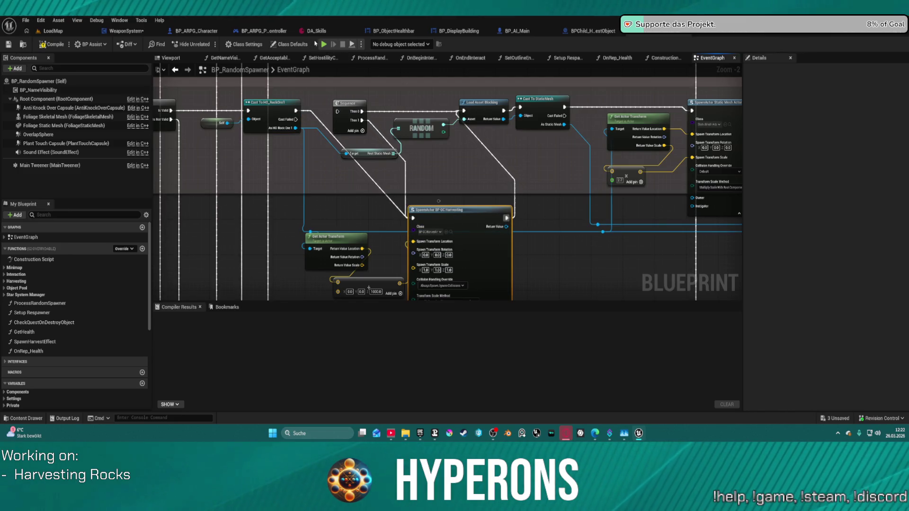
{"action": "left_click", "coordinate": [345, 108]}
{"action": "key", "text": "Delete"}
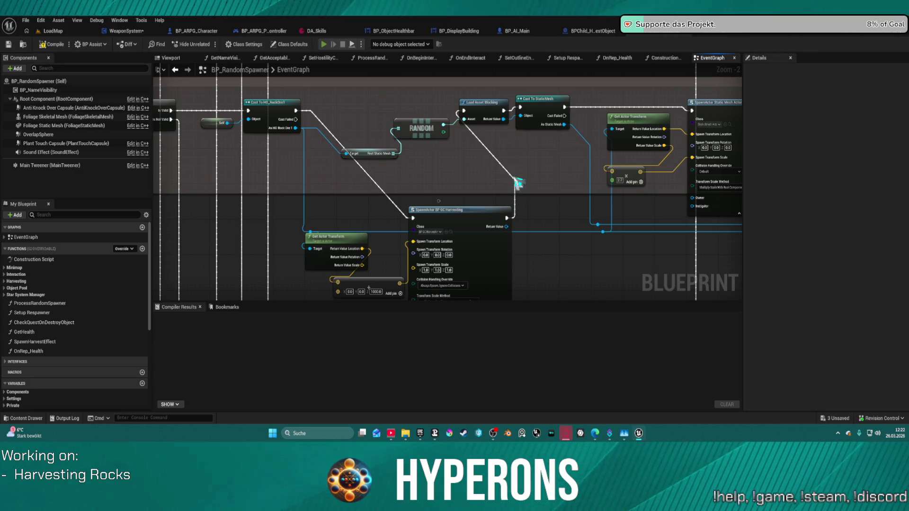
Close the inventory, run up to a rock and mine it with the laser.
{"action": "key", "text": "i"}
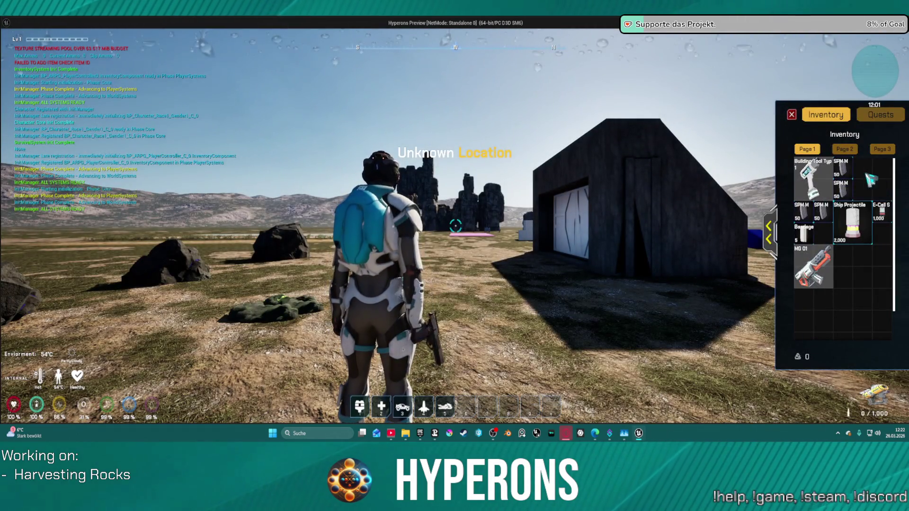
{"action": "key", "text": "i"}
{"action": "key", "text": "w"}
{"action": "key", "text": "c"}
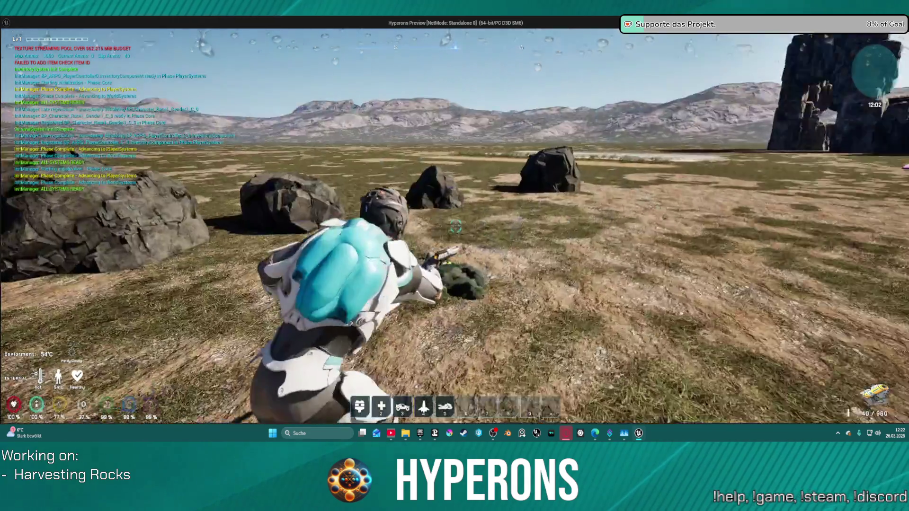
{"action": "key", "text": "c"}
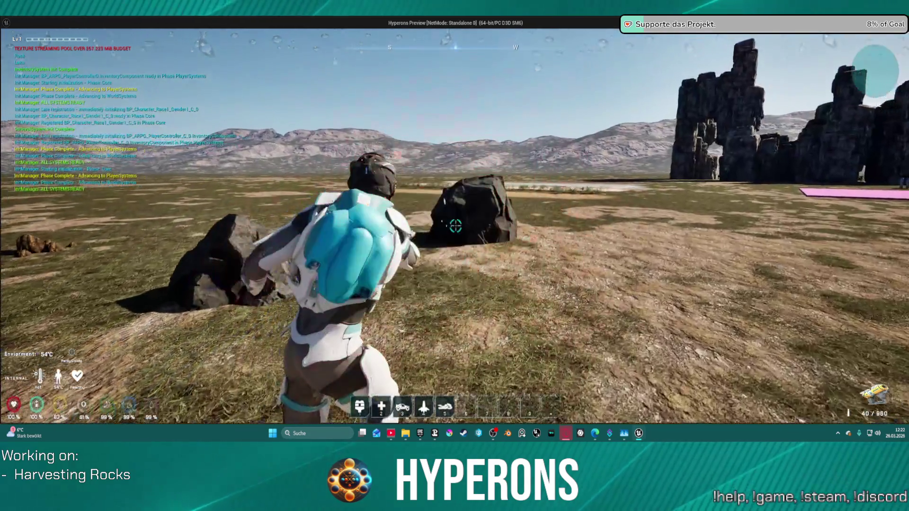
{"action": "left_click", "coordinate": [455, 226]}
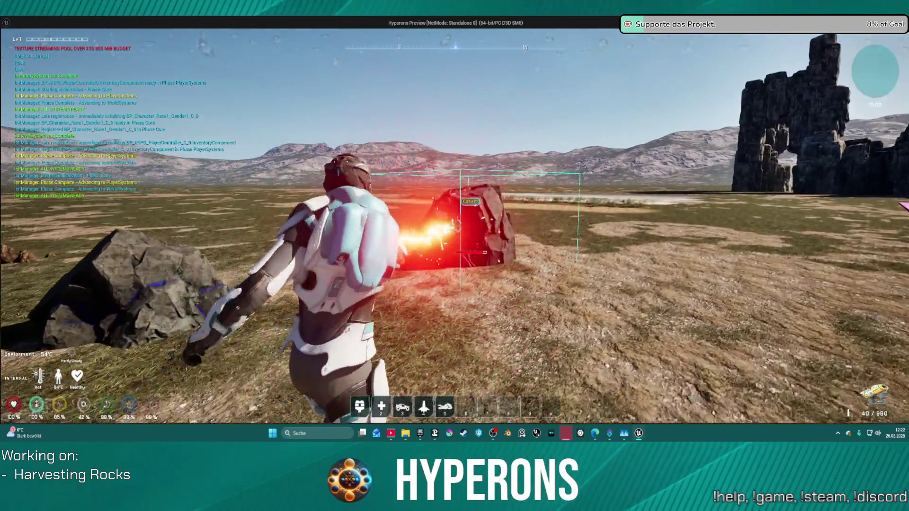
{"action": "key", "text": "w"}
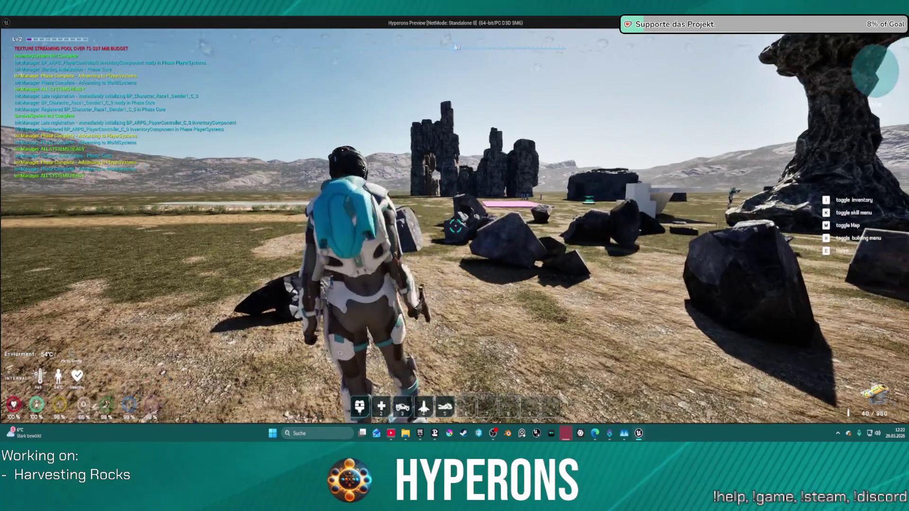
{"action": "key", "text": "w"}
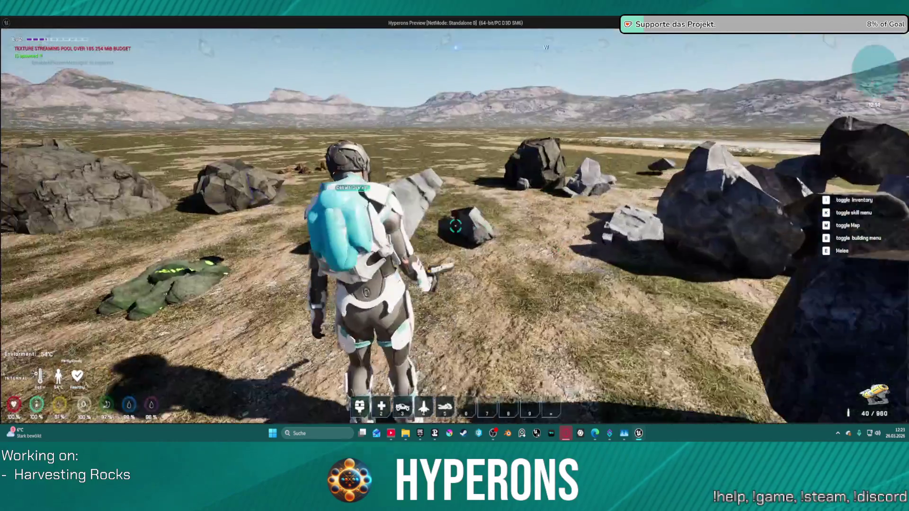
Harvest the Cobalt Ore rock cluster, then jetpack over the rock pile before ending the preview.
{"action": "left_click", "coordinate": [456, 226]}
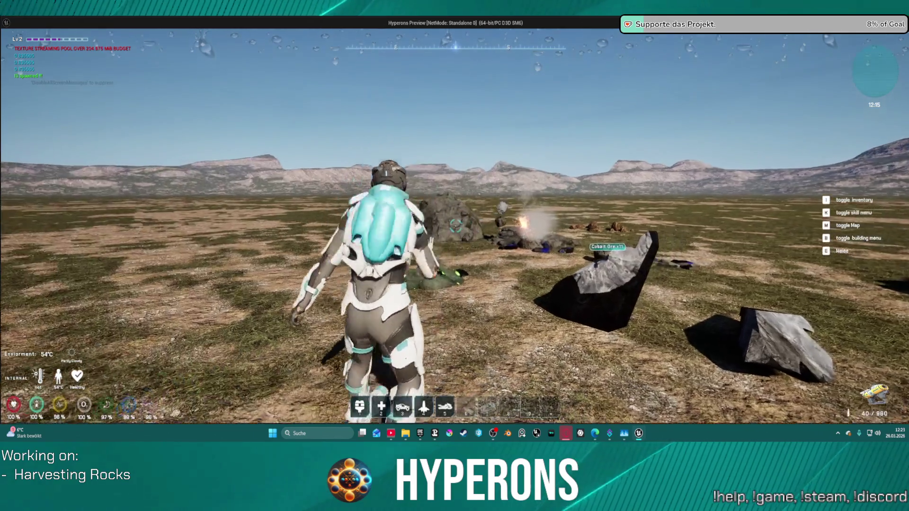
{"action": "left_click", "coordinate": [456, 226]}
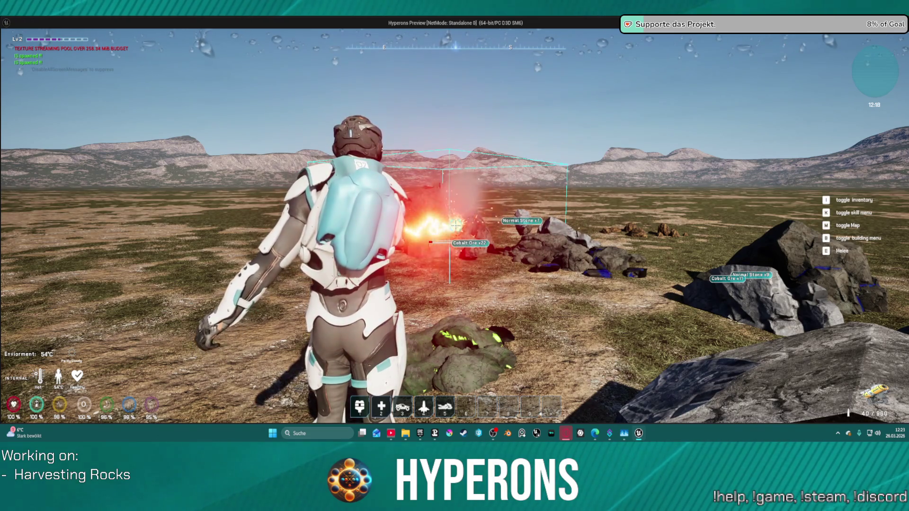
{"action": "key", "text": "s"}
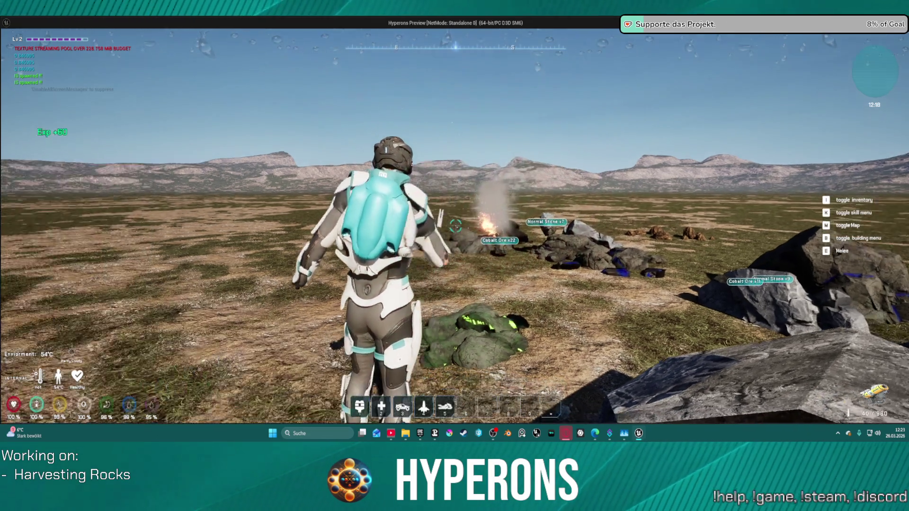
{"action": "key", "text": "w"}
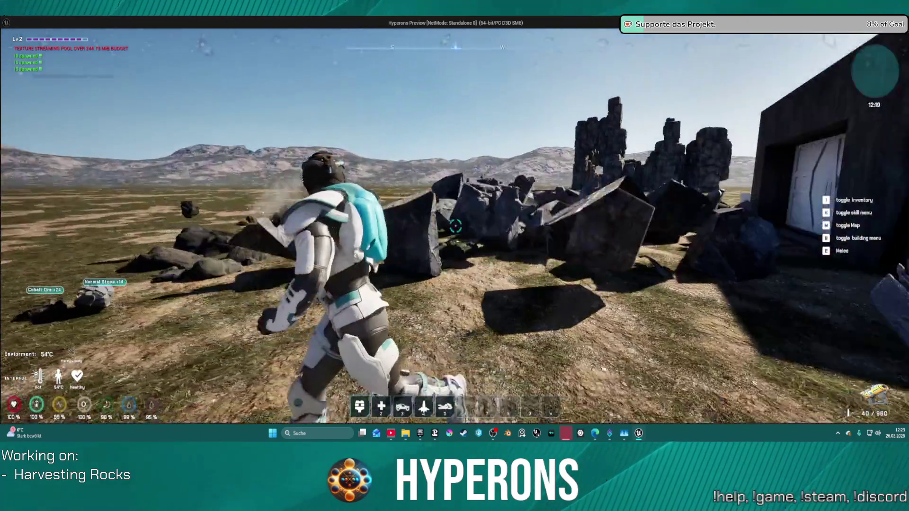
{"action": "key", "text": "w"}
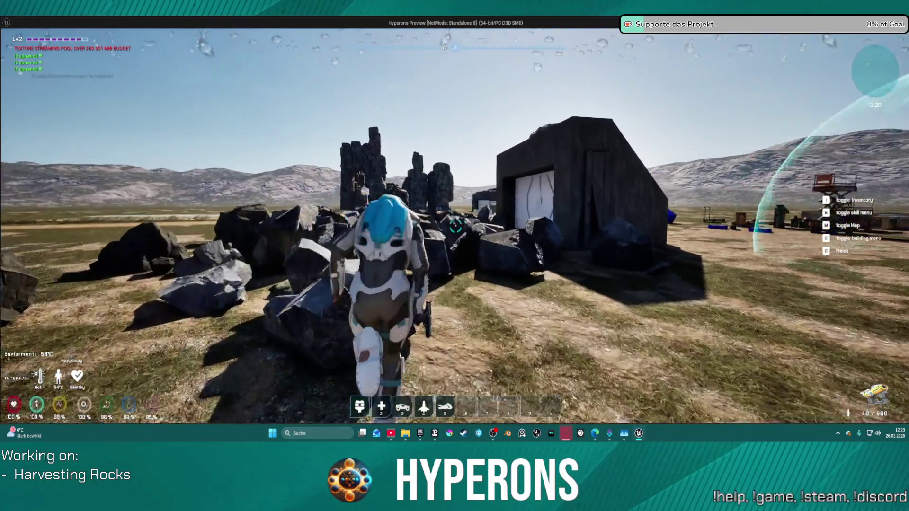
{"action": "key", "text": "space"}
{"action": "key", "text": "w"}
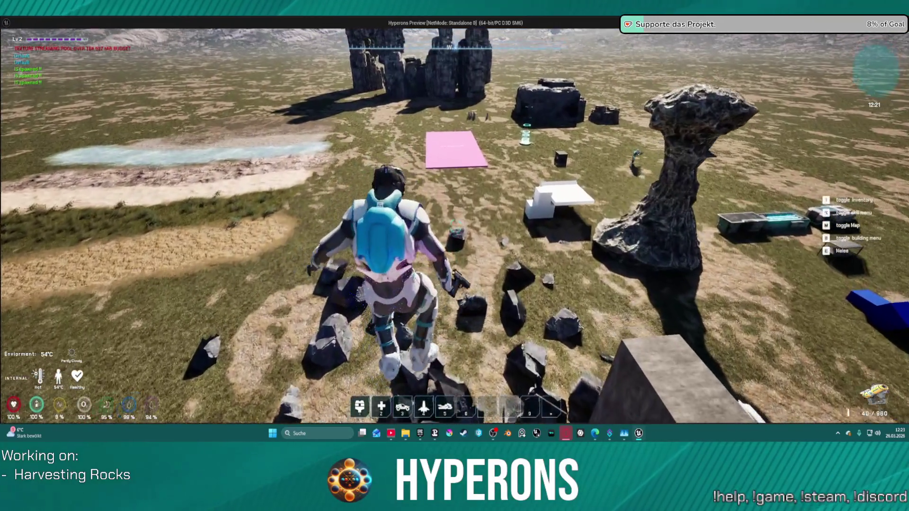
{"action": "key", "text": "w"}
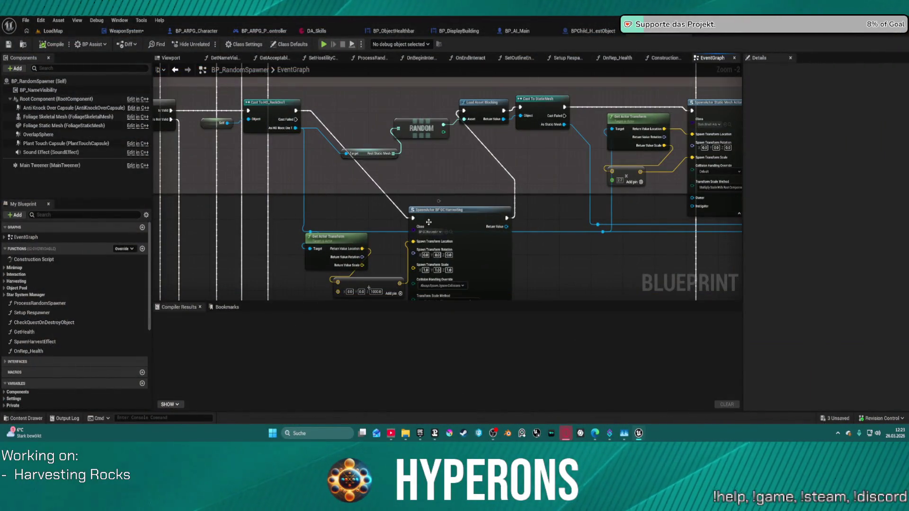
Wire the actor's location and rotation straight into the spawn pins and delete the leftover Make Vector node.
{"action": "mouse_move", "coordinate": [362, 248]}
{"action": "left_mouse_down"}
{"action": "mouse_move", "coordinate": [414, 246]}
{"action": "mouse_move", "coordinate": [359, 189]}
{"action": "mouse_move", "coordinate": [352, 168]}
{"action": "mouse_move", "coordinate": [394, 181]}
{"action": "left_mouse_up"}
{"action": "left_click", "coordinate": [487, 160]}
{"action": "left_click", "coordinate": [362, 190]}
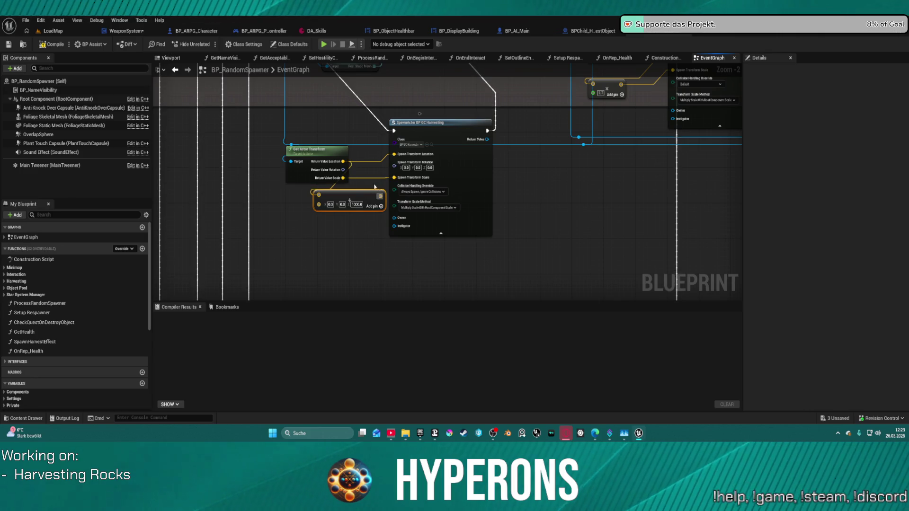
{"action": "key", "text": "Delete"}
{"action": "left_click_drag", "start_coordinate": [340, 174], "coordinate": [394, 163]}
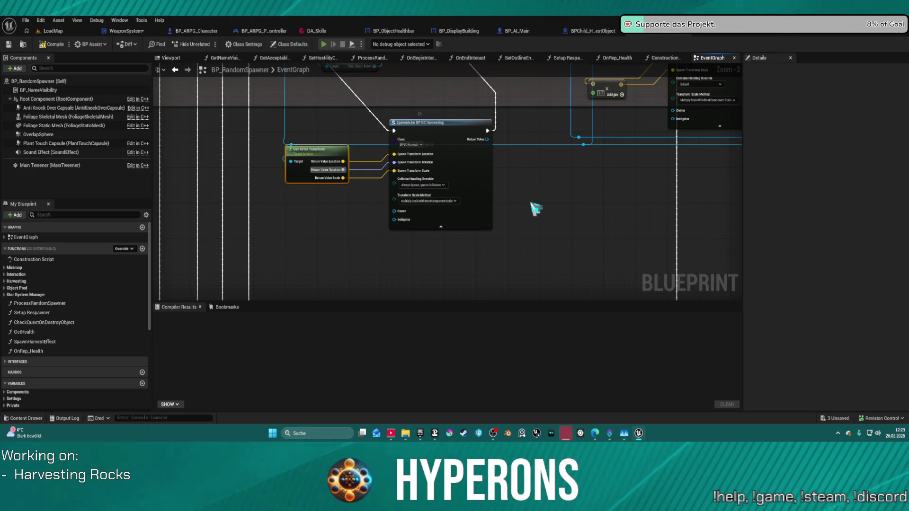
{"action": "key", "text": "alt+p"}
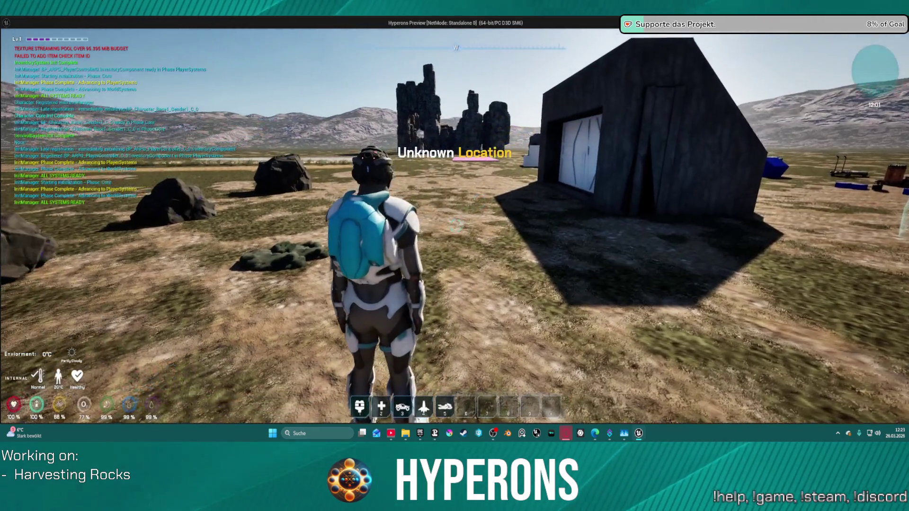
Equip the harvester, shatter a rock into Cobalt Ore drops, then exit the preview.
{"action": "key", "text": "i"}
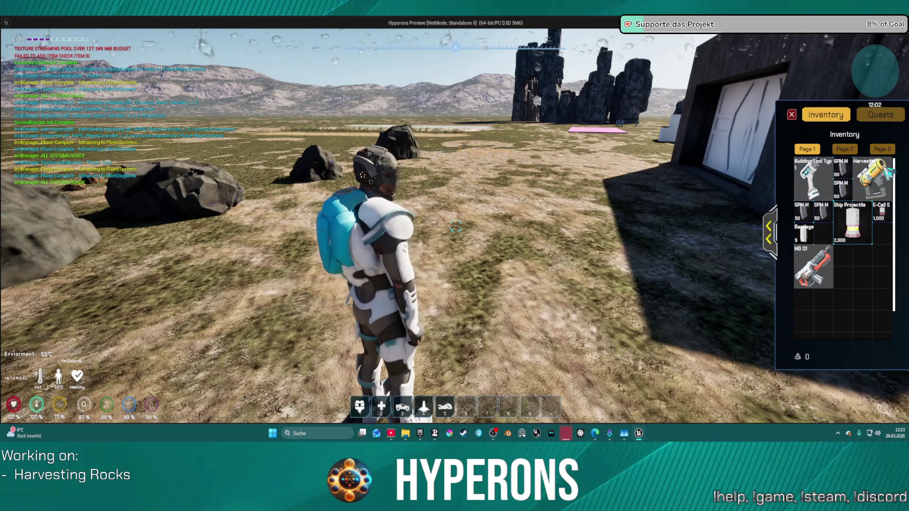
{"action": "key", "text": "i"}
{"action": "key", "text": "w"}
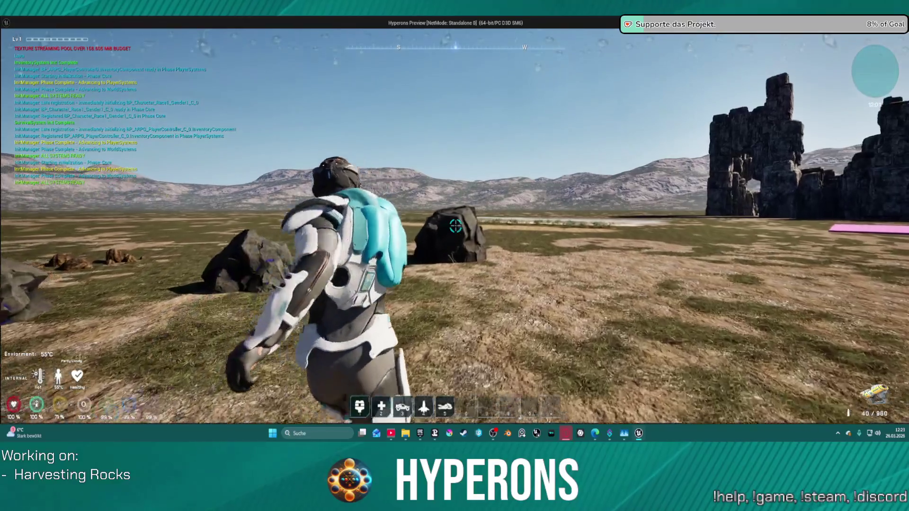
{"action": "left_click", "coordinate": [454, 225]}
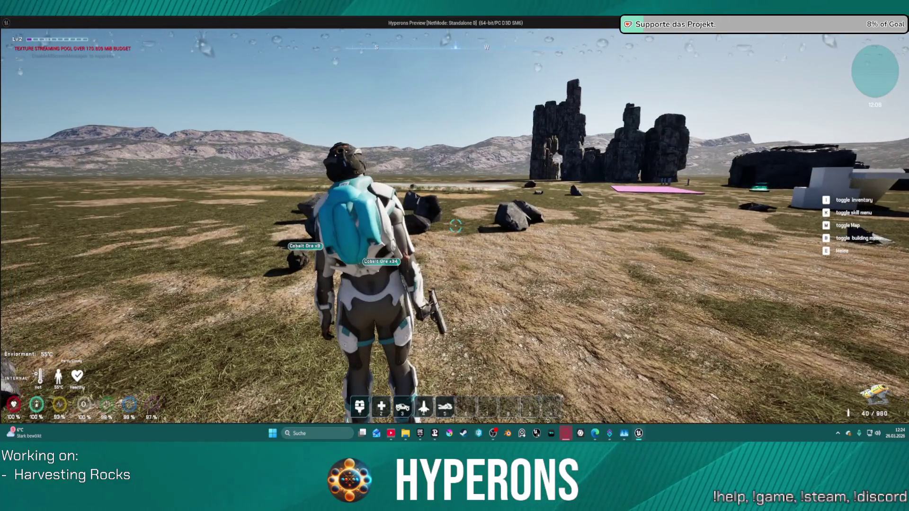
{"action": "key", "text": "w"}
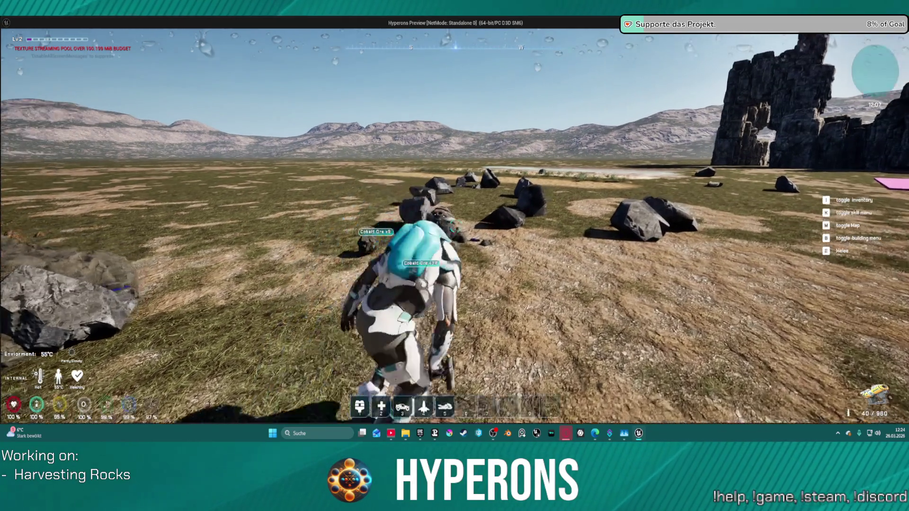
{"action": "key", "text": "Escape"}
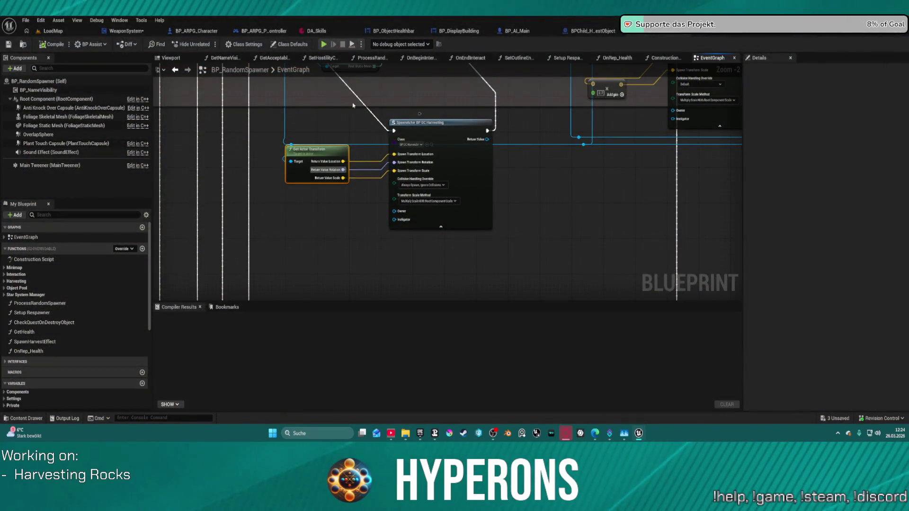
In BP_GC_Harvesting, select masterfield and expand its Child Actor Template field and velocity settings.
{"action": "left_click", "coordinate": [686, 31]}
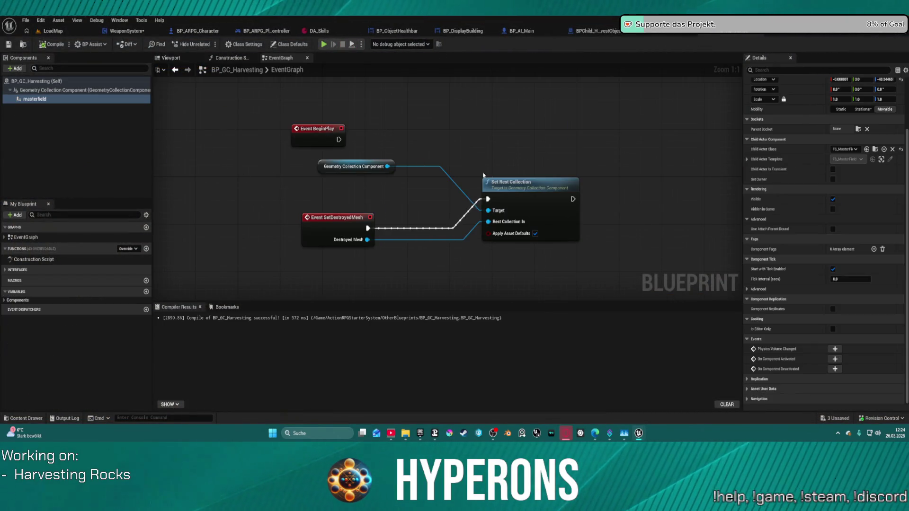
{"action": "left_click", "coordinate": [54, 100]}
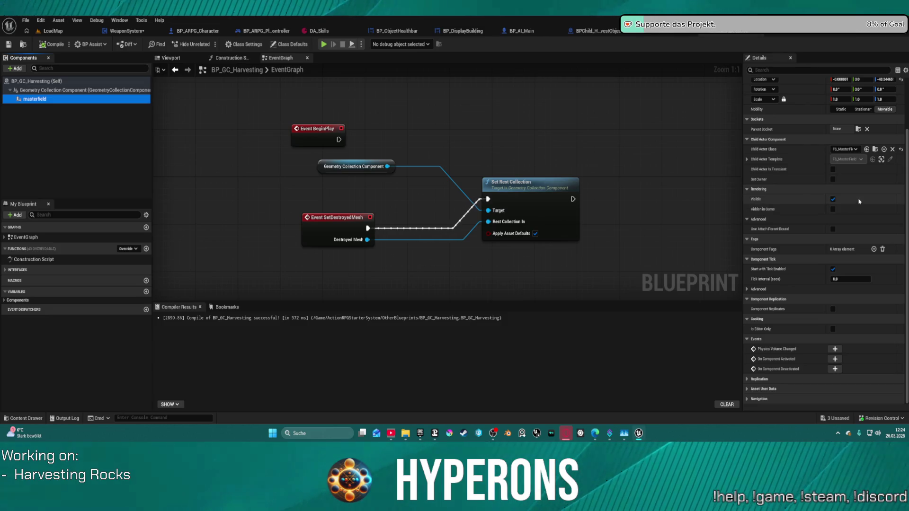
{"action": "left_click", "coordinate": [747, 159]}
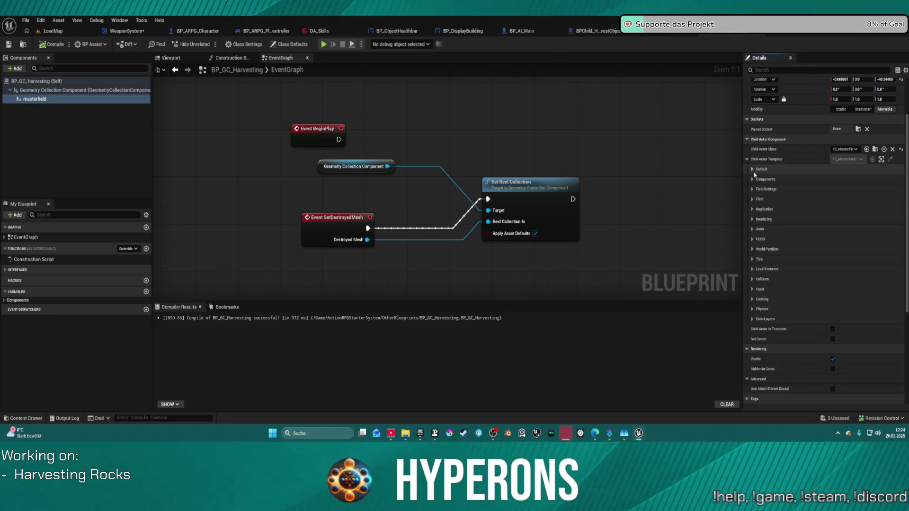
{"action": "left_click", "coordinate": [753, 189]}
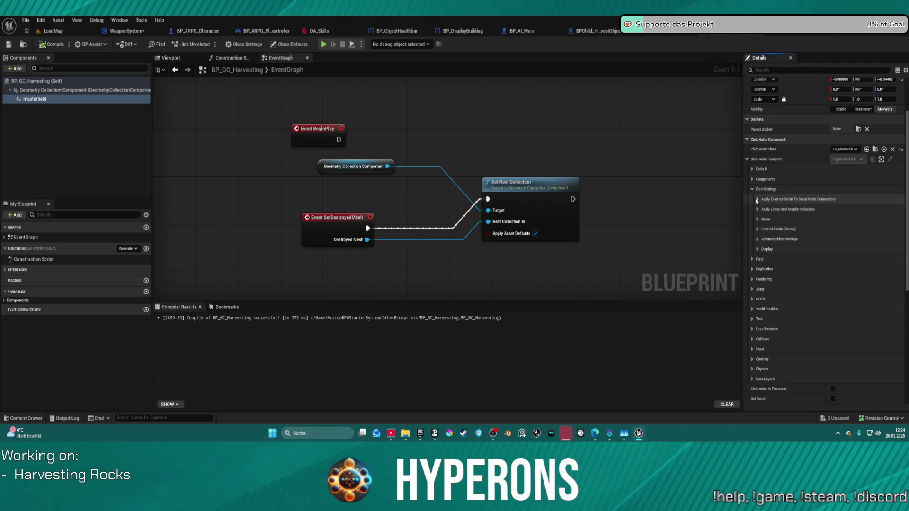
{"action": "left_click", "coordinate": [756, 199]}
{"action": "left_click", "coordinate": [757, 259]}
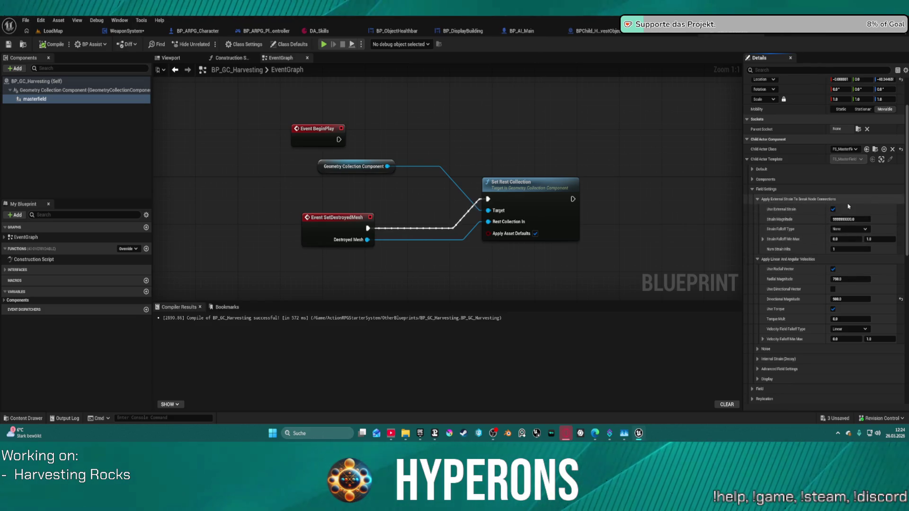
Set Directional and Radial Magnitude to 200 and expand the Field System Component's Field settings.
{"action": "scroll", "coordinate": [857, 271], "scroll_direction": "down", "scroll_amount": 2}
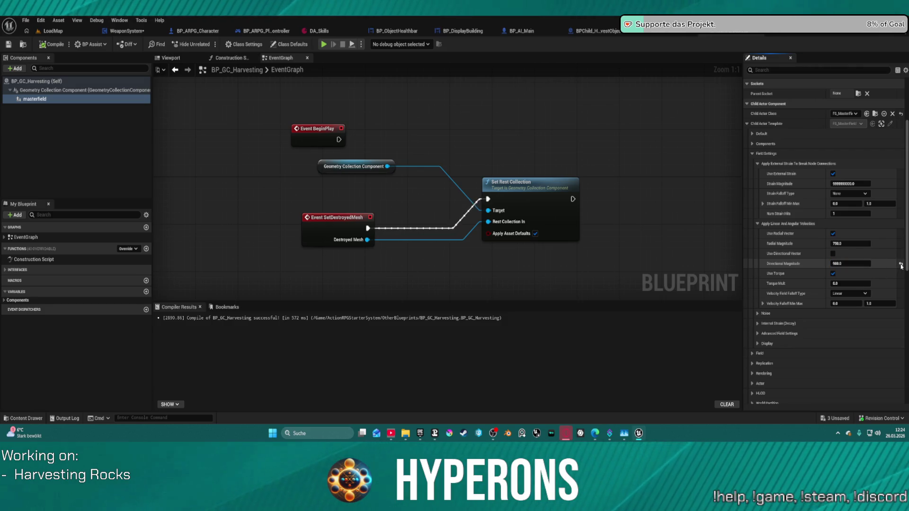
{"action": "type", "text": "2000"}
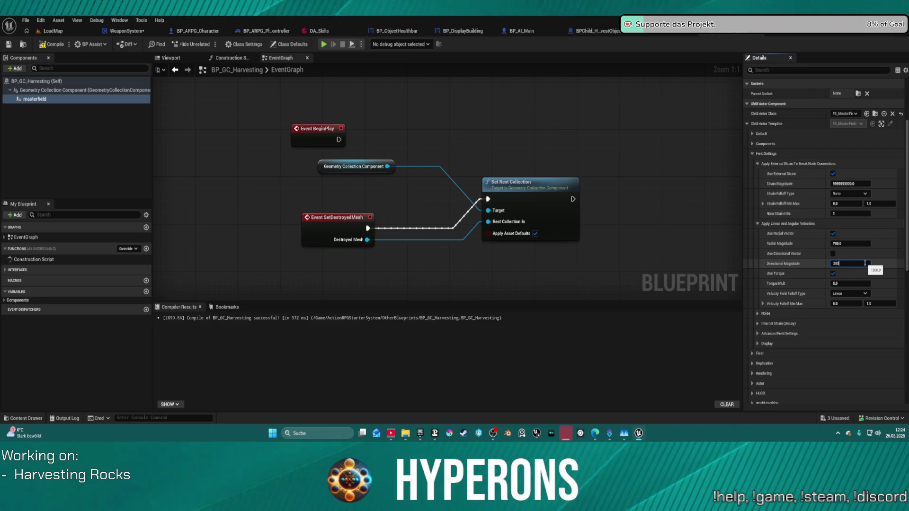
{"action": "key", "text": "Return"}
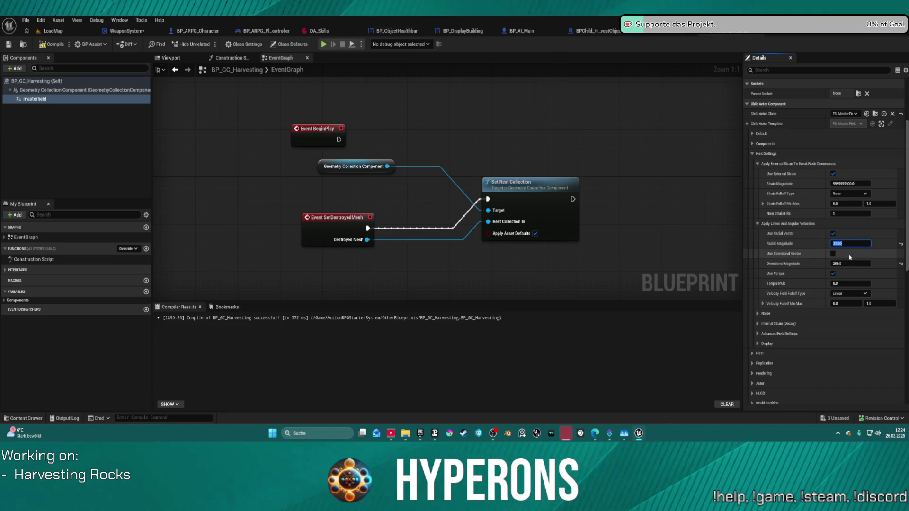
{"action": "scroll", "coordinate": [786, 306], "scroll_direction": "down", "scroll_amount": 1}
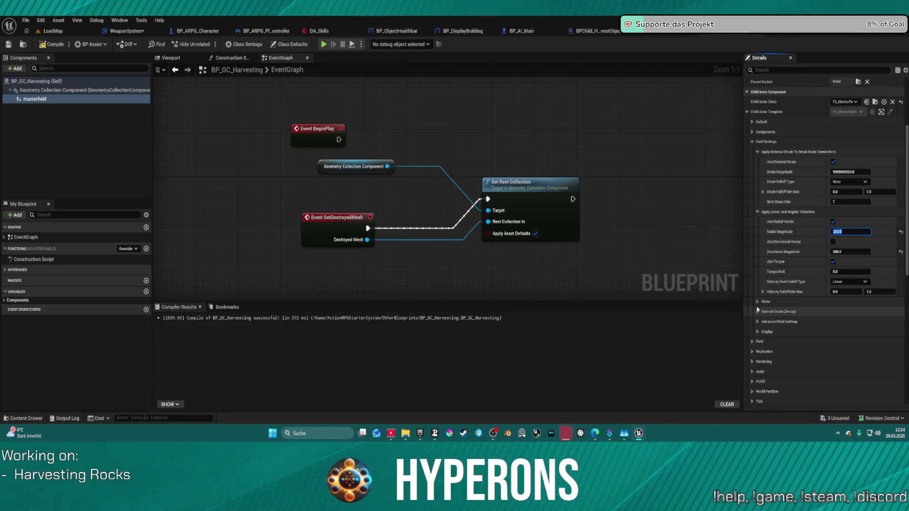
{"action": "left_click", "coordinate": [752, 341]}
{"action": "left_click", "coordinate": [758, 351]}
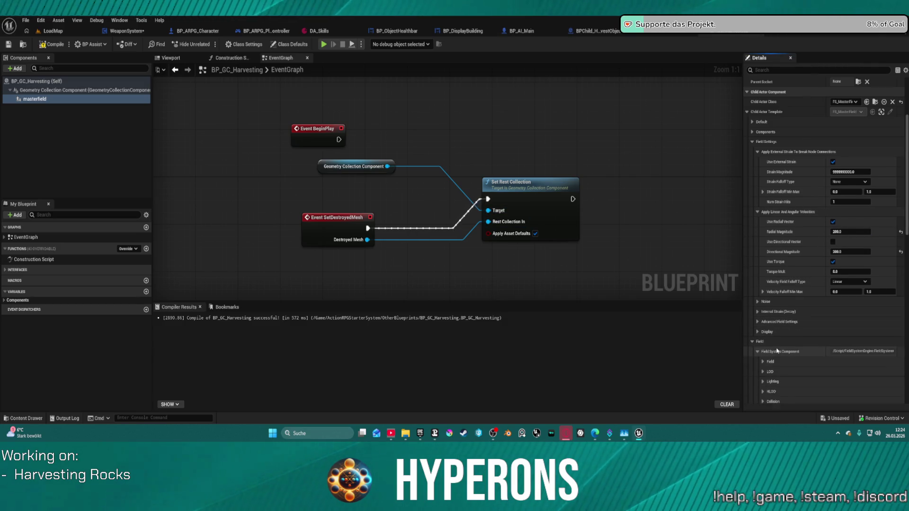
{"action": "scroll", "coordinate": [777, 351], "scroll_direction": "down", "scroll_amount": 2}
{"action": "left_click", "coordinate": [762, 313]}
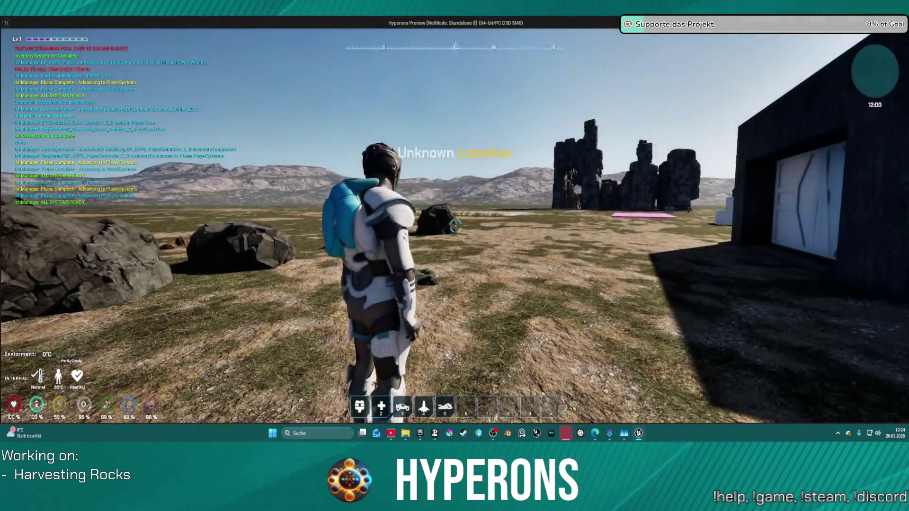
Equip the harvester, shatter a rock into Cobalt Ore and Normal Stone drops, then exit to the editor.
{"action": "key", "text": "i"}
{"action": "double_click", "coordinate": [872, 179]}
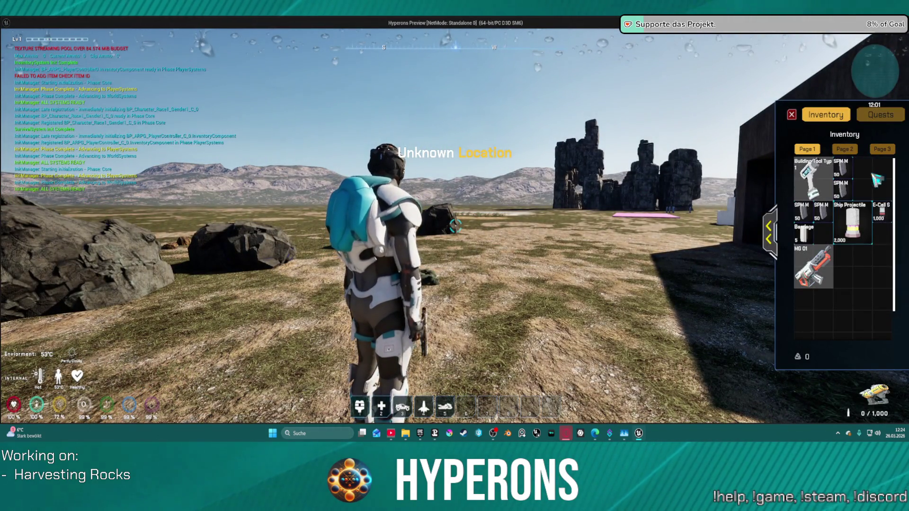
{"action": "key", "text": "i"}
{"action": "key", "text": "w"}
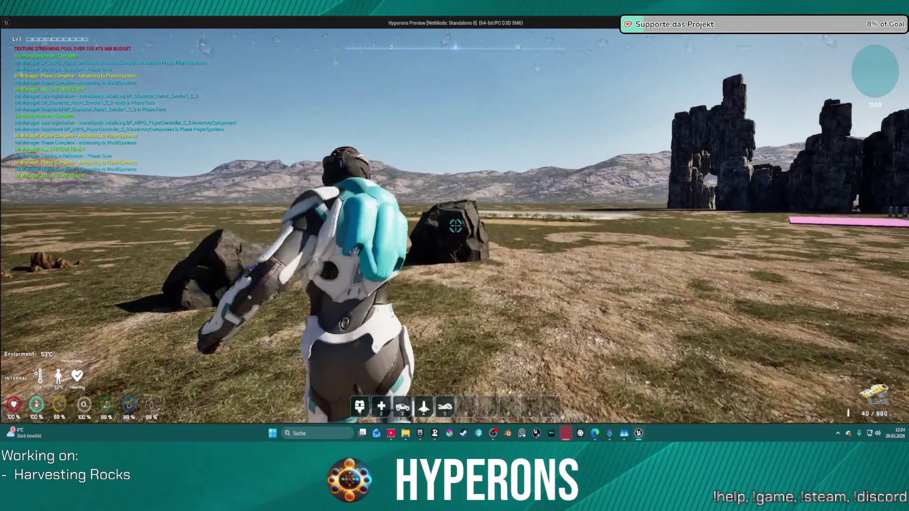
{"action": "left_click", "coordinate": [455, 226]}
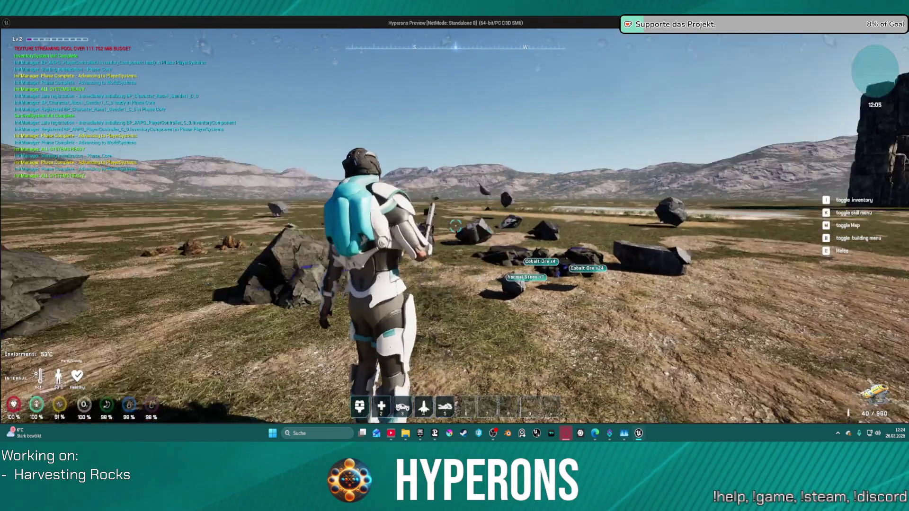
{"action": "key", "text": "Escape"}
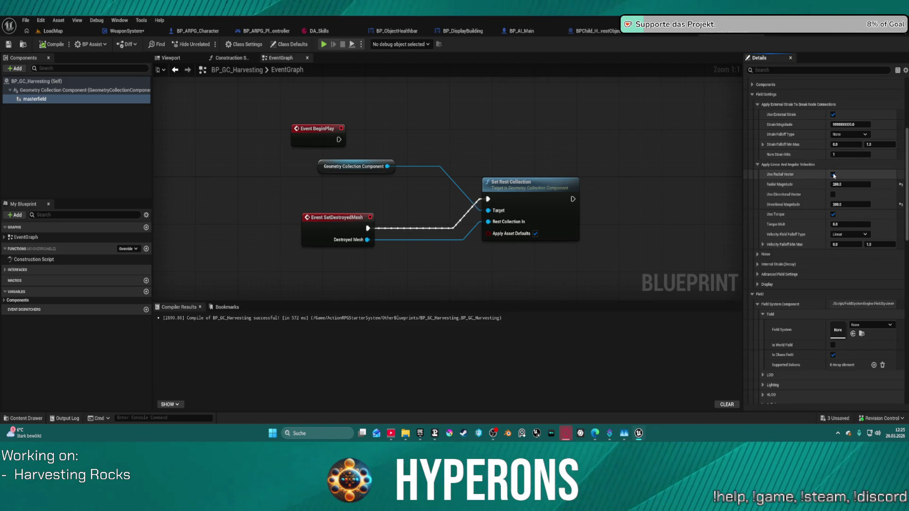
Uncheck Use Radial Vector and Use Torque on masterfield, then equip the harvester and fire at a rock.
{"action": "left_click", "coordinate": [832, 174]}
{"action": "left_click", "coordinate": [832, 214]}
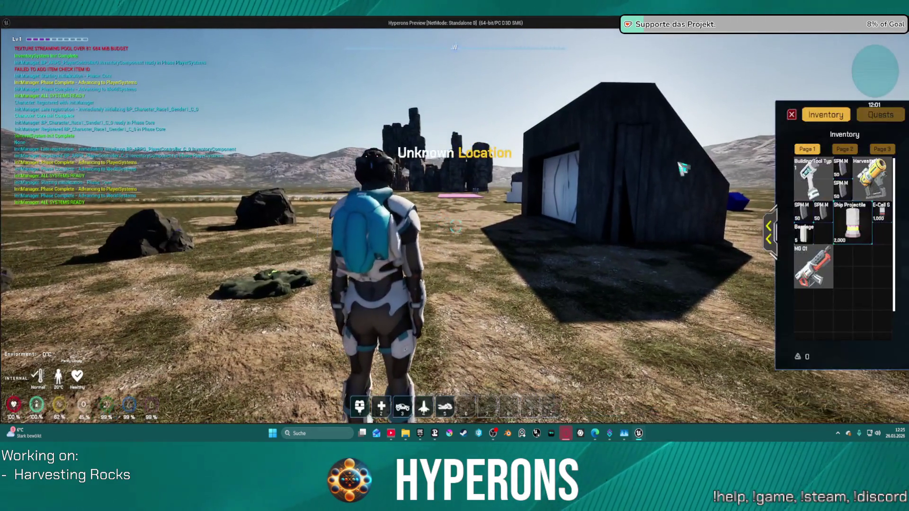
{"action": "right_click", "coordinate": [872, 173]}
{"action": "left_click", "coordinate": [793, 115]}
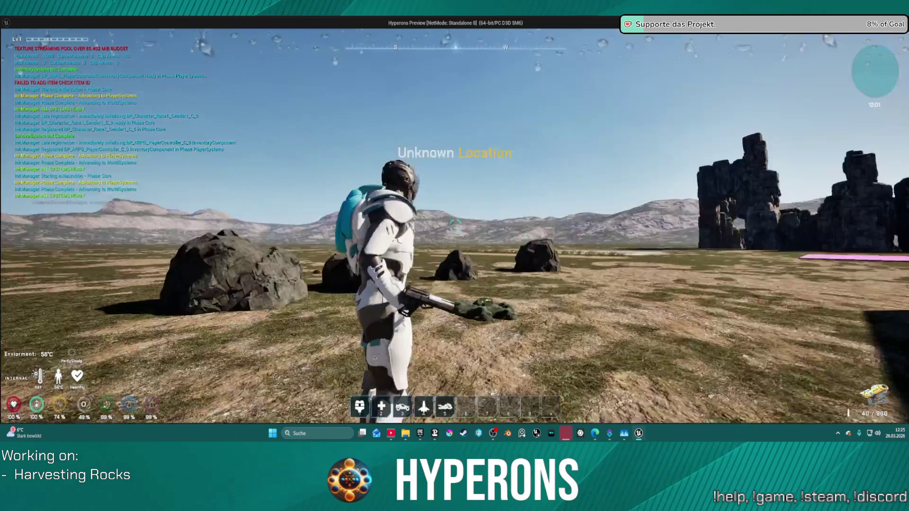
{"action": "key", "text": "r"}
{"action": "left_click", "coordinate": [455, 227]}
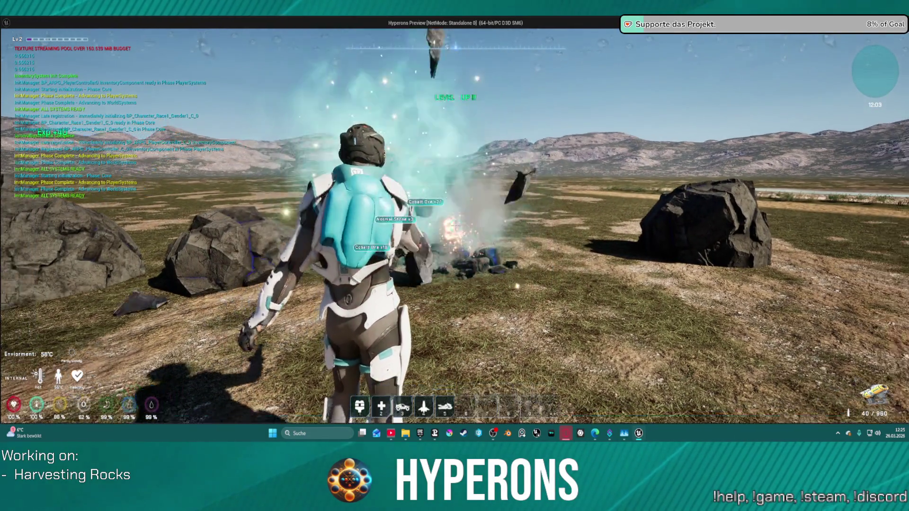
Walk around shattering several Cobalt rocks with the mining beam, then stop the preview with Esc.
{"action": "key", "text": "w"}
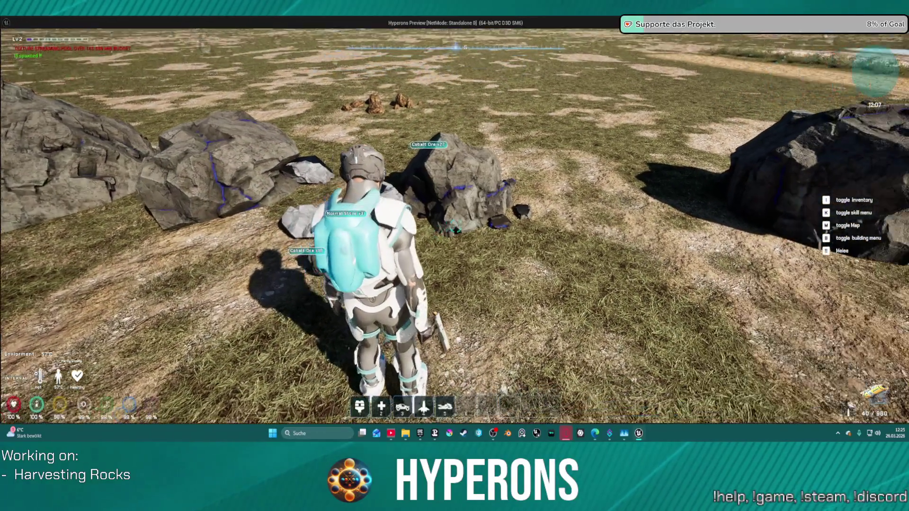
{"action": "left_click", "coordinate": [464, 227]}
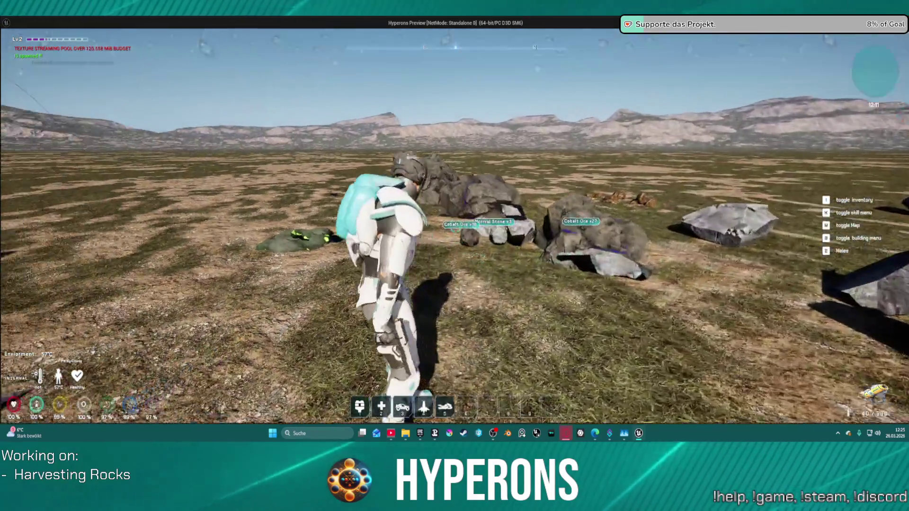
{"action": "left_click", "coordinate": [454, 227]}
{"action": "key", "text": "a"}
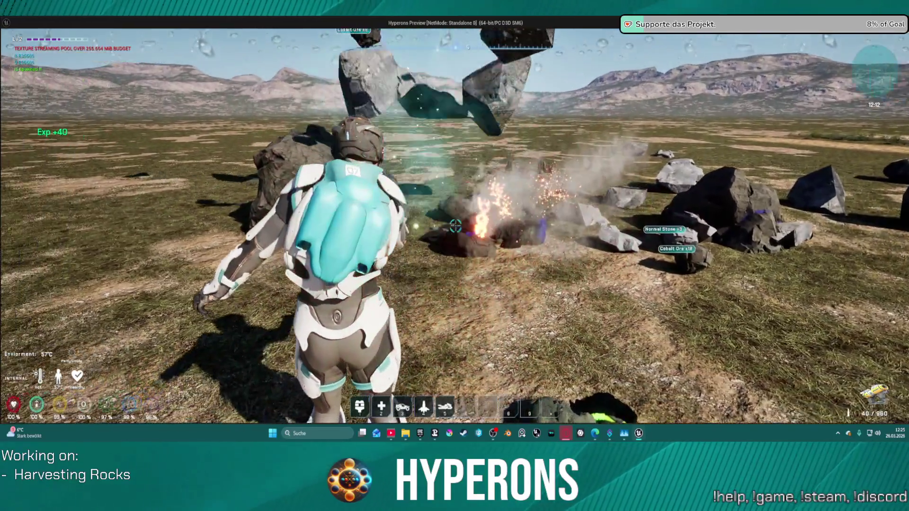
{"action": "mouse_move", "coordinate": [455, 227]}
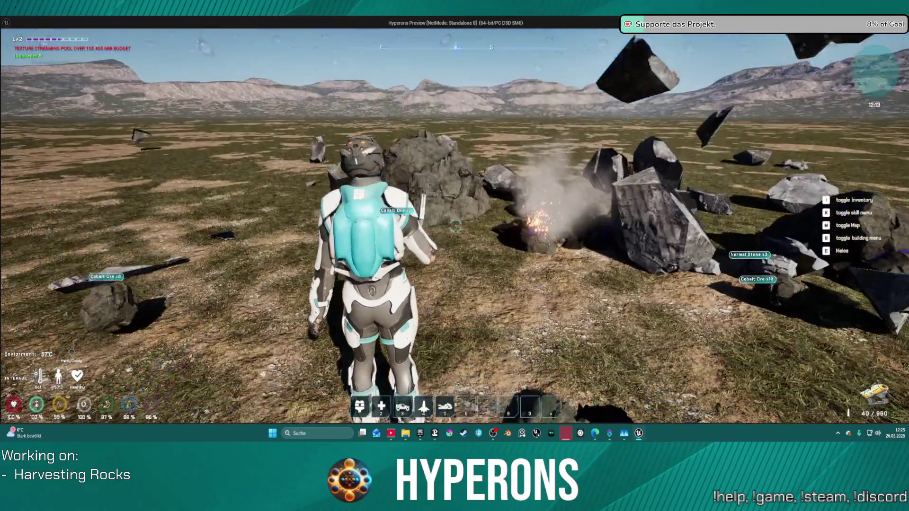
{"action": "left_click", "coordinate": [454, 227]}
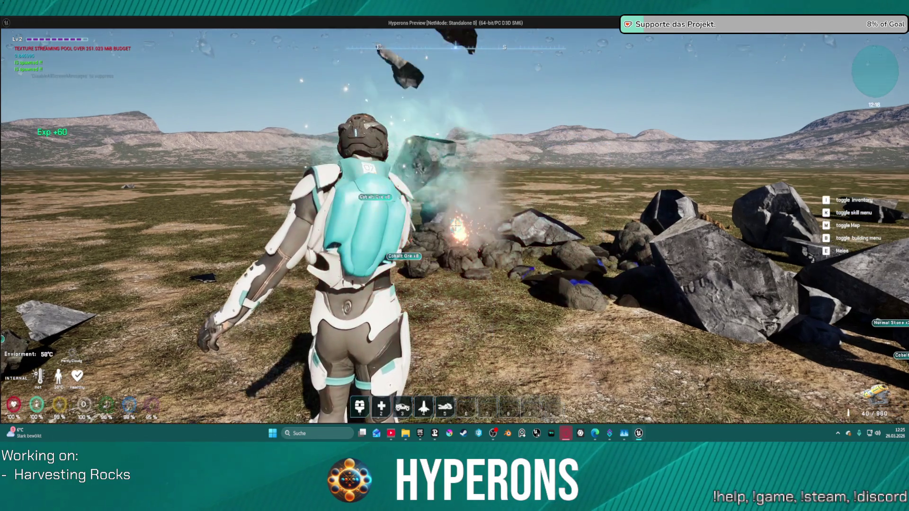
{"action": "mouse_move", "coordinate": [456, 227]}
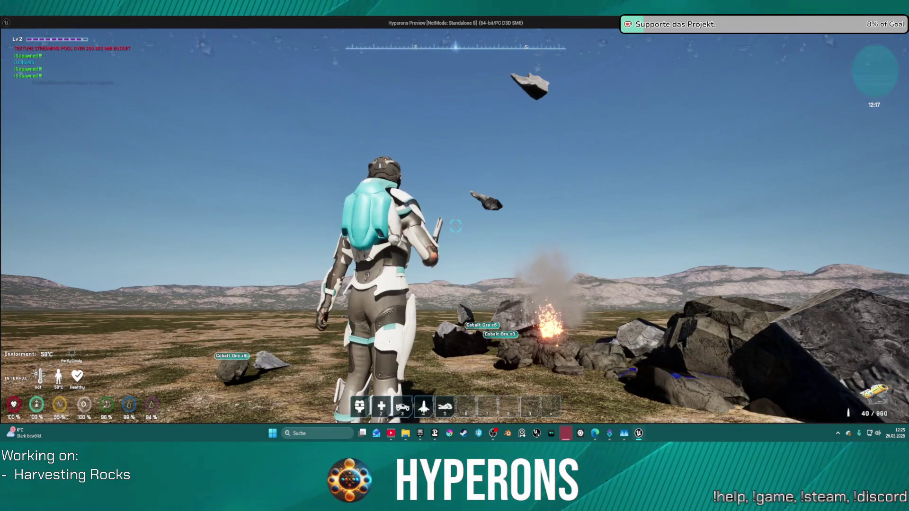
{"action": "key", "text": "w"}
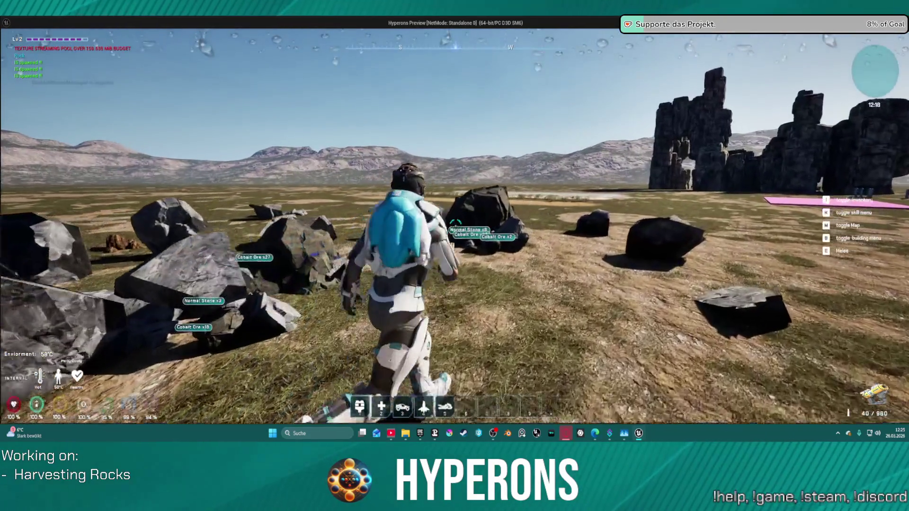
{"action": "left_click", "coordinate": [455, 227]}
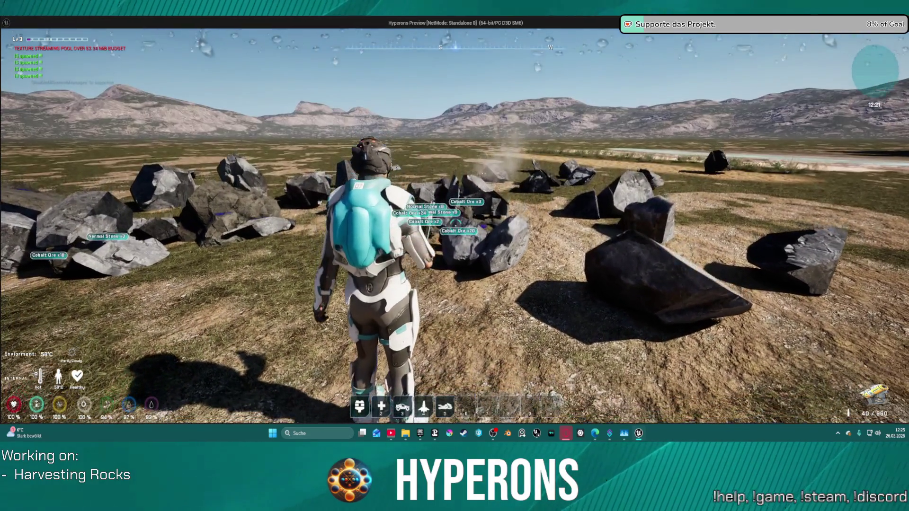
{"action": "key", "text": "Escape"}
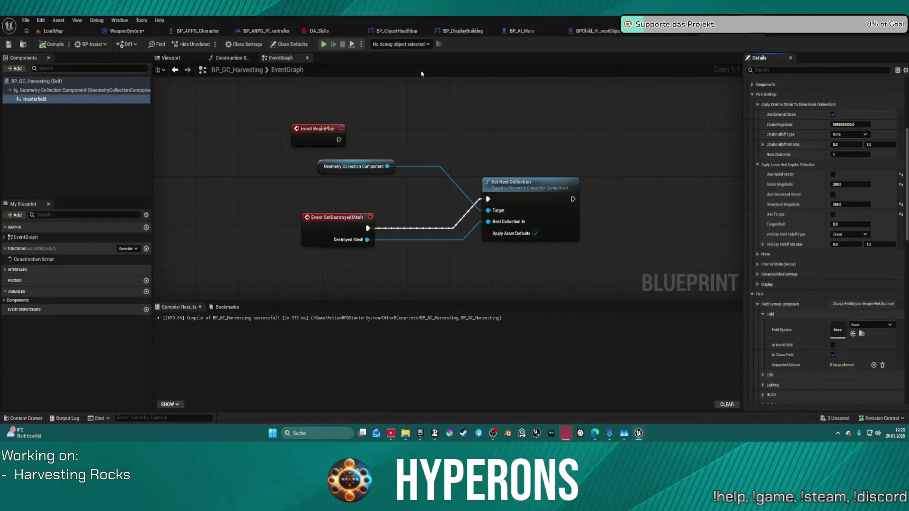
In BP_RandomSpawner, multiply Return Value Scale by 0.8 before feeding Spawn Transform Scale.
{"action": "left_click", "coordinate": [672, 35]}
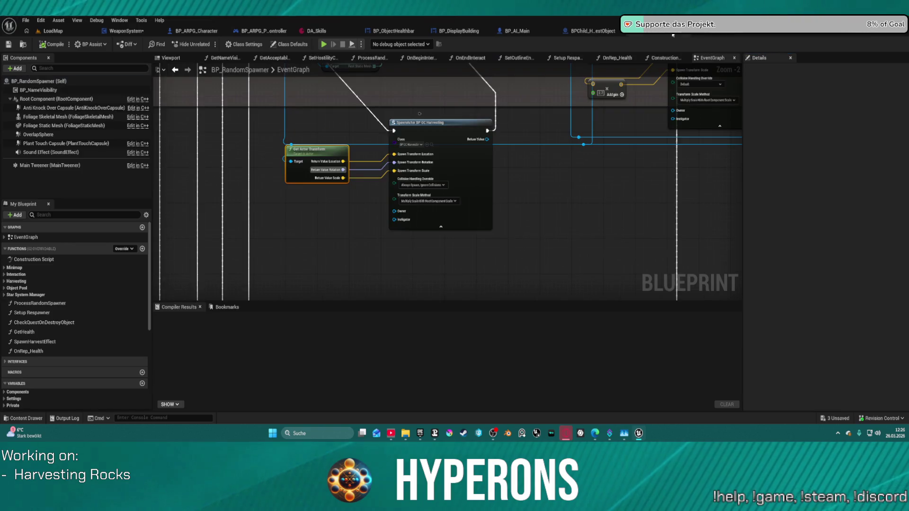
{"action": "mouse_move", "coordinate": [316, 156]}
{"action": "left_mouse_down"}
{"action": "mouse_move", "coordinate": [297, 140]}
{"action": "mouse_move", "coordinate": [340, 192]}
{"action": "left_mouse_up"}
{"action": "type", "text": "mult"}
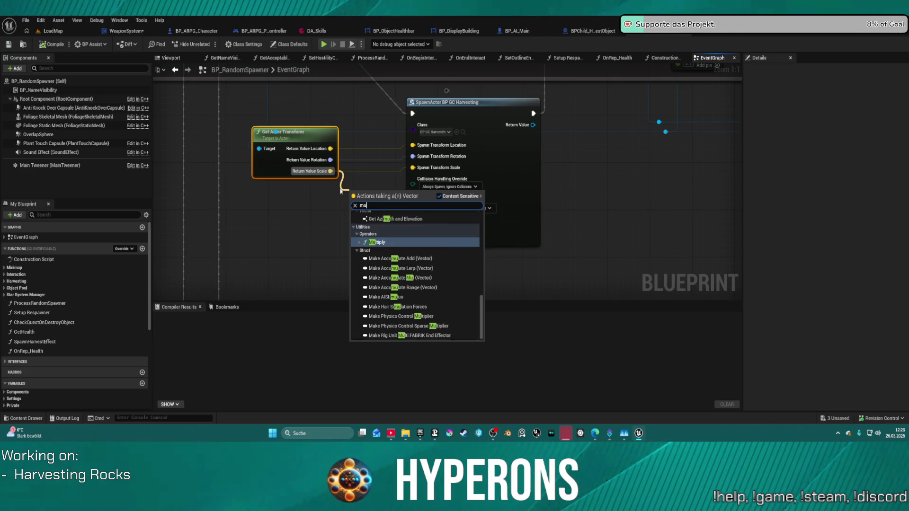
{"action": "key", "text": "Return"}
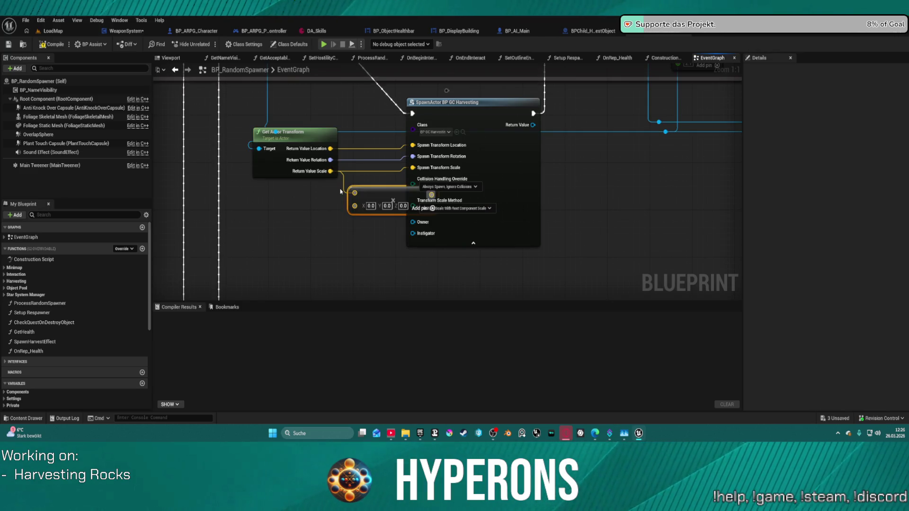
{"action": "mouse_move", "coordinate": [379, 190]}
{"action": "left_mouse_down"}
{"action": "mouse_move", "coordinate": [341, 190]}
{"action": "mouse_move", "coordinate": [412, 168]}
{"action": "left_mouse_up"}
{"action": "left_click", "coordinate": [366, 206]}
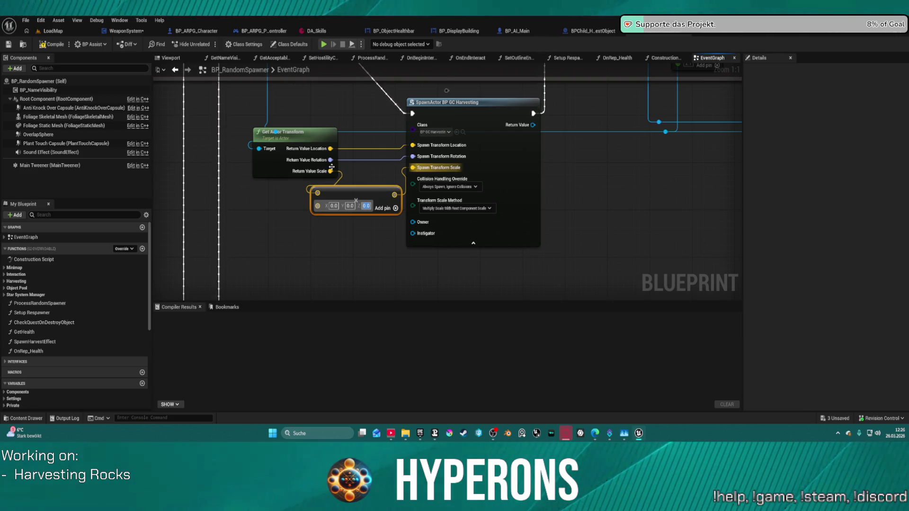
{"action": "right_click", "coordinate": [321, 206]}
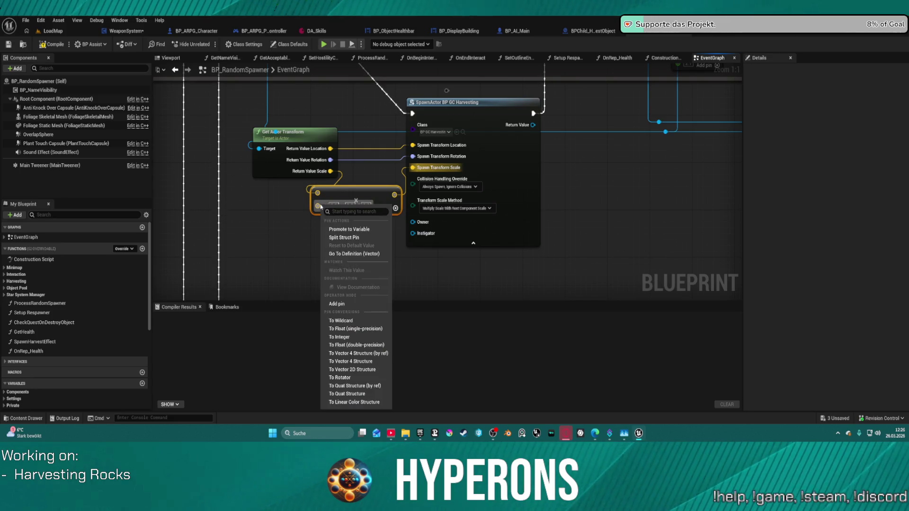
{"action": "left_click", "coordinate": [352, 329]}
{"action": "type", "text": "0.8"}
{"action": "key", "text": "Return"}
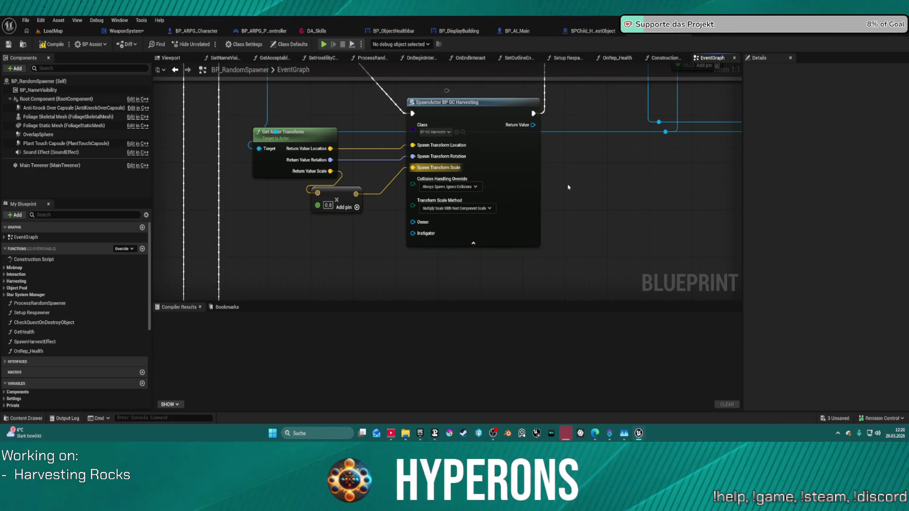
Return to BP_GC_Harvesting and rearrange the Event SetDestroyedMesh and Set Rest Collection nodes.
{"action": "scroll", "coordinate": [470, 235], "scroll_direction": "down", "scroll_amount": 2}
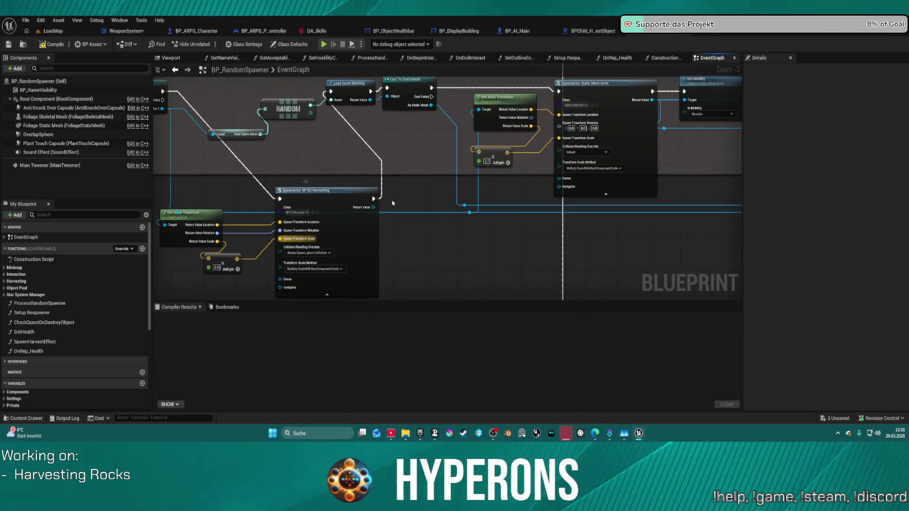
{"action": "left_click_drag", "start_coordinate": [418, 148], "coordinate": [248, 158]}
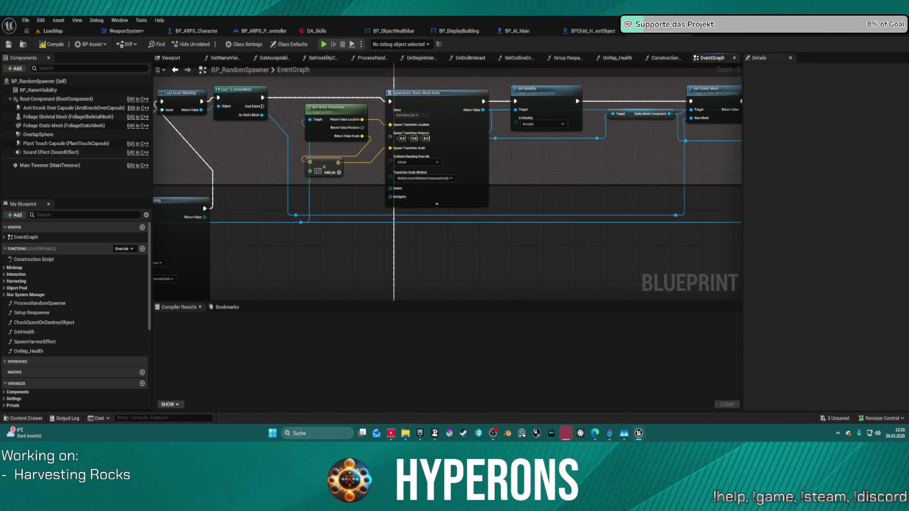
{"action": "key", "text": "super+Down"}
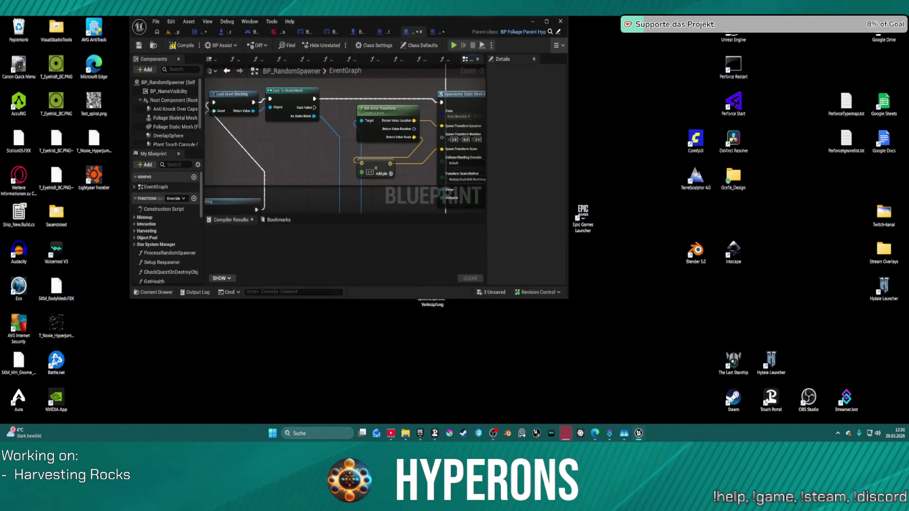
{"action": "left_click", "coordinate": [547, 21]}
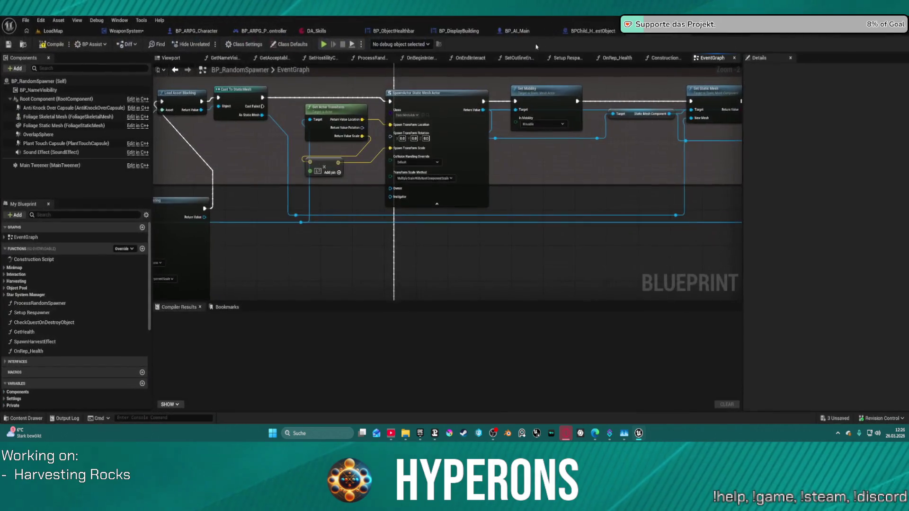
{"action": "left_click_drag", "start_coordinate": [548, 117], "coordinate": [551, 102]}
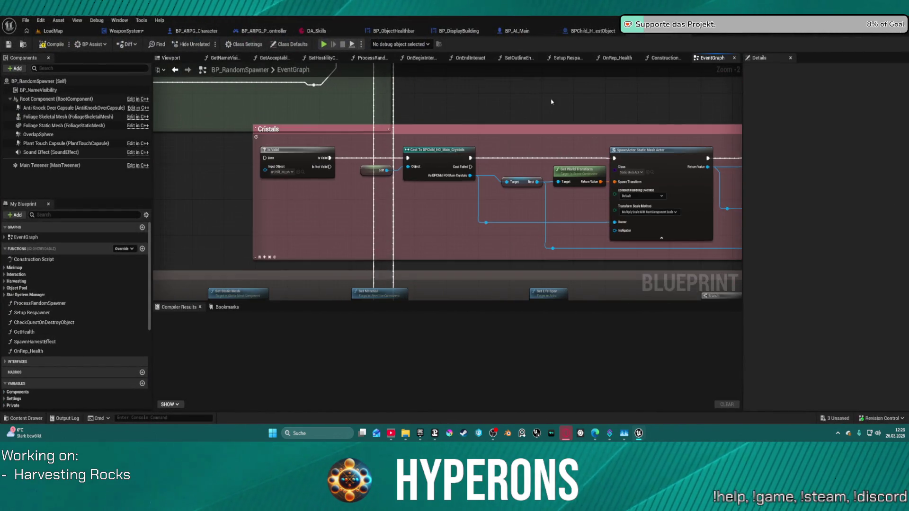
{"action": "left_click", "coordinate": [729, 34]}
{"action": "left_click_drag", "start_coordinate": [453, 152], "coordinate": [397, 169]}
{"action": "left_click_drag", "start_coordinate": [254, 244], "coordinate": [226, 221]}
{"action": "left_click_drag", "start_coordinate": [482, 210], "coordinate": [519, 222]}
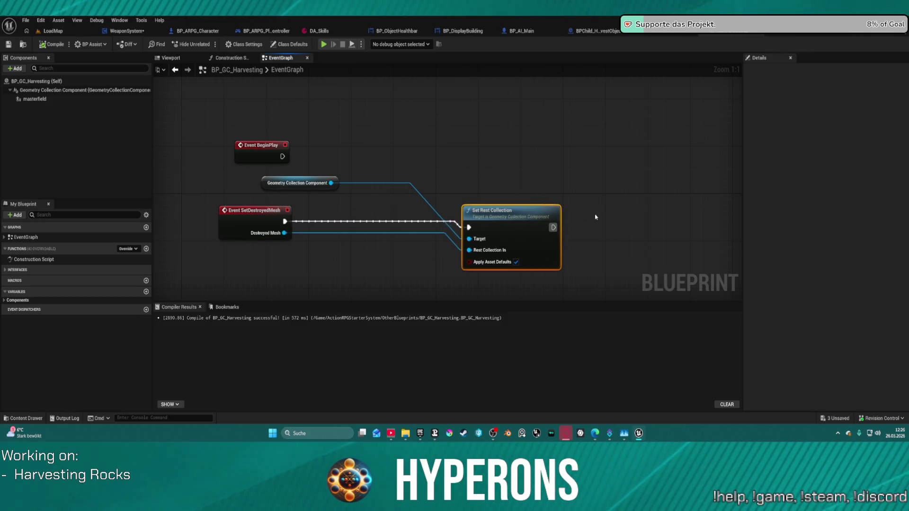
Rearrange the nodes and add a Set World Location node for the Geometry Collection Component.
{"action": "mouse_move", "coordinate": [299, 184]}
{"action": "left_mouse_down"}
{"action": "mouse_move", "coordinate": [410, 195]}
{"action": "mouse_move", "coordinate": [411, 239]}
{"action": "mouse_move", "coordinate": [316, 278]}
{"action": "left_mouse_up"}
{"action": "left_click_drag", "start_coordinate": [479, 225], "coordinate": [554, 218]}
{"action": "left_click_drag", "start_coordinate": [283, 233], "coordinate": [315, 234]}
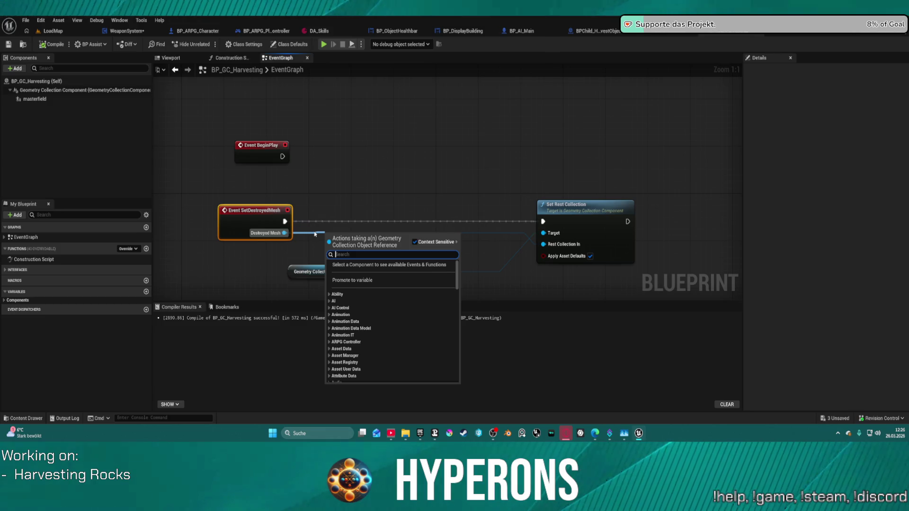
{"action": "type", "text": "set loc"}
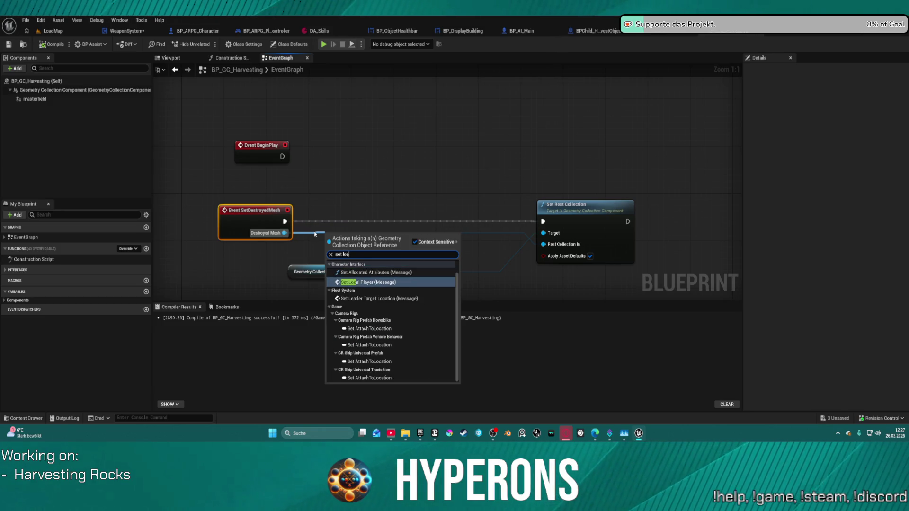
{"action": "type", "text": "ation"}
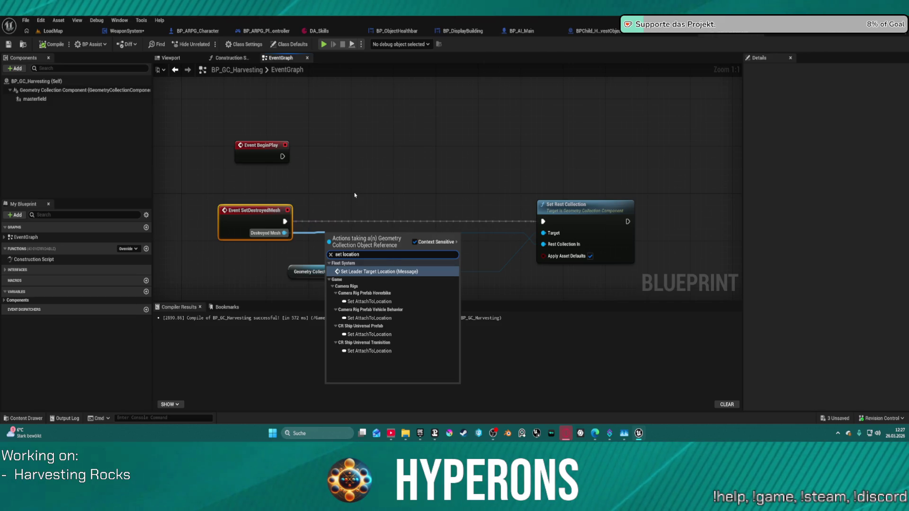
{"action": "left_click", "coordinate": [355, 195]}
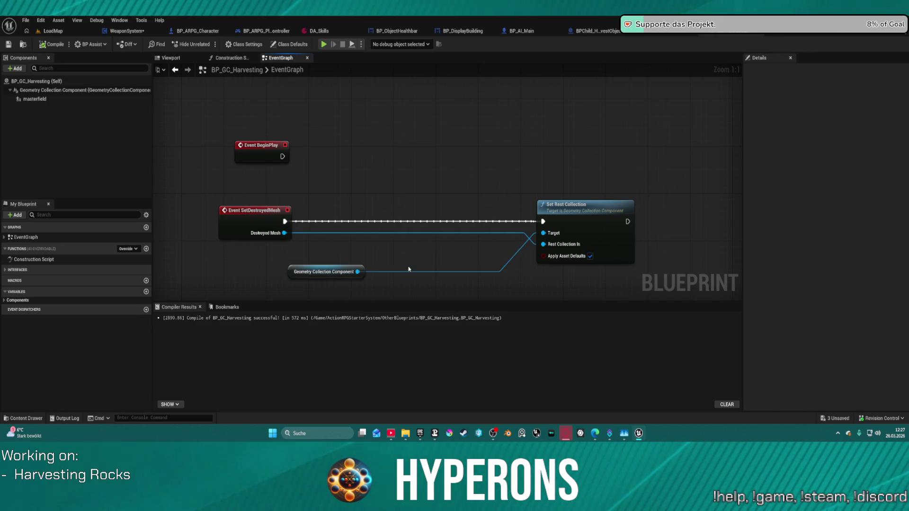
{"action": "mouse_move", "coordinate": [308, 272]}
{"action": "left_mouse_down"}
{"action": "mouse_move", "coordinate": [324, 218]}
{"action": "mouse_move", "coordinate": [304, 263]}
{"action": "left_mouse_up"}
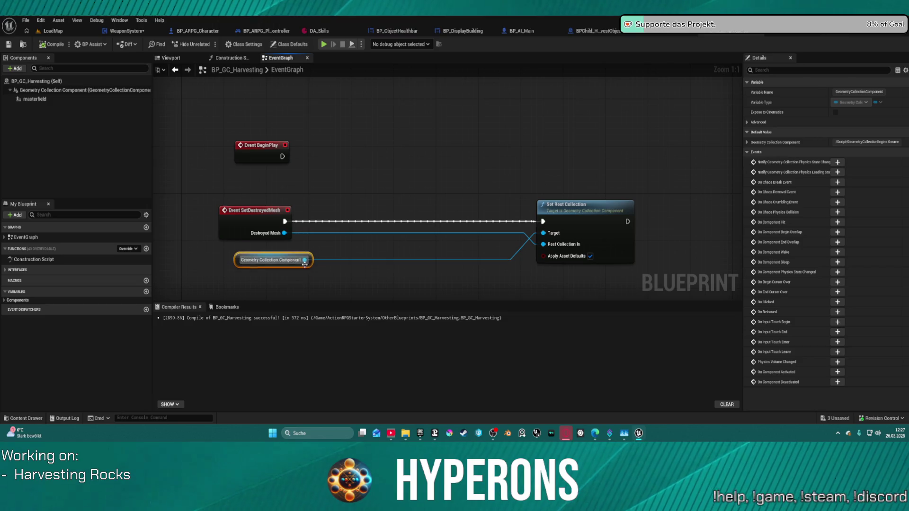
{"action": "mouse_move", "coordinate": [78, 90]}
{"action": "left_mouse_down"}
{"action": "mouse_move", "coordinate": [310, 147]}
{"action": "mouse_move", "coordinate": [407, 125]}
{"action": "mouse_move", "coordinate": [428, 155]}
{"action": "left_mouse_up"}
{"action": "type", "text": "set"}
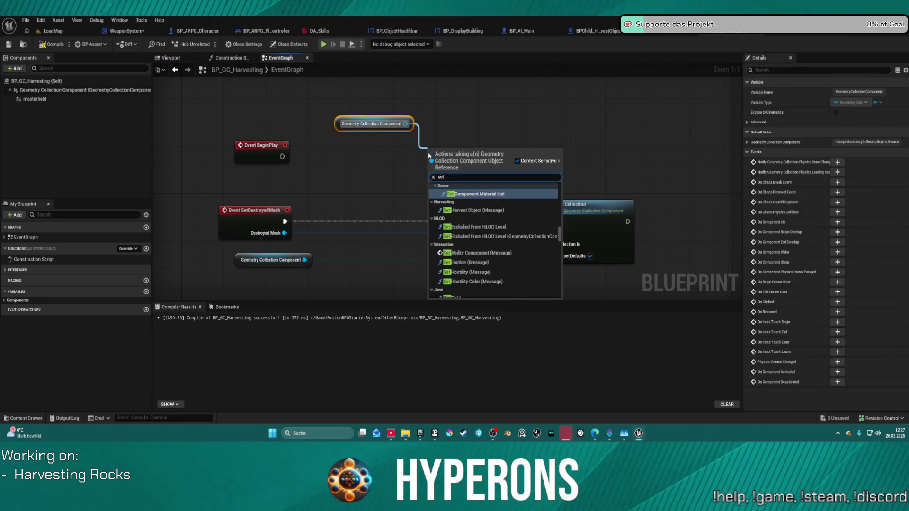
{"action": "type", "text": " locat"}
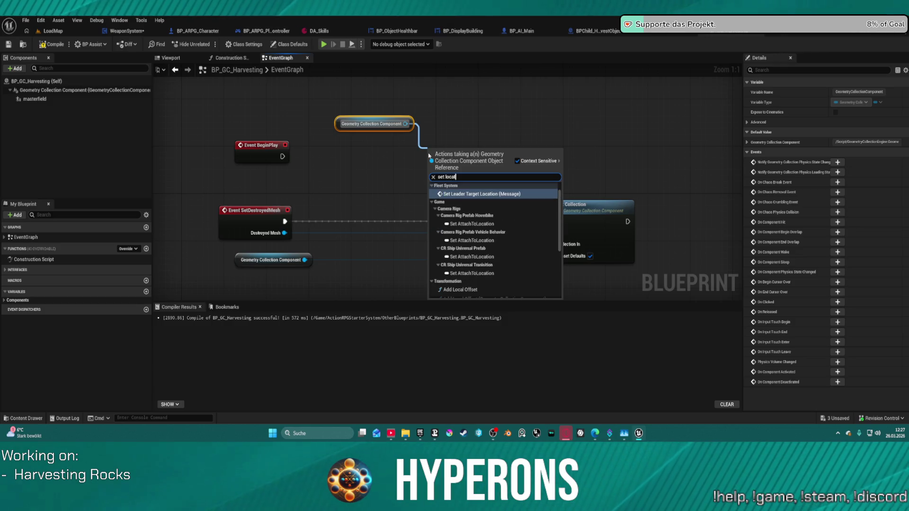
{"action": "scroll", "coordinate": [501, 253], "scroll_direction": "down", "scroll_amount": 5}
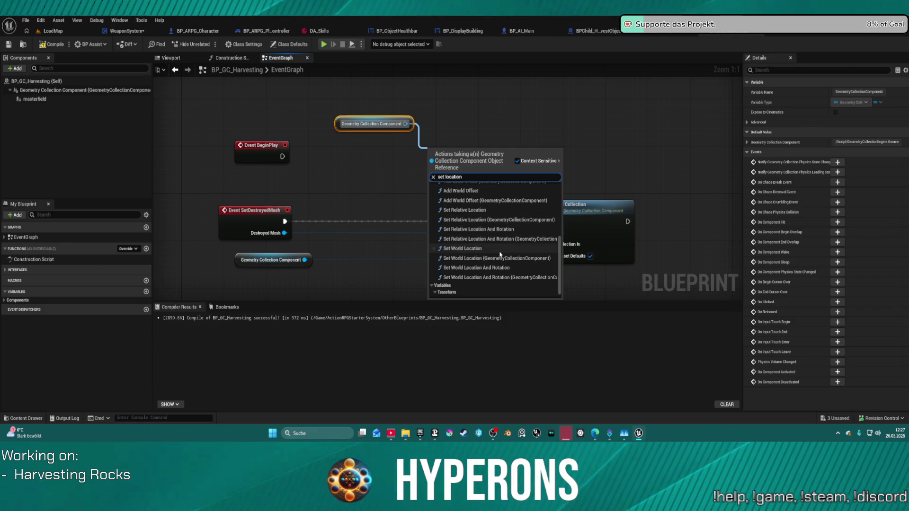
{"action": "left_click", "coordinate": [500, 254]}
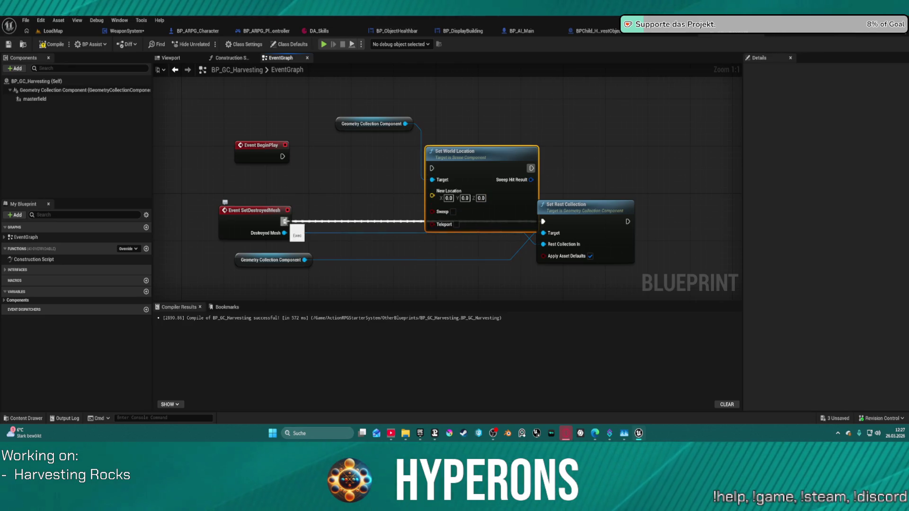
Run SetDestroyedMesh through Set World Location into Set Rest Collection, with New Location Z 500.
{"action": "left_click_drag", "start_coordinate": [284, 221], "coordinate": [431, 168]}
{"action": "left_click_drag", "start_coordinate": [531, 168], "coordinate": [542, 221]}
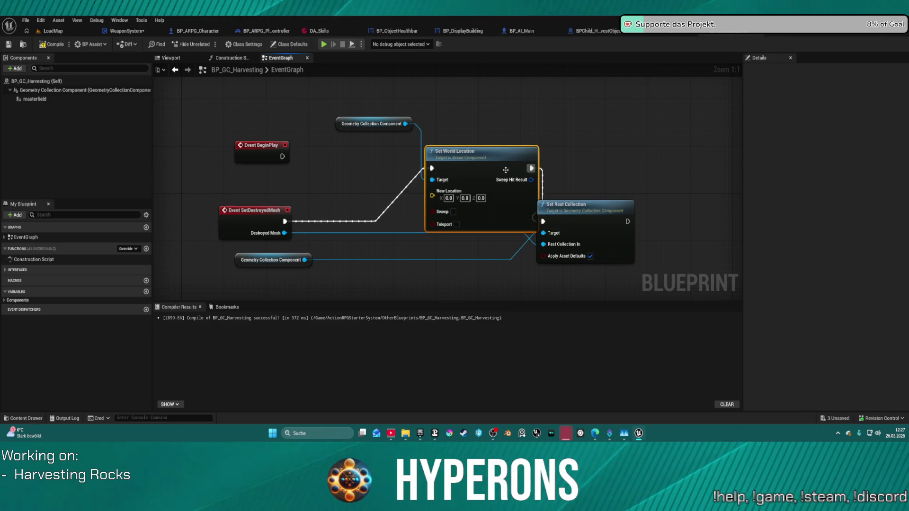
{"action": "left_click_drag", "start_coordinate": [476, 199], "coordinate": [439, 205]}
{"action": "left_click", "coordinate": [444, 203]}
{"action": "type", "text": "500"}
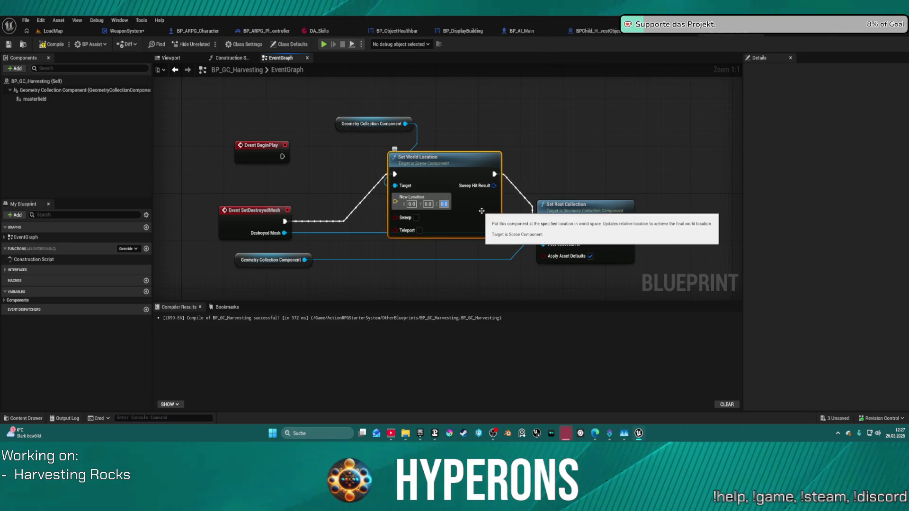
{"action": "key", "text": "Return"}
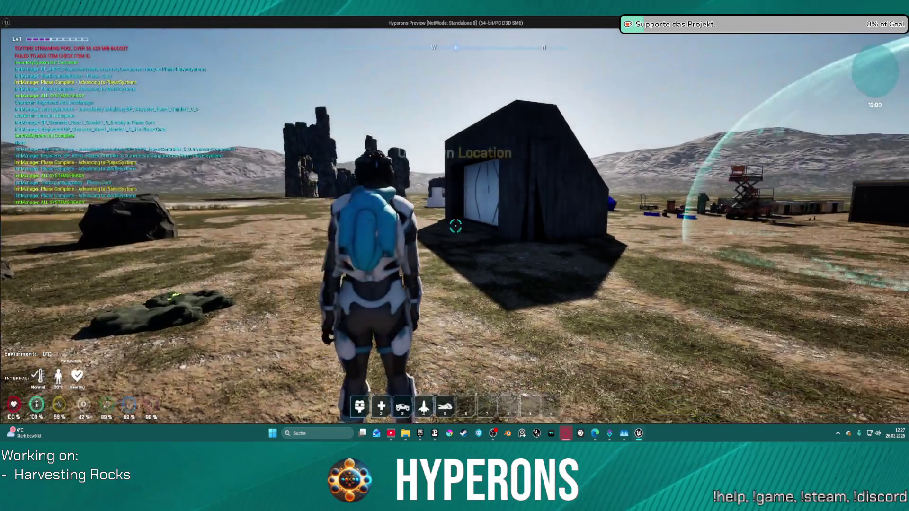
Equip the harvester and mine several rocks in the preview, then exit with Esc.
{"action": "key", "text": "i"}
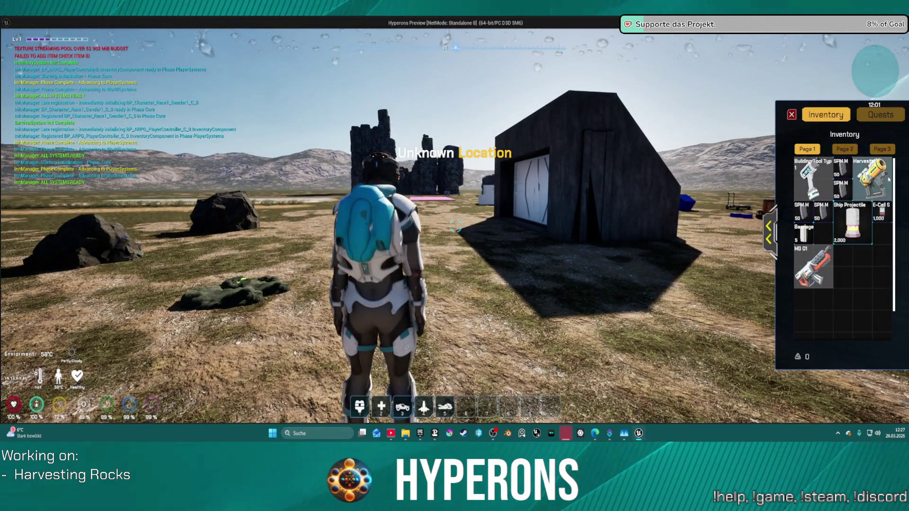
{"action": "right_click", "coordinate": [889, 179]}
{"action": "key", "text": "i"}
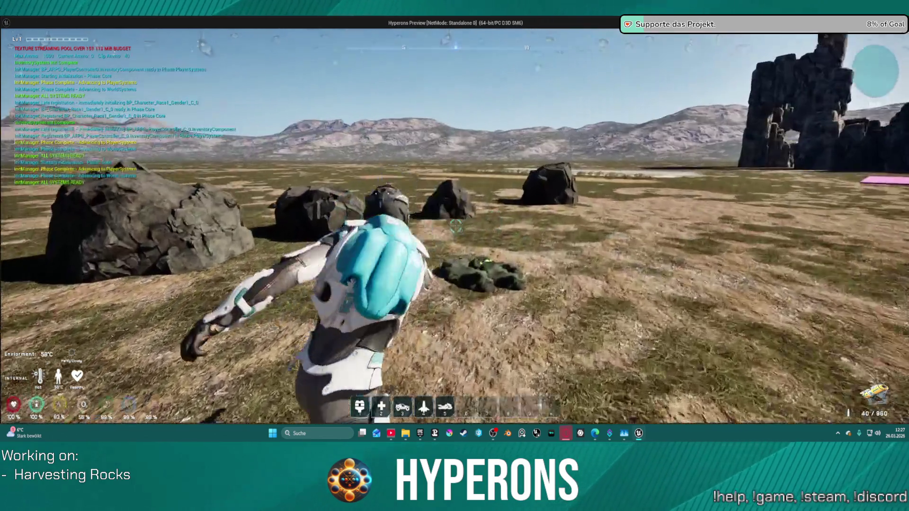
{"action": "left_click", "coordinate": [454, 227]}
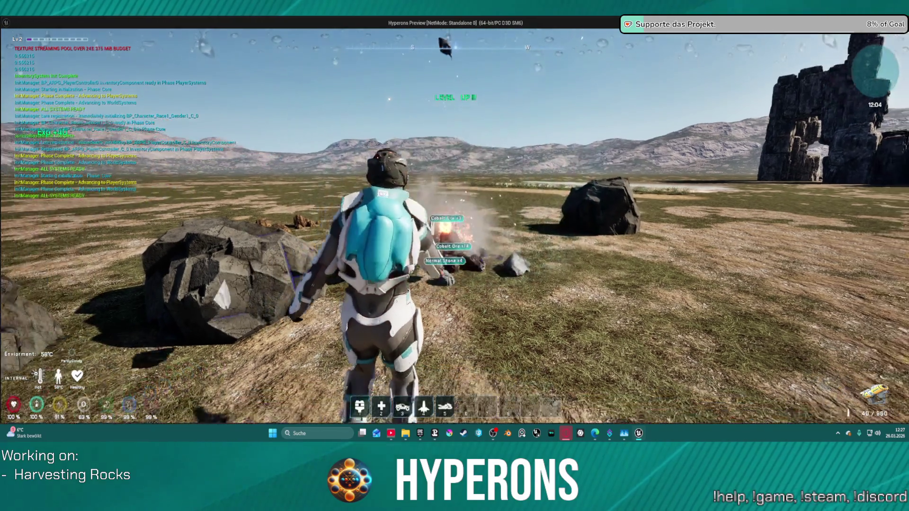
{"action": "key", "text": "w"}
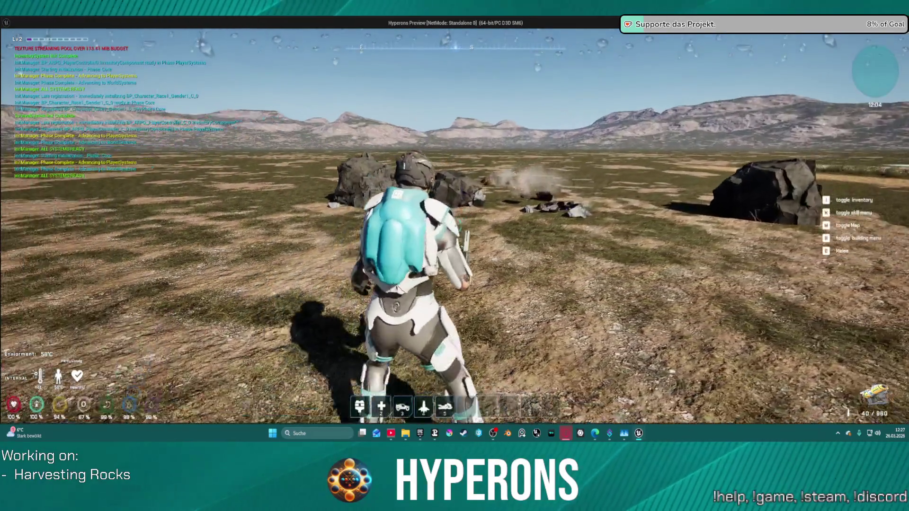
{"action": "key", "text": "w"}
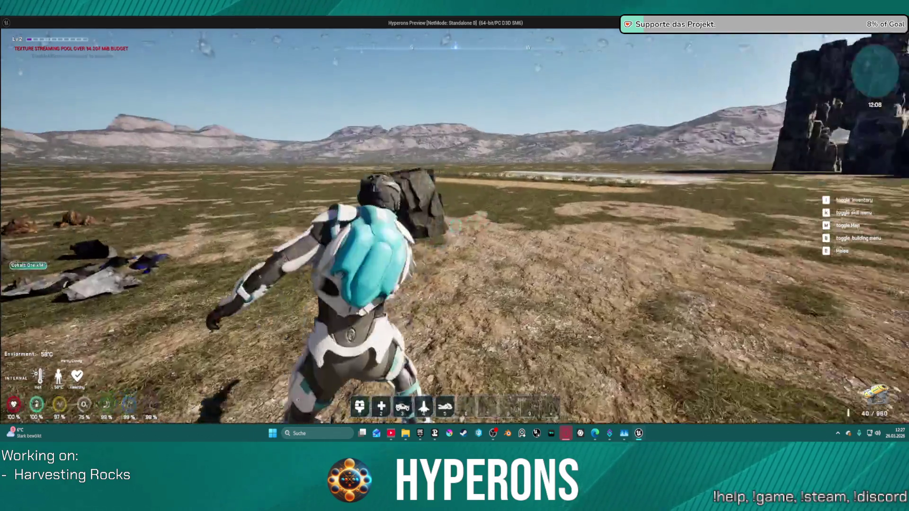
{"action": "left_click", "coordinate": [455, 226]}
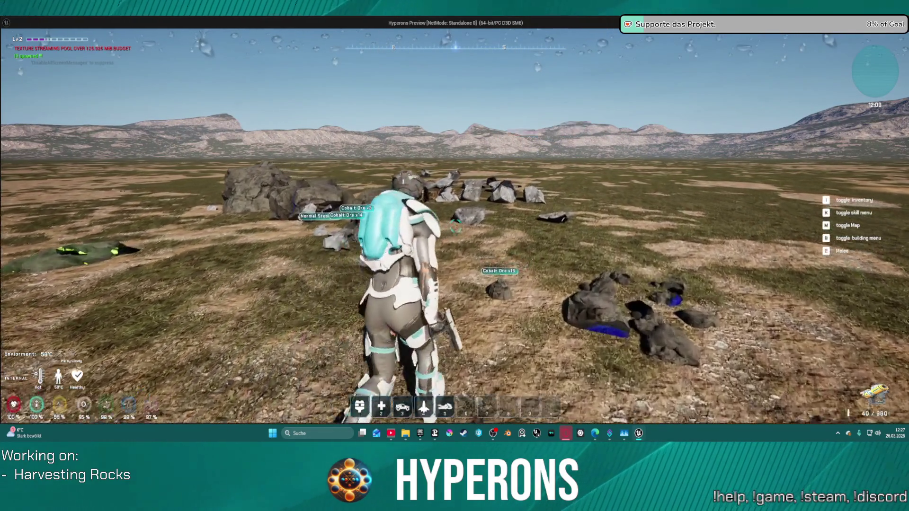
{"action": "key", "text": "w"}
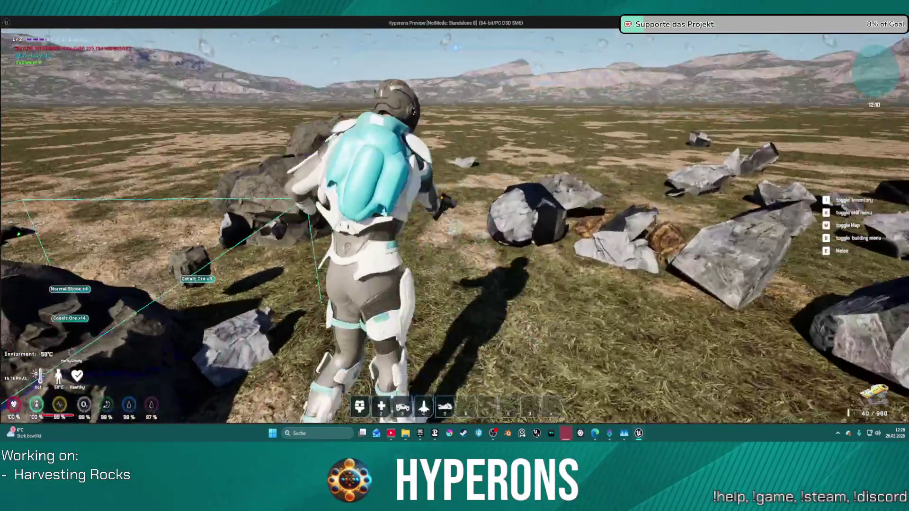
{"action": "left_click", "coordinate": [454, 227]}
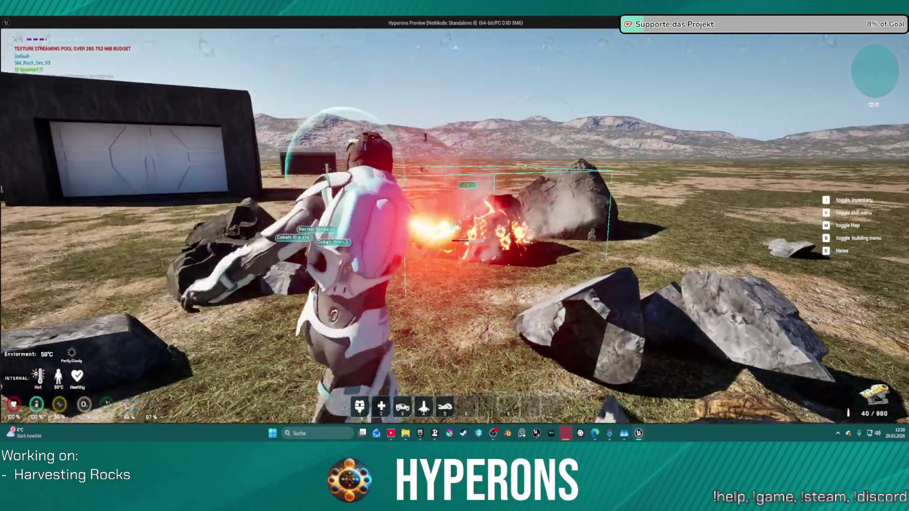
{"action": "key", "text": "a"}
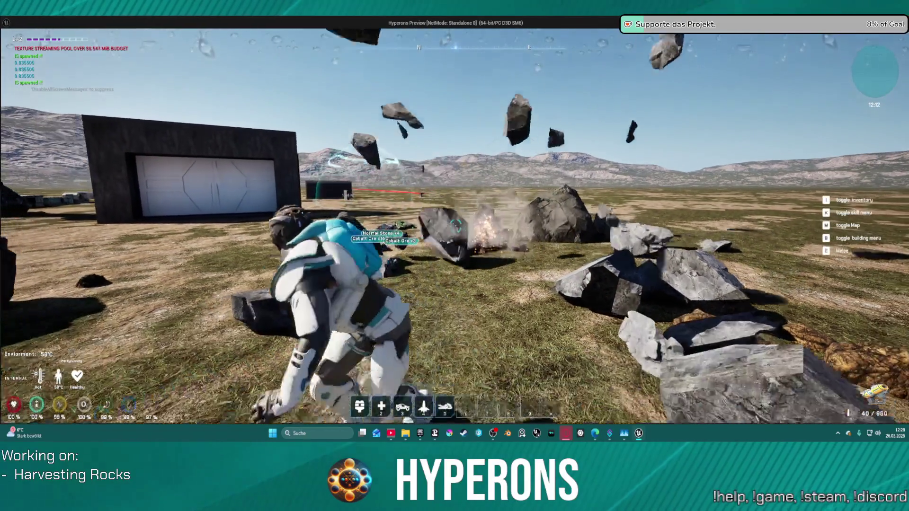
{"action": "key", "text": "w"}
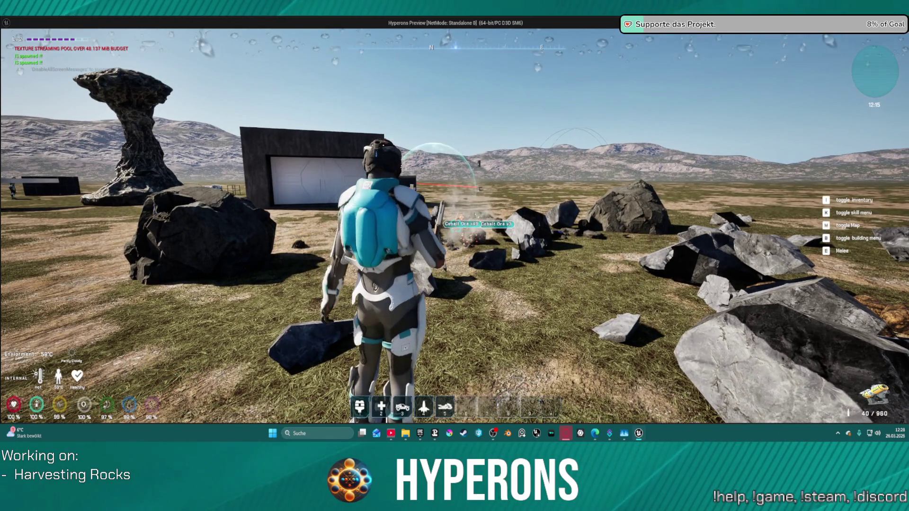
{"action": "key", "text": "w"}
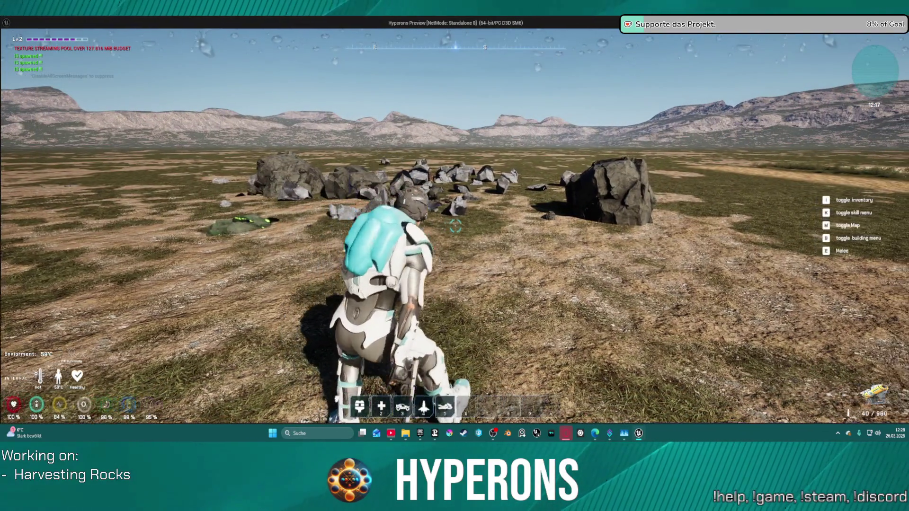
{"action": "key", "text": "Escape"}
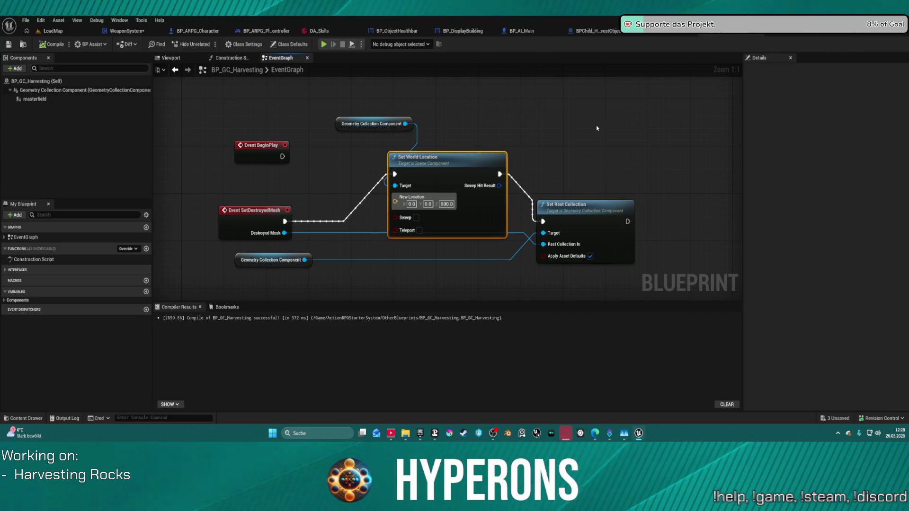
Toggle a breakpoint on Set Rest Collection and playtest mining a rock again.
{"action": "right_click", "coordinate": [594, 217]}
{"action": "left_click", "coordinate": [615, 382]}
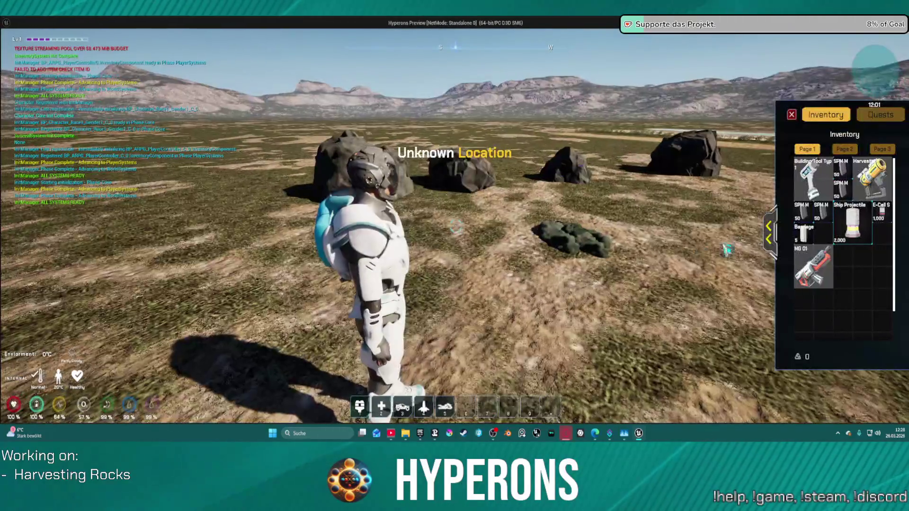
{"action": "key", "text": "i"}
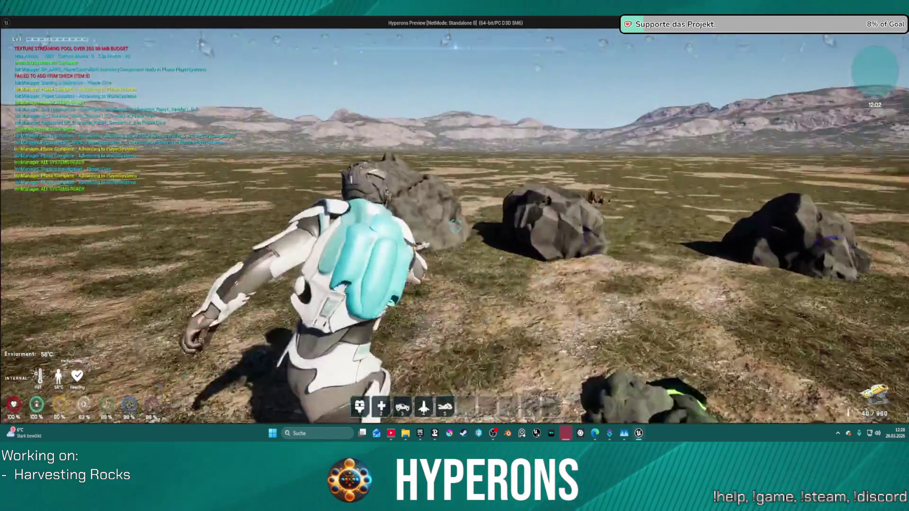
{"action": "left_click", "coordinate": [454, 222]}
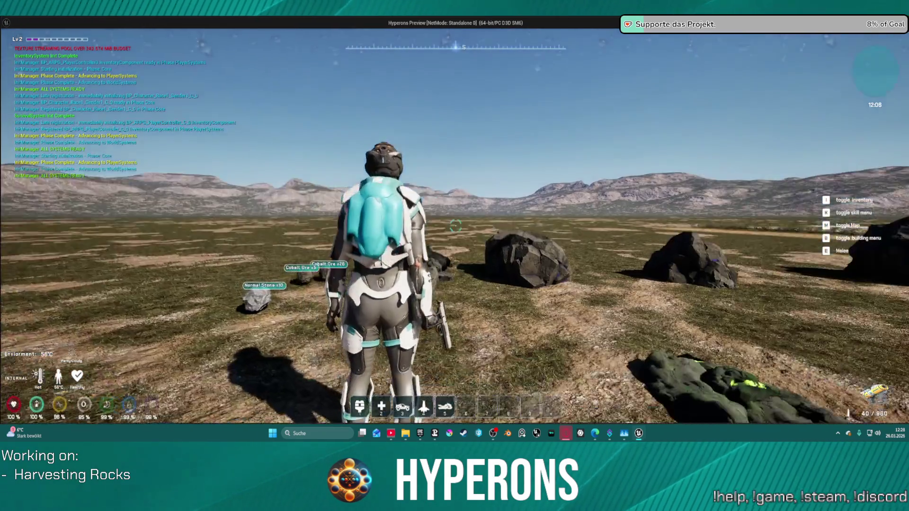
{"action": "left_click_drag", "start_coordinate": [455, 226], "coordinate": [456, 226]}
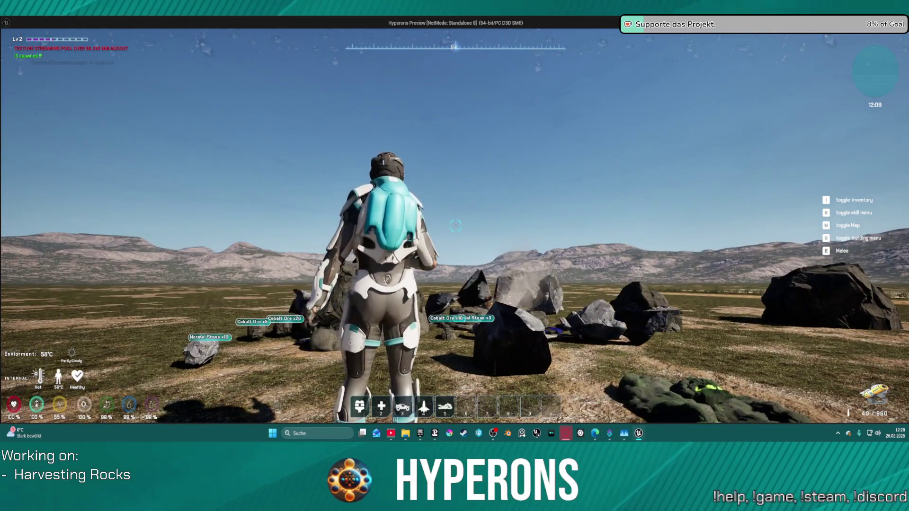
{"action": "key", "text": "w"}
{"action": "key", "text": "Escape"}
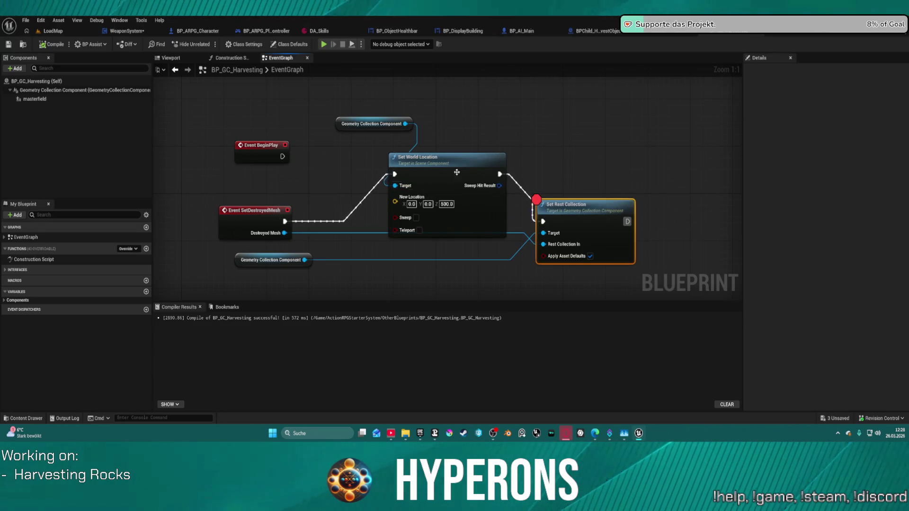
Wire SetDestroyedMesh directly to Set Rest Collection, bypassing Set World Location, and remove its breakpoint.
{"action": "left_click_drag", "start_coordinate": [457, 172], "coordinate": [457, 136]}
{"action": "mouse_move", "coordinate": [543, 222]}
{"action": "left_mouse_down"}
{"action": "mouse_move", "coordinate": [313, 237]}
{"action": "mouse_move", "coordinate": [303, 222]}
{"action": "mouse_move", "coordinate": [284, 221]}
{"action": "left_mouse_up"}
{"action": "mouse_move", "coordinate": [481, 123]}
{"action": "left_mouse_down"}
{"action": "mouse_move", "coordinate": [492, 112]}
{"action": "mouse_move", "coordinate": [560, 97]}
{"action": "mouse_move", "coordinate": [561, 71]}
{"action": "left_mouse_up"}
{"action": "right_click", "coordinate": [582, 210]}
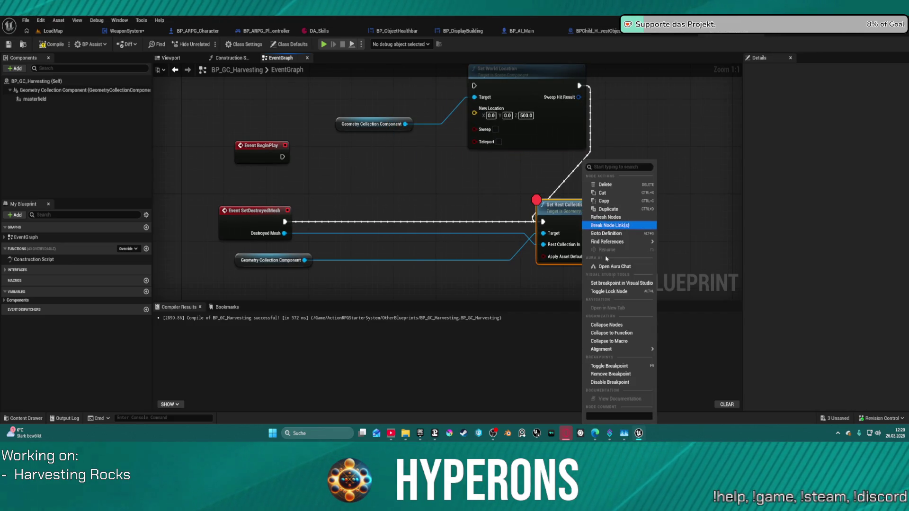
{"action": "left_click", "coordinate": [622, 379]}
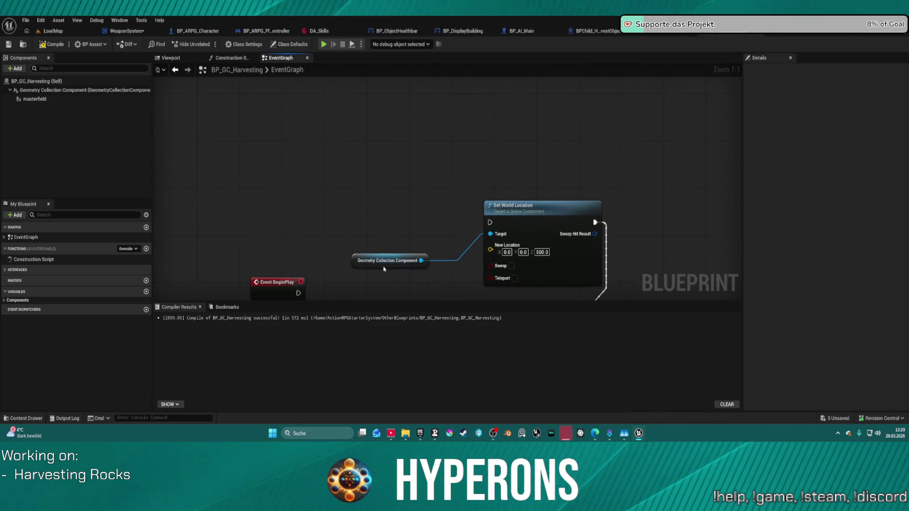
Add a Timeline after Event BeginPlay driving its Play from Start, and tidy the surrounding nodes.
{"action": "left_click_drag", "start_coordinate": [284, 280], "coordinate": [283, 161]}
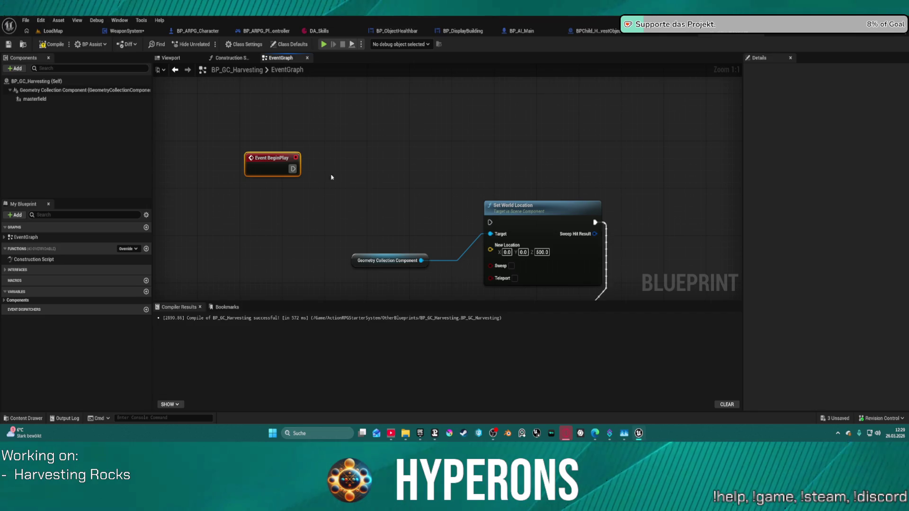
{"action": "left_click_drag", "start_coordinate": [606, 247], "coordinate": [608, 247]}
{"action": "mouse_move", "coordinate": [293, 169]}
{"action": "left_mouse_down"}
{"action": "mouse_move", "coordinate": [385, 162]}
{"action": "mouse_move", "coordinate": [379, 155]}
{"action": "left_mouse_up"}
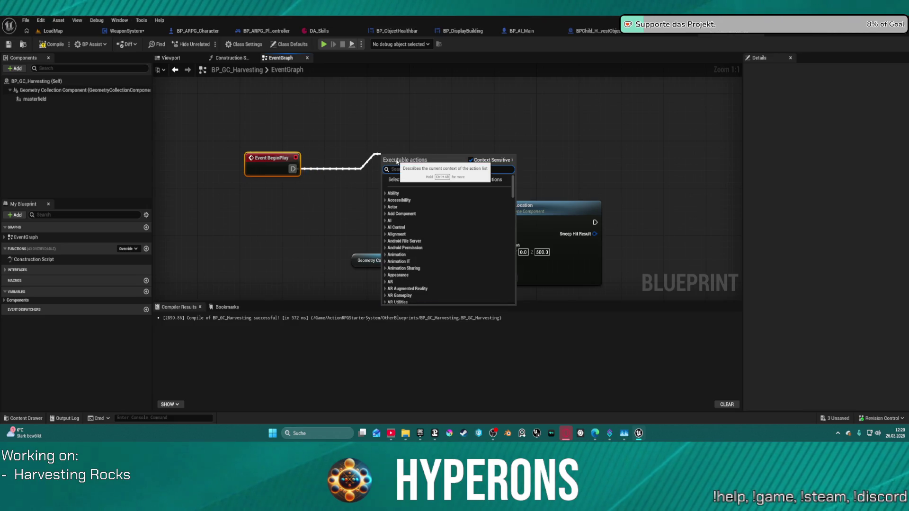
{"action": "type", "text": "timeline"}
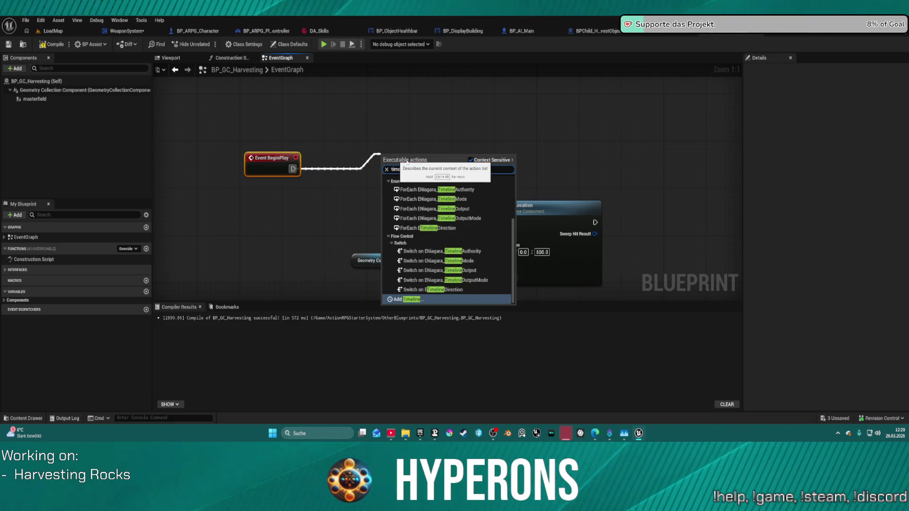
{"action": "left_click", "coordinate": [406, 299]}
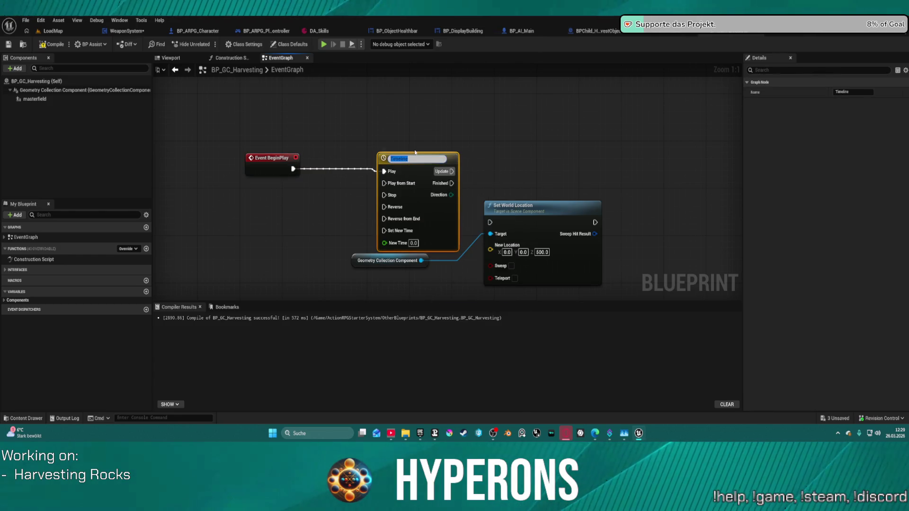
{"action": "left_click_drag", "start_coordinate": [425, 161], "coordinate": [435, 114]}
{"action": "left_click_drag", "start_coordinate": [502, 137], "coordinate": [407, 127]}
{"action": "mouse_move", "coordinate": [426, 196]}
{"action": "left_mouse_down"}
{"action": "mouse_move", "coordinate": [530, 150]}
{"action": "mouse_move", "coordinate": [544, 107]}
{"action": "left_mouse_up"}
{"action": "mouse_move", "coordinate": [302, 252]}
{"action": "left_mouse_down"}
{"action": "mouse_move", "coordinate": [505, 185]}
{"action": "mouse_move", "coordinate": [572, 204]}
{"action": "left_mouse_up"}
{"action": "left_click_drag", "start_coordinate": [544, 107], "coordinate": [629, 119]}
{"action": "left_click_drag", "start_coordinate": [328, 104], "coordinate": [333, 132]}
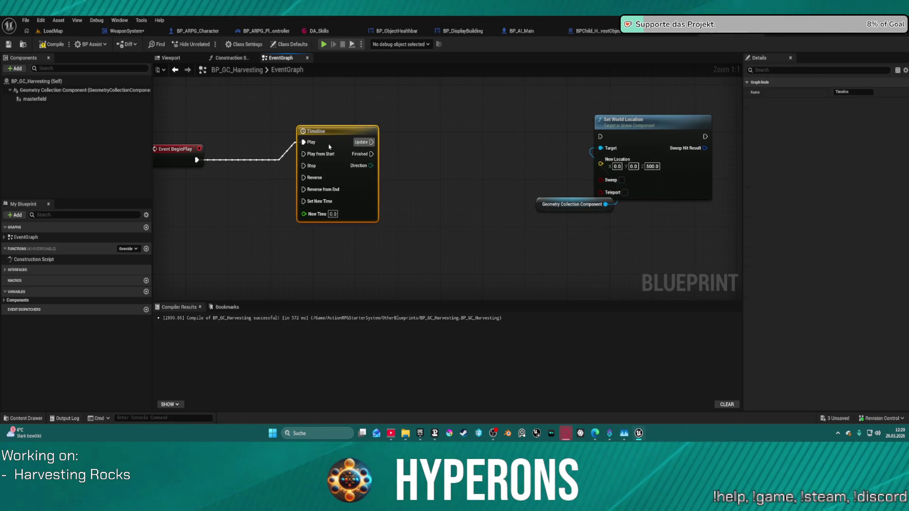
{"action": "left_click", "coordinate": [176, 154]}
{"action": "left_click_drag", "start_coordinate": [197, 159], "coordinate": [303, 154]}
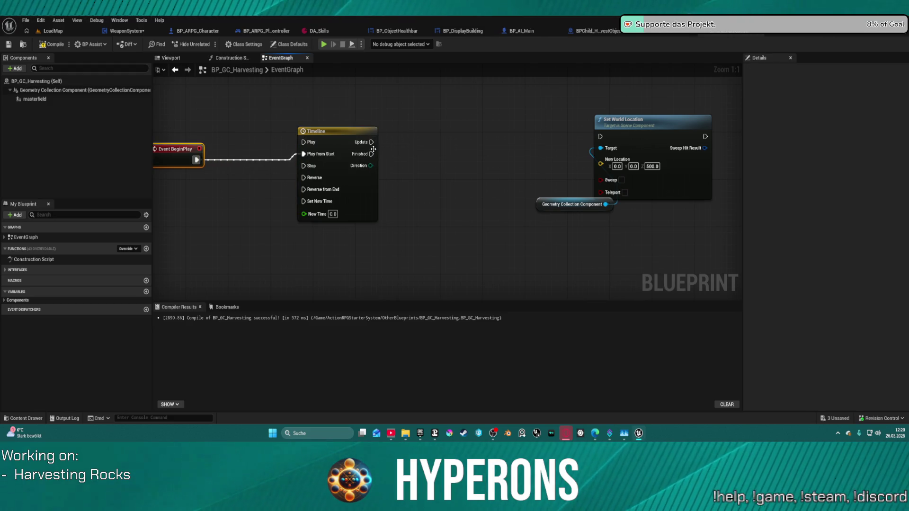
Open the Timeline, add a vector track NewTrack_0 and hide its X curve.
{"action": "double_click", "coordinate": [341, 156]}
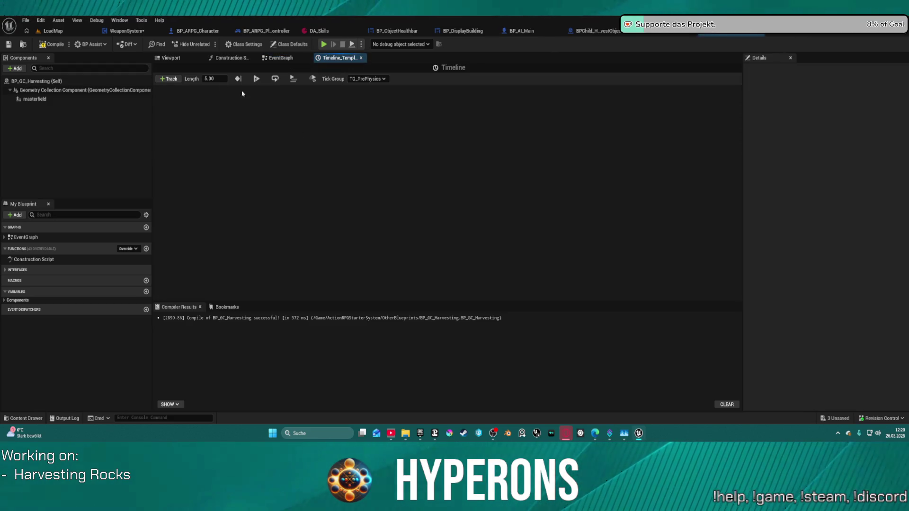
{"action": "left_click", "coordinate": [169, 80]}
{"action": "left_click", "coordinate": [189, 98]}
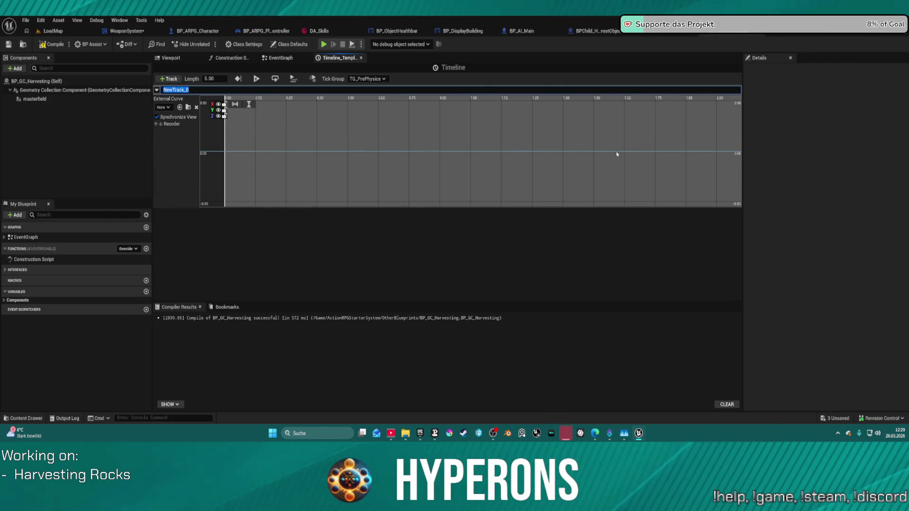
{"action": "left_click", "coordinate": [227, 156]}
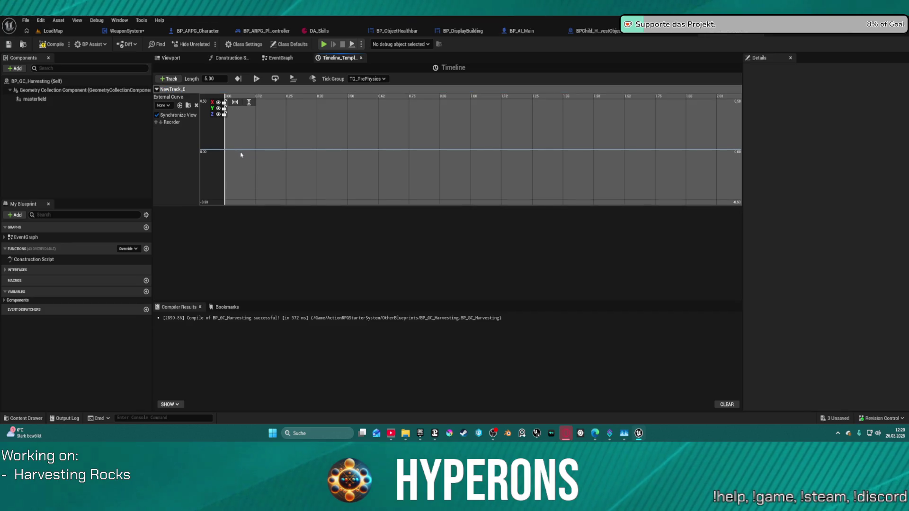
{"action": "left_click", "coordinate": [218, 103]}
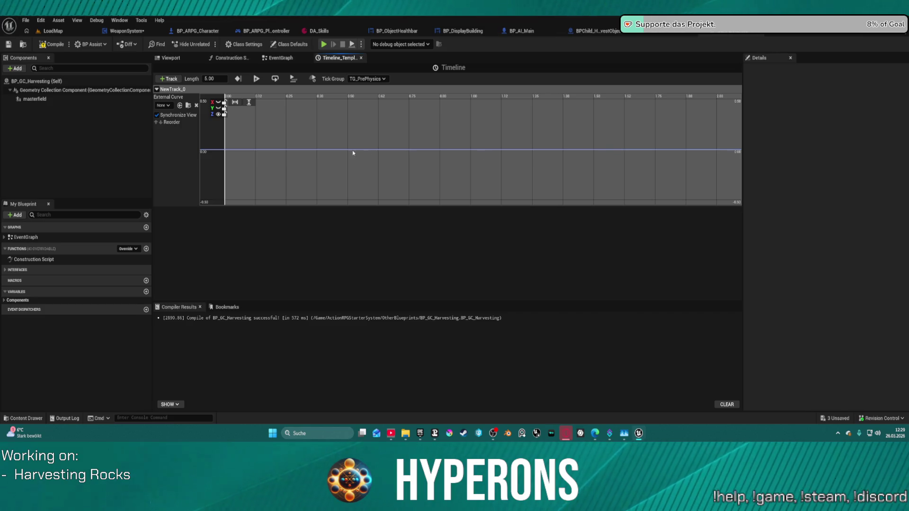
Key all curves at time 0 and near 1.86 s, lowering the end key to about -0.5.
{"action": "right_click", "coordinate": [684, 152]}
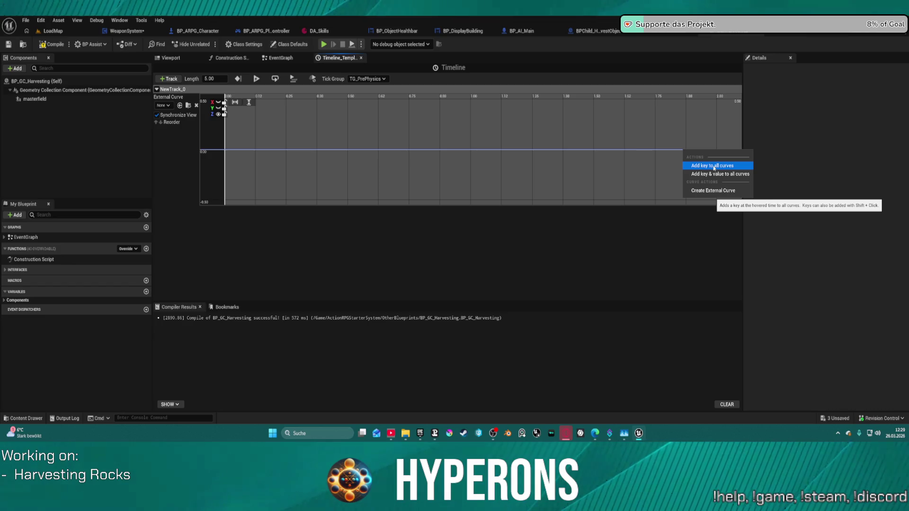
{"action": "left_click", "coordinate": [709, 166]}
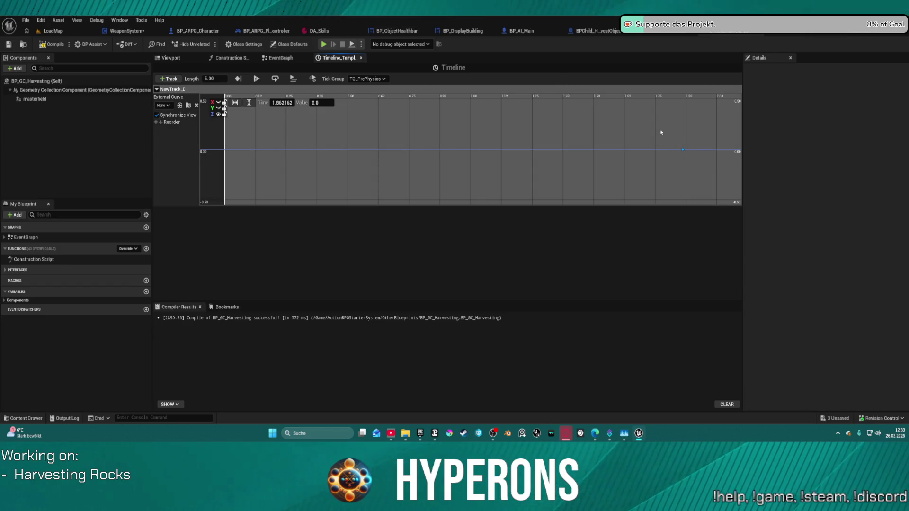
{"action": "left_click_drag", "start_coordinate": [685, 157], "coordinate": [685, 151]}
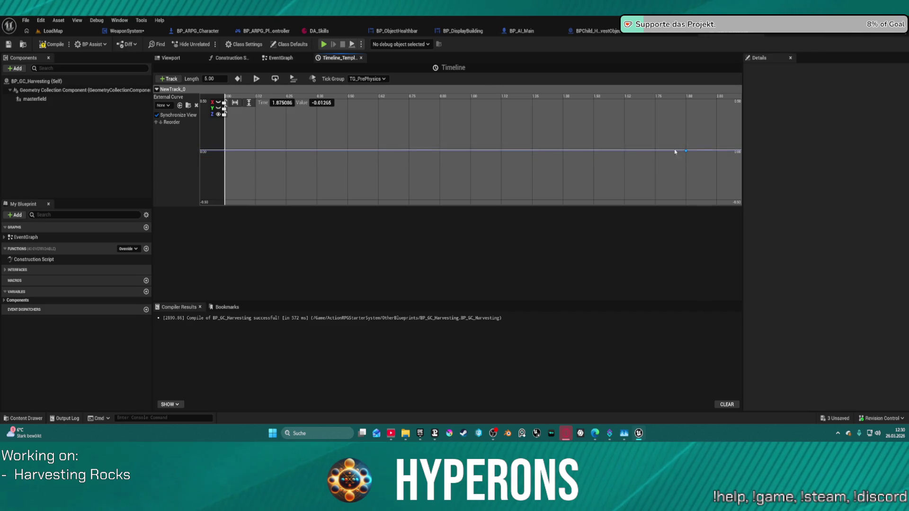
{"action": "right_click", "coordinate": [223, 151]}
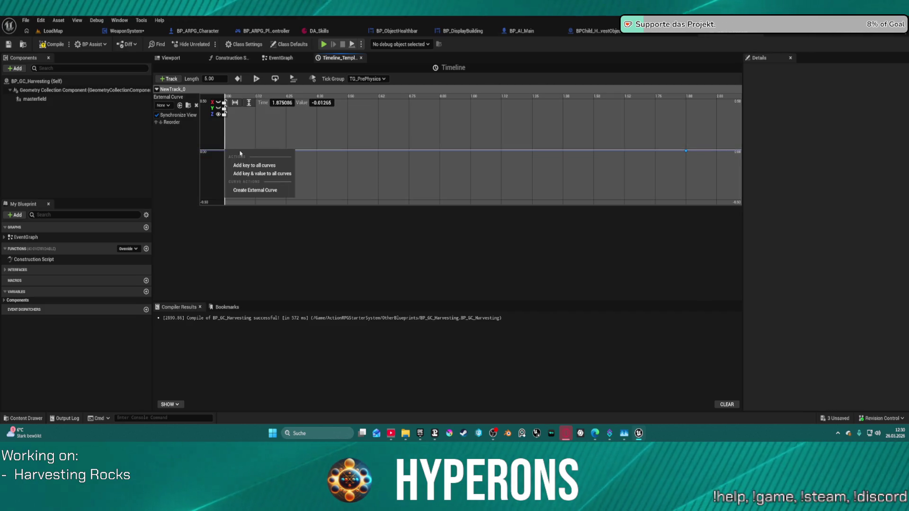
{"action": "left_click", "coordinate": [267, 165]}
{"action": "left_click_drag", "start_coordinate": [687, 201], "coordinate": [685, 202]}
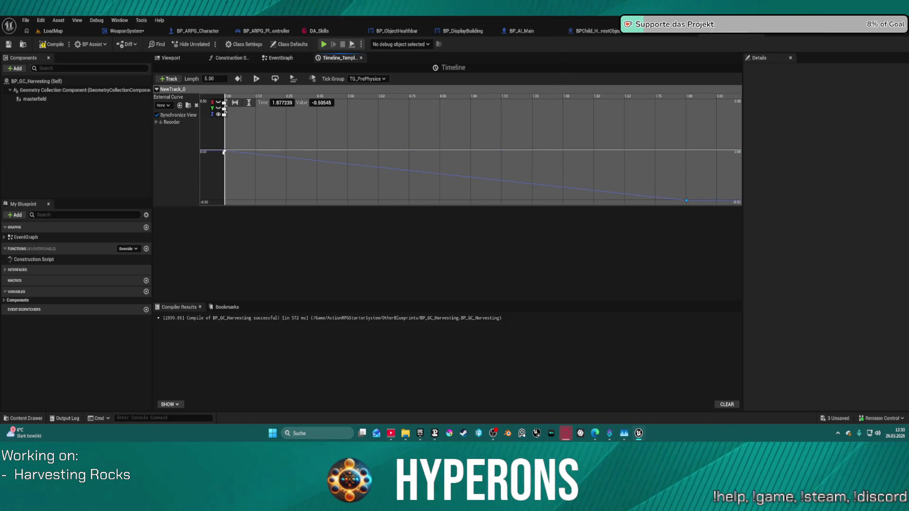
{"action": "left_click", "coordinate": [324, 103]}
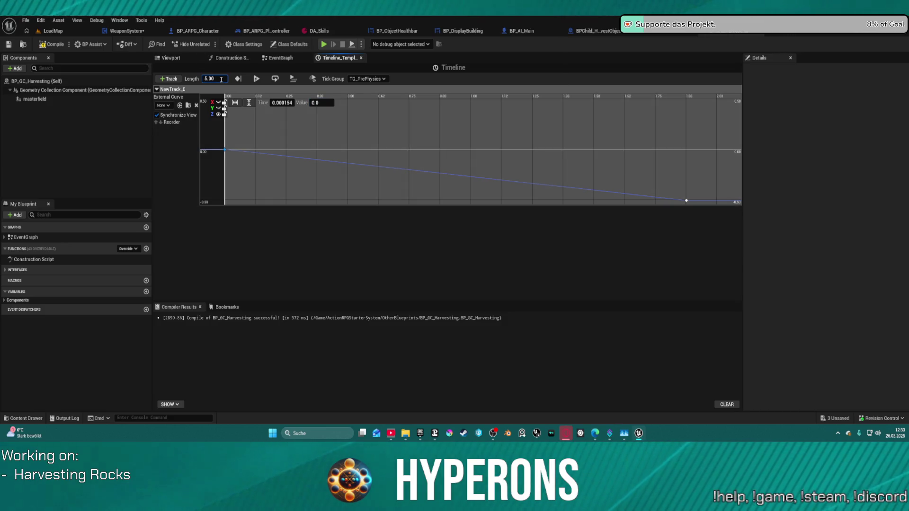
Set the timeline length to 1.00, move the end key to 1 s, compile, and set it to -500.
{"action": "type", "text": "1"}
{"action": "key", "text": "Return"}
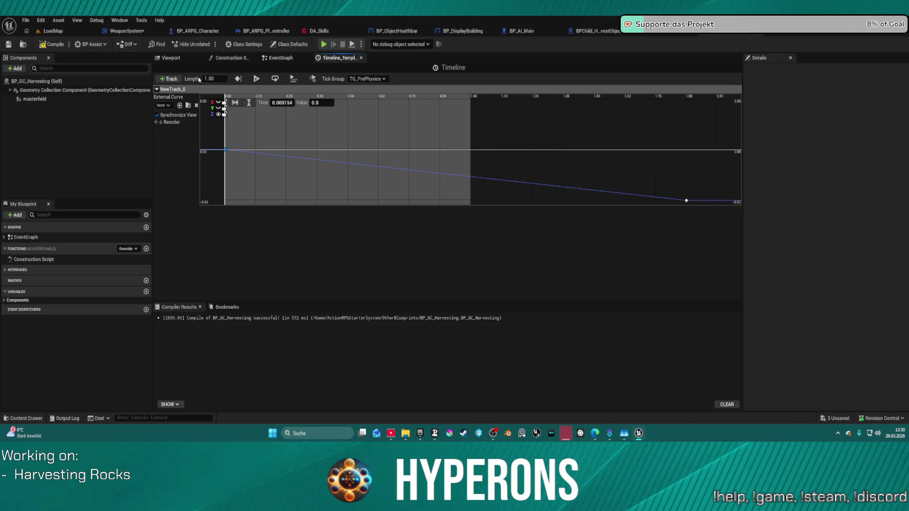
{"action": "left_click_drag", "start_coordinate": [686, 200], "coordinate": [471, 202]}
{"action": "left_click", "coordinate": [53, 45]}
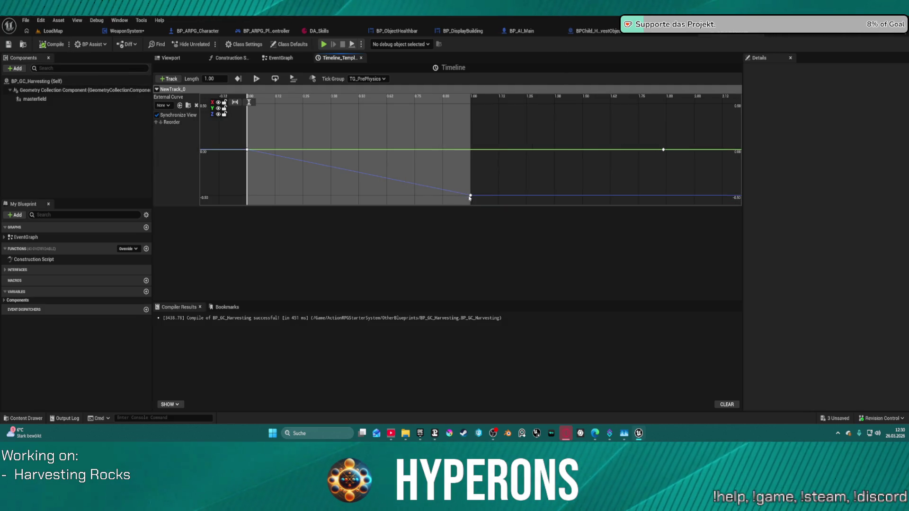
{"action": "left_click", "coordinate": [470, 197]}
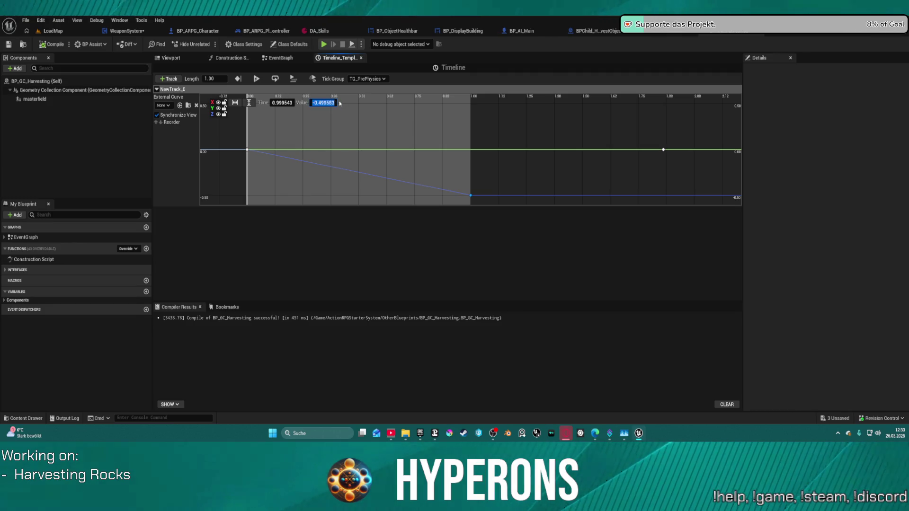
{"action": "type", "text": "-00"}
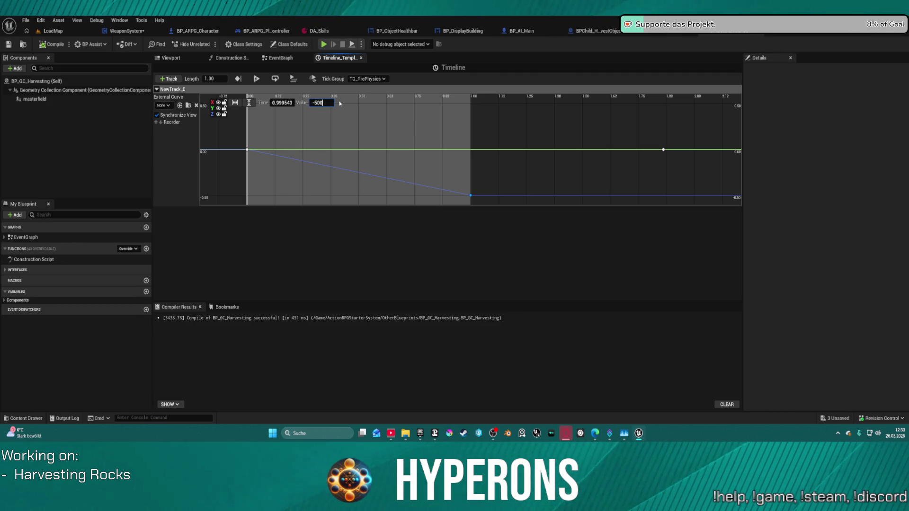
{"action": "key", "text": "Return"}
Select the second key and zoom the curve view to fit vertically and horizontally.
{"action": "scroll", "coordinate": [428, 151], "scroll_direction": "down", "scroll_amount": 2}
{"action": "mouse_move", "coordinate": [428, 151]}
{"action": "left_mouse_down"}
{"action": "mouse_move", "coordinate": [396, 140]}
{"action": "mouse_move", "coordinate": [407, 167]}
{"action": "left_mouse_up"}
{"action": "scroll", "coordinate": [407, 156], "scroll_direction": "down", "scroll_amount": 2}
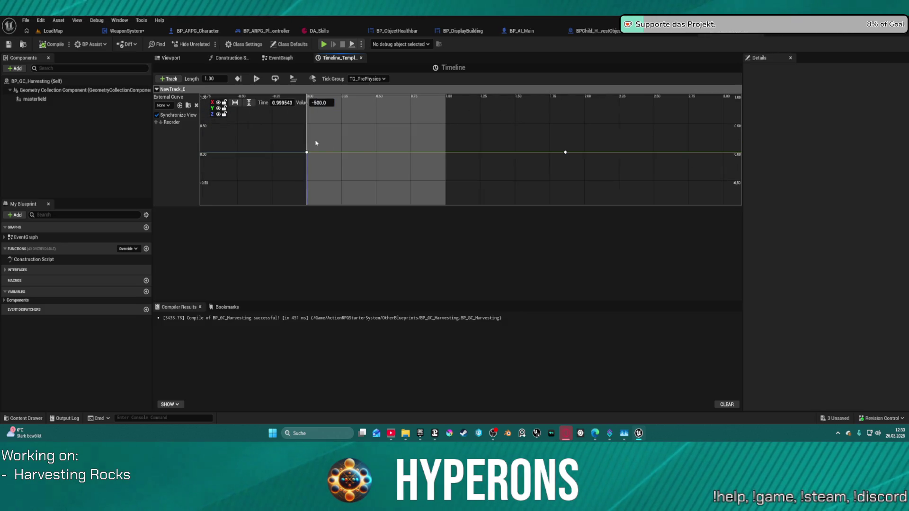
{"action": "left_click", "coordinate": [556, 152]}
{"action": "scroll", "coordinate": [479, 167], "scroll_direction": "down", "scroll_amount": 3}
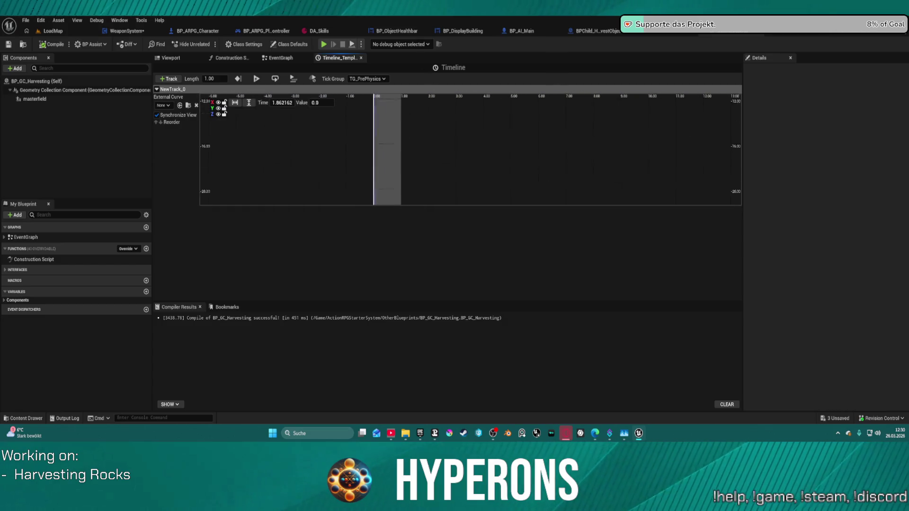
{"action": "scroll", "coordinate": [438, 114], "scroll_direction": "up", "scroll_amount": 5}
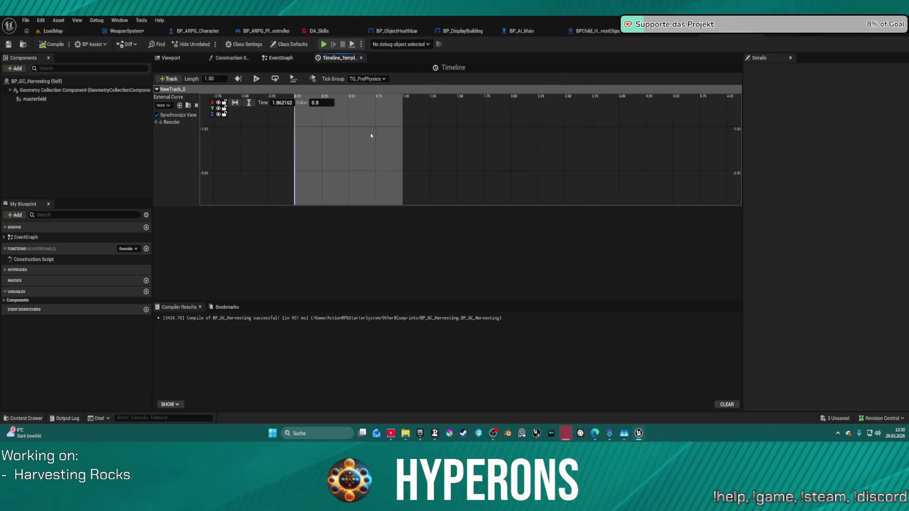
{"action": "left_click_drag", "start_coordinate": [517, 188], "coordinate": [377, 171]}
{"action": "left_click", "coordinate": [249, 103]}
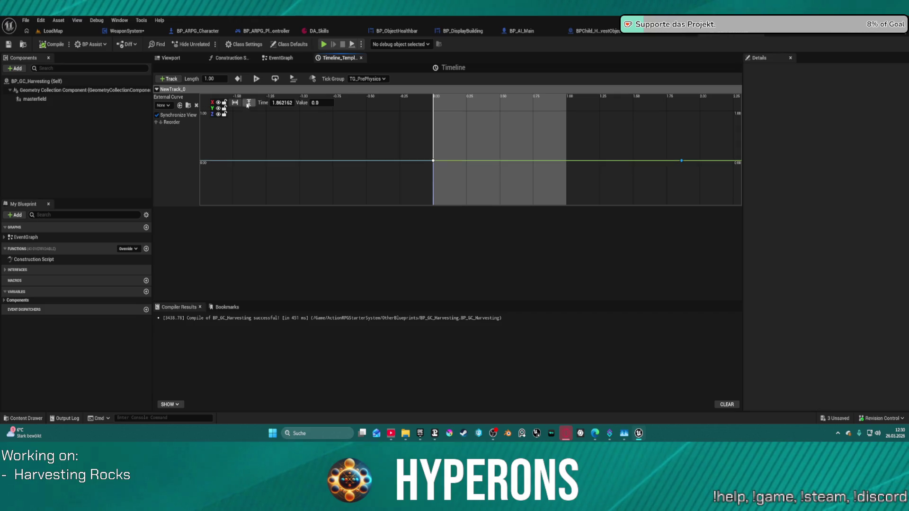
{"action": "left_click", "coordinate": [235, 102]}
{"action": "scroll", "coordinate": [287, 143], "scroll_direction": "down", "scroll_amount": 5}
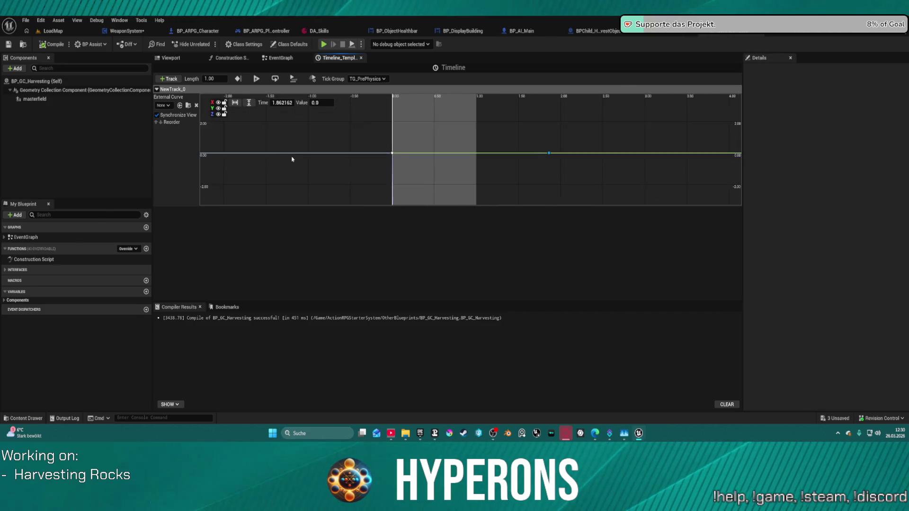
{"action": "left_click", "coordinate": [235, 102]}
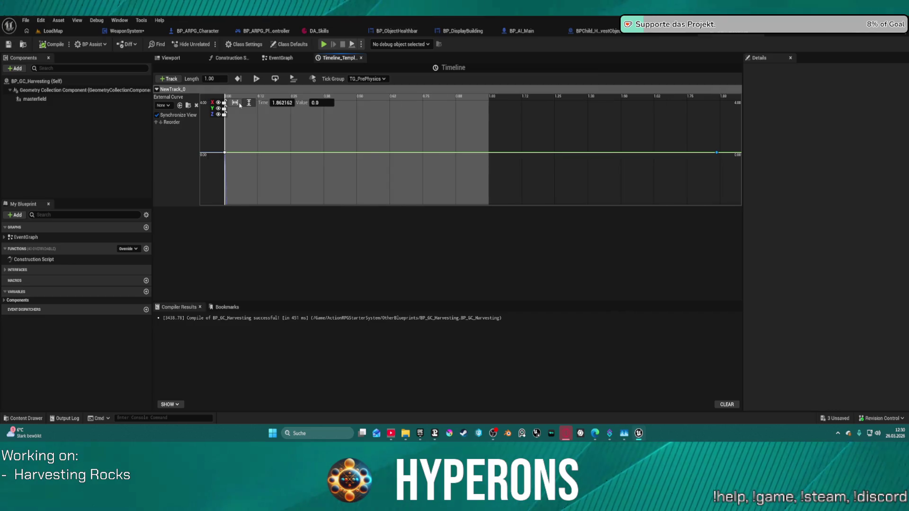
Undo the last key move and retime NewTrack_0's end key to 1.0 s.
{"action": "key", "text": "ctrl+z"}
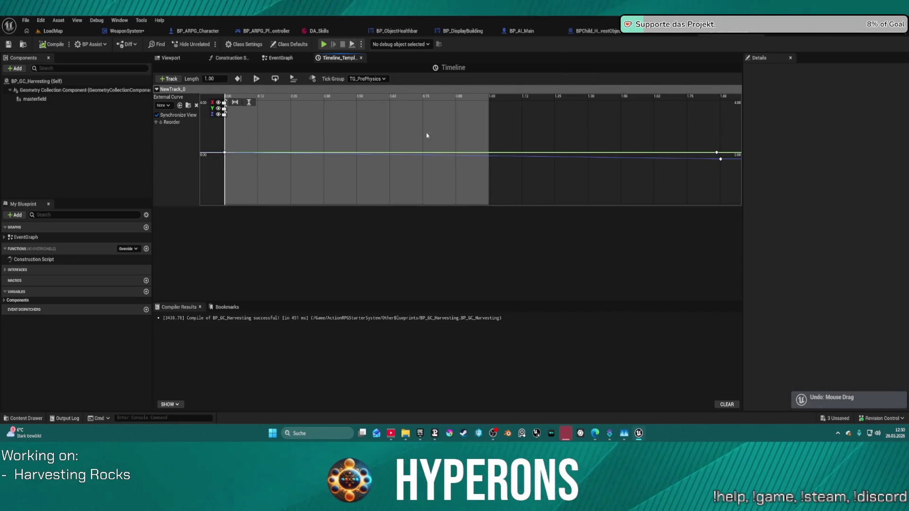
{"action": "left_click_drag", "start_coordinate": [724, 168], "coordinate": [723, 166]}
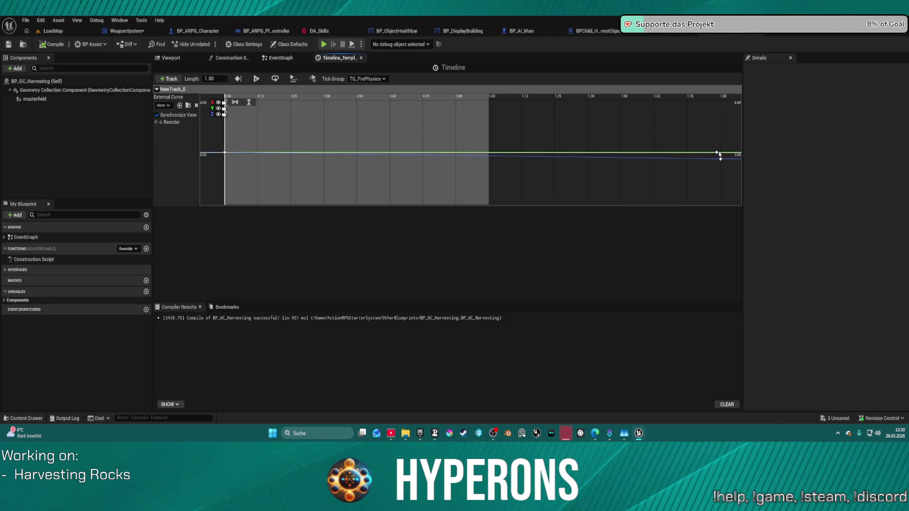
{"action": "left_click", "coordinate": [717, 153]}
{"action": "left_click", "coordinate": [282, 103]}
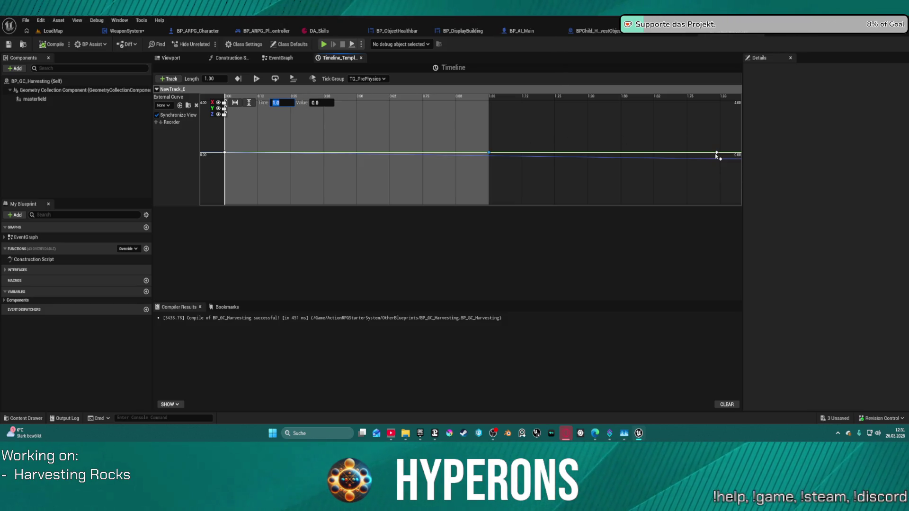
{"action": "left_click", "coordinate": [289, 102]}
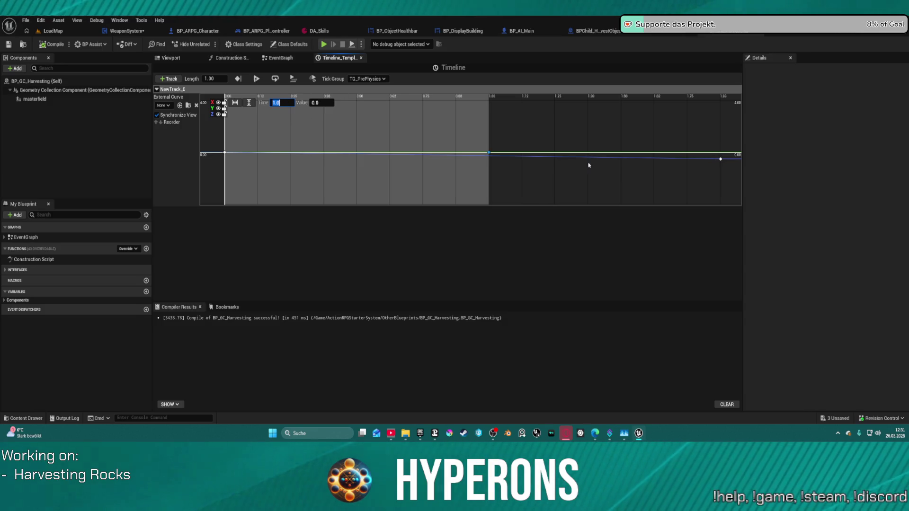
{"action": "left_click", "coordinate": [720, 159]}
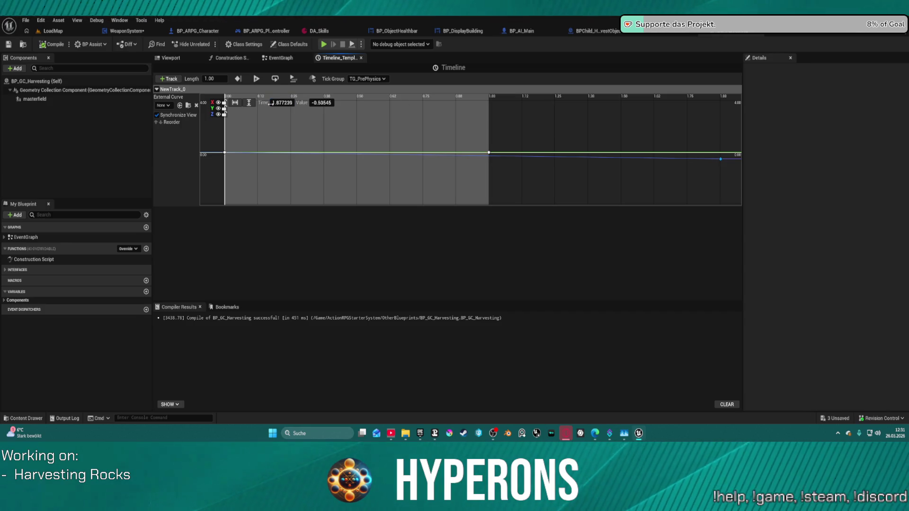
{"action": "left_click", "coordinate": [282, 103]}
{"action": "type", "text": "1.0"}
{"action": "key", "text": "Return"}
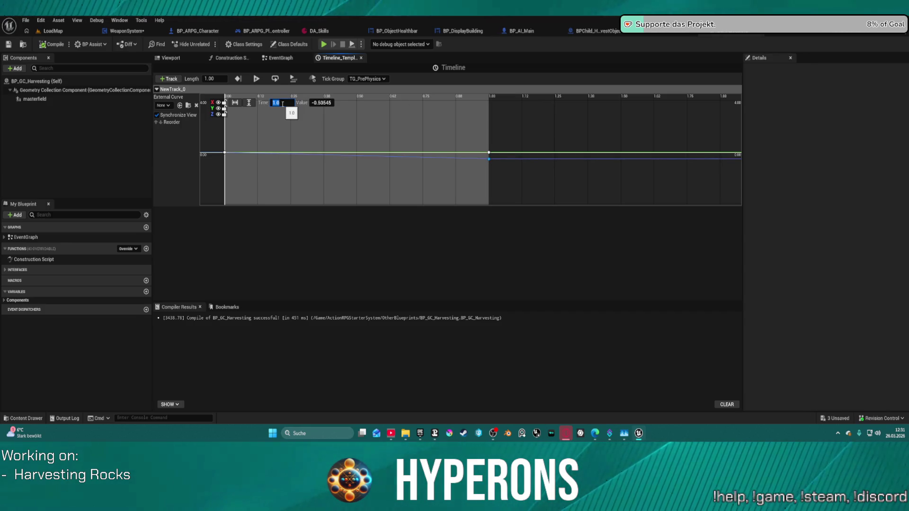
{"action": "left_click", "coordinate": [509, 134]}
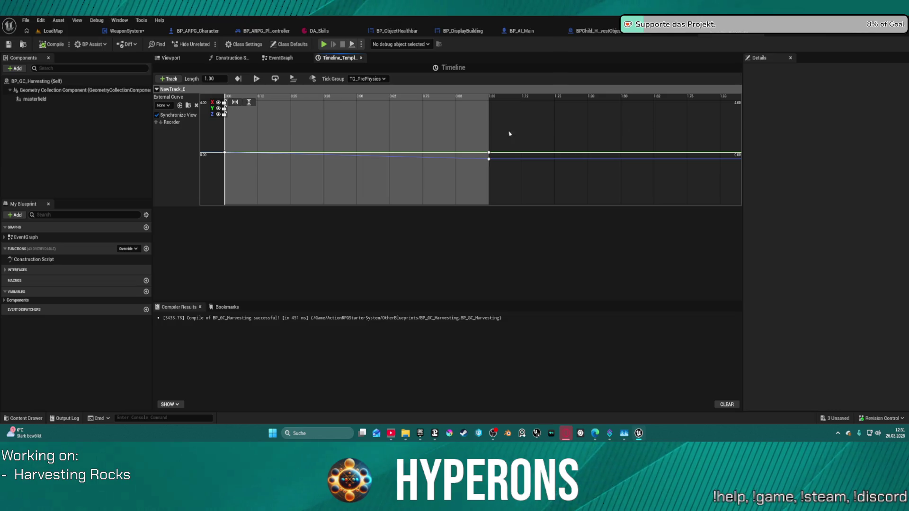
Hide the X and Y curves, set the 1.0 s key to -500, and fit the curve in view.
{"action": "left_click", "coordinate": [224, 109]}
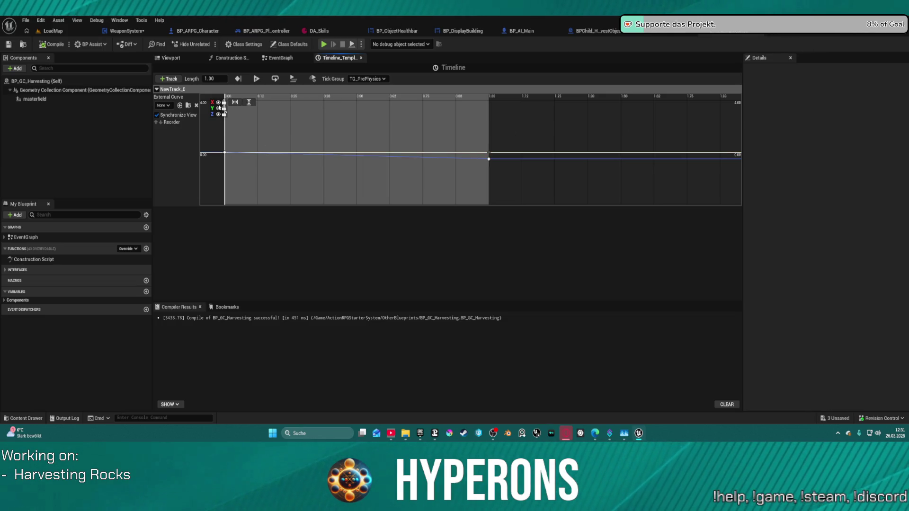
{"action": "left_click", "coordinate": [219, 102]}
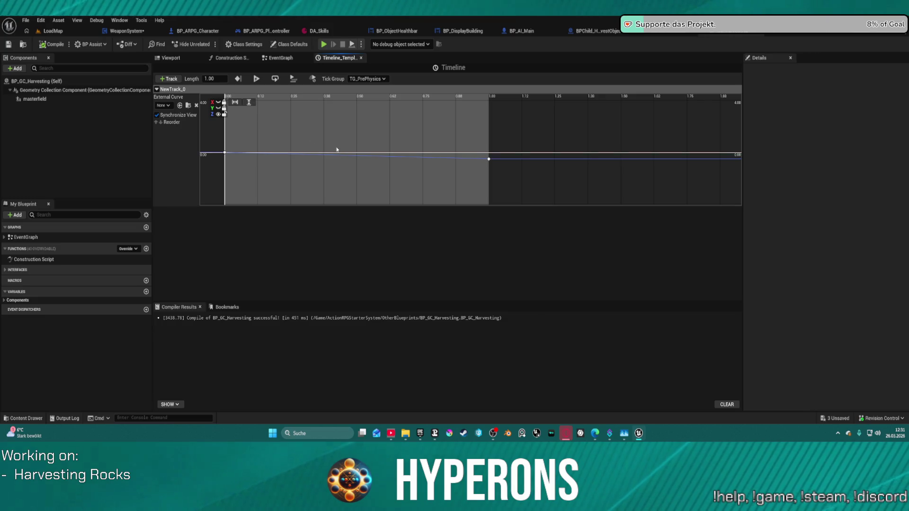
{"action": "left_click", "coordinate": [488, 158]}
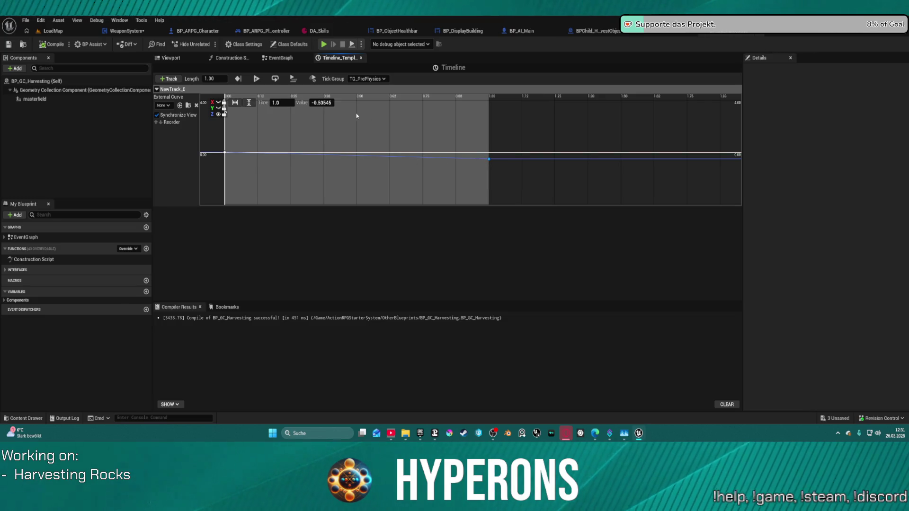
{"action": "type", "text": "-500"}
{"action": "key", "text": "Return"}
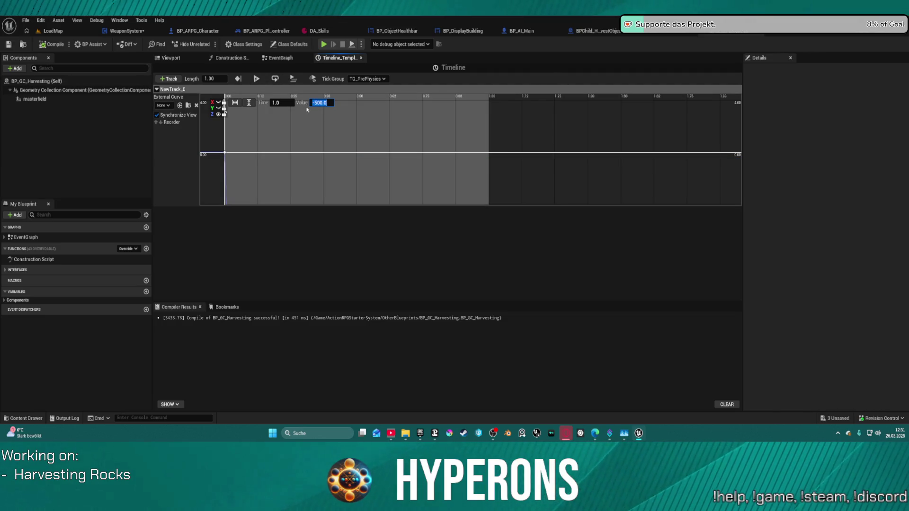
{"action": "left_click", "coordinate": [248, 103]}
{"action": "left_click", "coordinate": [237, 103]}
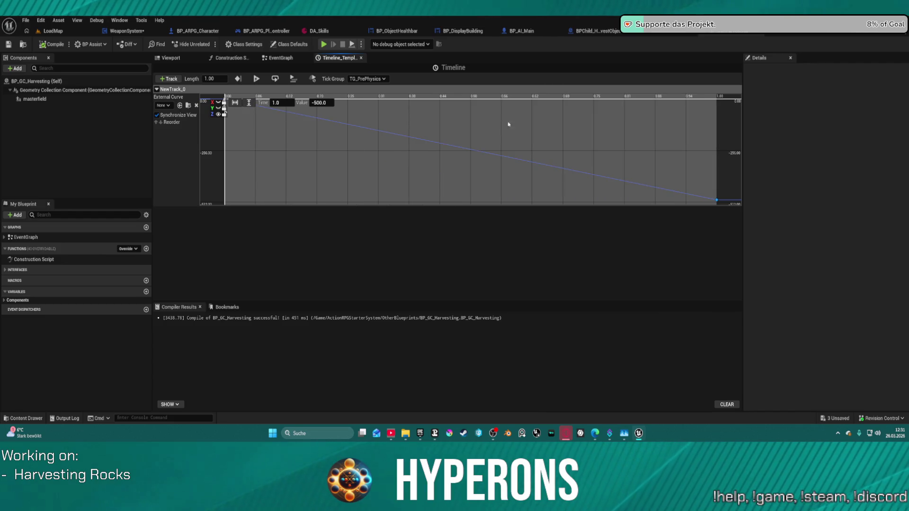
{"action": "scroll", "coordinate": [521, 126], "scroll_direction": "down", "scroll_amount": 2}
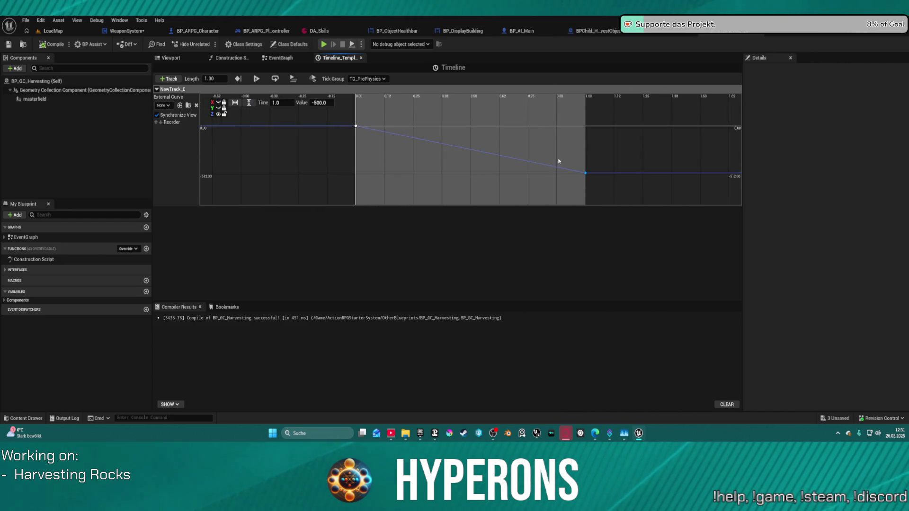
Save the blueprint, glance at the level map, and return to the harvesting blueprint.
{"action": "key", "text": "ctrl+s"}
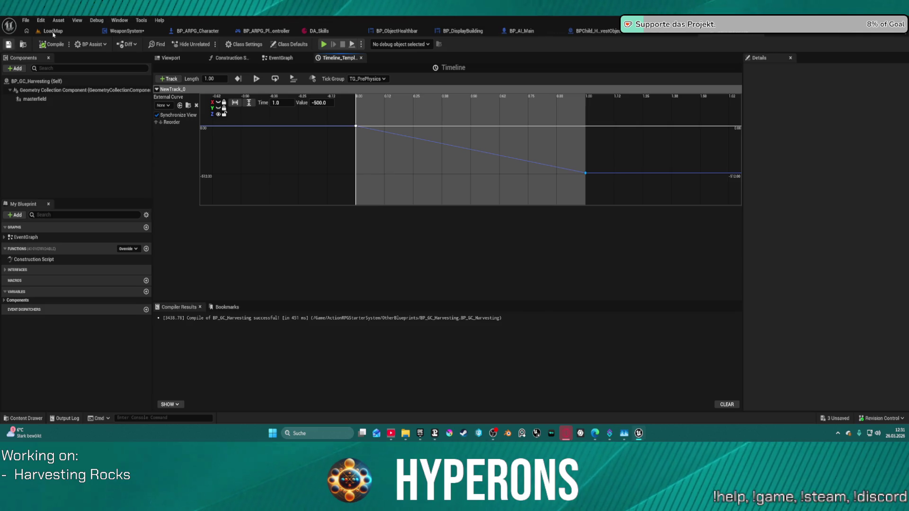
{"action": "left_click", "coordinate": [53, 32]}
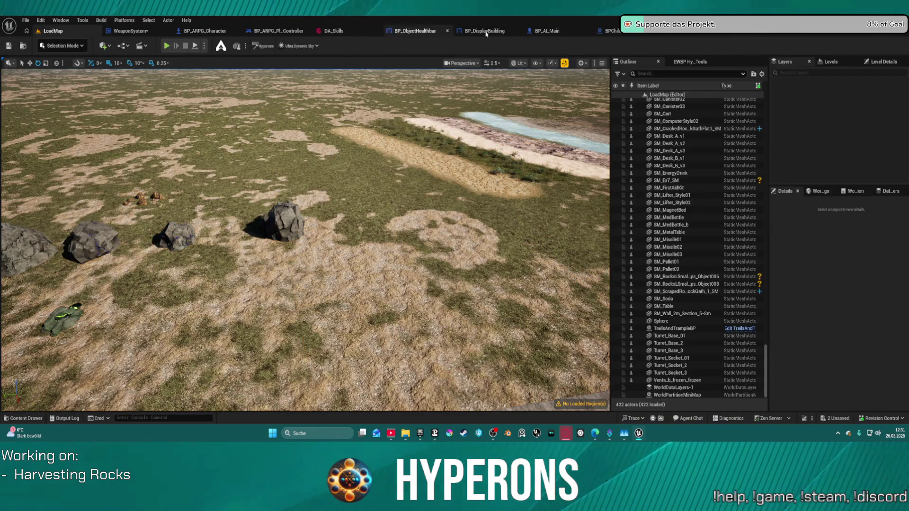
{"action": "left_click", "coordinate": [764, 32]}
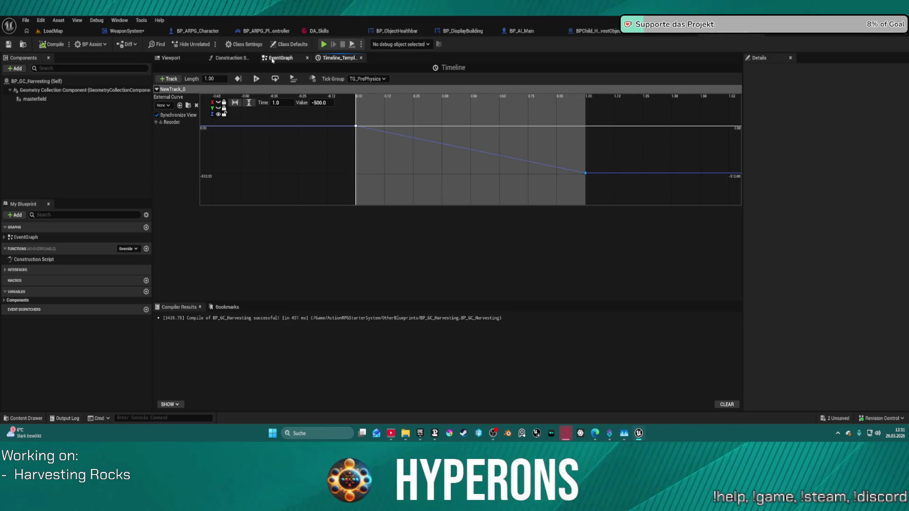
Insert a Delay node after Event BeginPlay in the event graph.
{"action": "left_click", "coordinate": [279, 58]}
{"action": "mouse_move", "coordinate": [324, 166]}
{"action": "left_mouse_down"}
{"action": "mouse_move", "coordinate": [228, 160]}
{"action": "mouse_move", "coordinate": [325, 175]}
{"action": "left_mouse_up"}
{"action": "type", "text": "delay"}
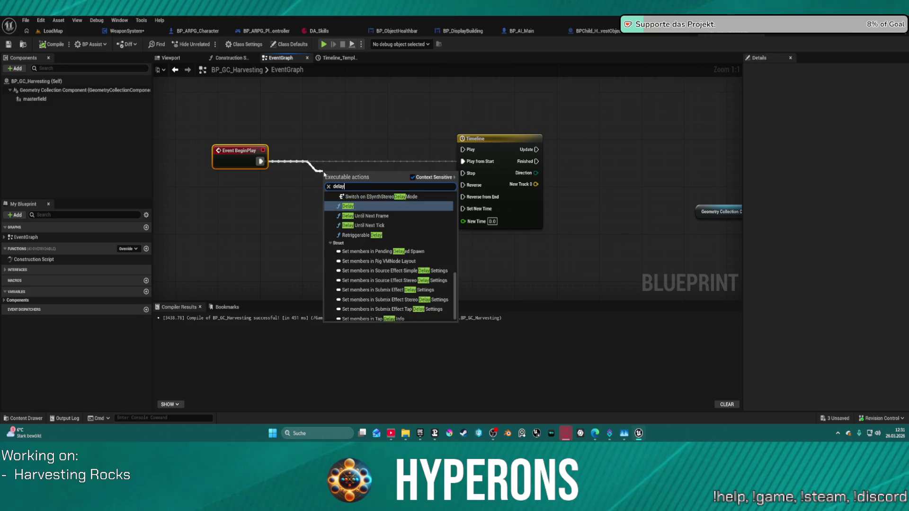
{"action": "left_click", "coordinate": [352, 206]}
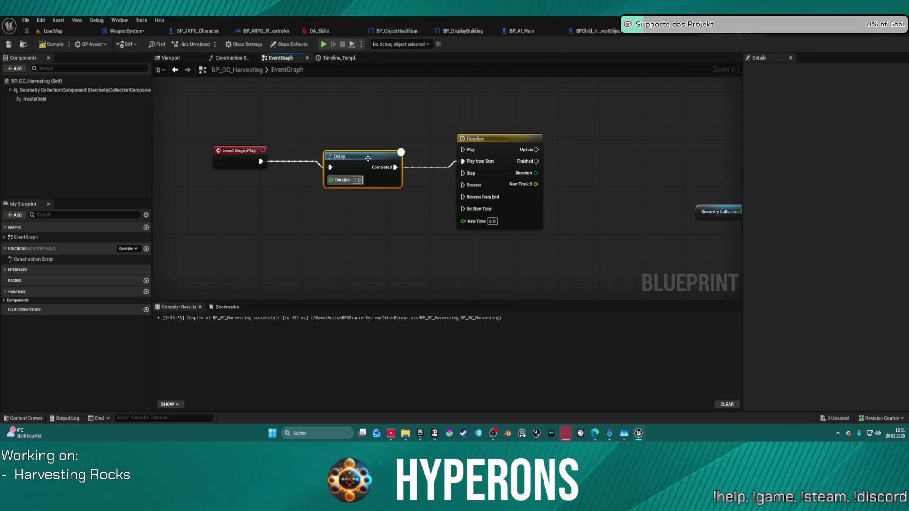
Wire the Timeline's Update and New Track 0 outputs into Set World Location.
{"action": "left_click_drag", "start_coordinate": [627, 121], "coordinate": [359, 121]}
{"action": "left_click_drag", "start_coordinate": [272, 157], "coordinate": [494, 149]}
{"action": "mouse_move", "coordinate": [331, 203]}
{"action": "left_mouse_down"}
{"action": "mouse_move", "coordinate": [393, 178]}
{"action": "mouse_move", "coordinate": [468, 176]}
{"action": "left_mouse_up"}
{"action": "left_click", "coordinate": [255, 162]}
{"action": "key", "text": "f"}
{"action": "mouse_move", "coordinate": [391, 185]}
{"action": "left_mouse_down"}
{"action": "mouse_move", "coordinate": [432, 192]}
{"action": "mouse_move", "coordinate": [540, 180]}
{"action": "mouse_move", "coordinate": [530, 178]}
{"action": "left_mouse_up"}
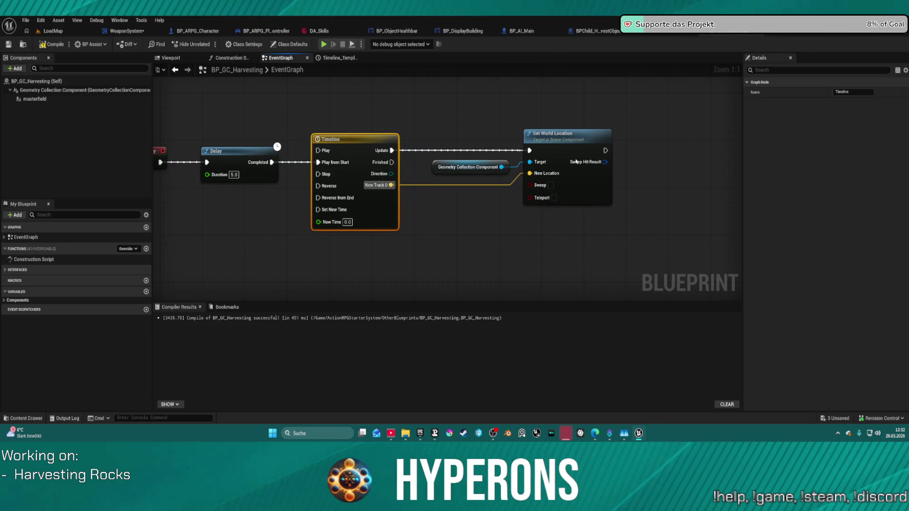
{"action": "left_click_drag", "start_coordinate": [381, 186], "coordinate": [438, 142]}
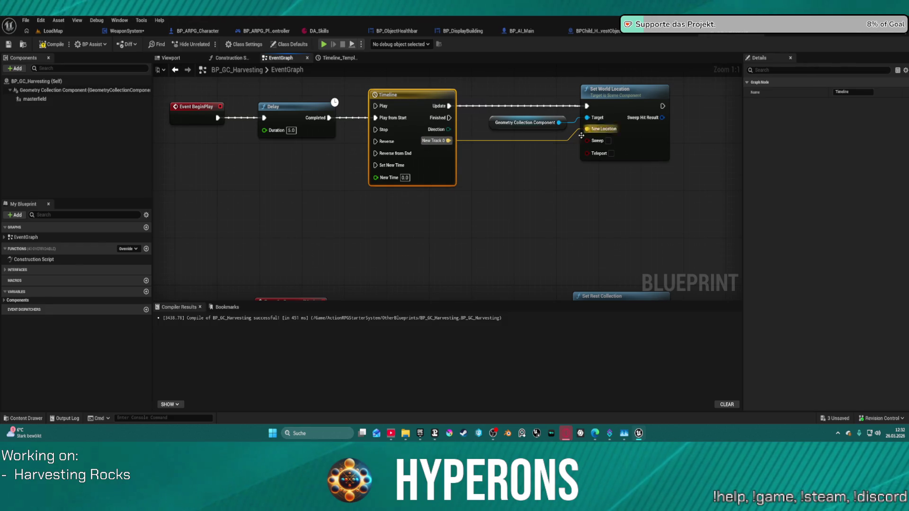
{"action": "left_click_drag", "start_coordinate": [342, 121], "coordinate": [288, 158]}
Add a Destroy Actor node on the Timeline's Finished output.
{"action": "left_click_drag", "start_coordinate": [388, 155], "coordinate": [549, 285]}
{"action": "type", "text": "dest"}
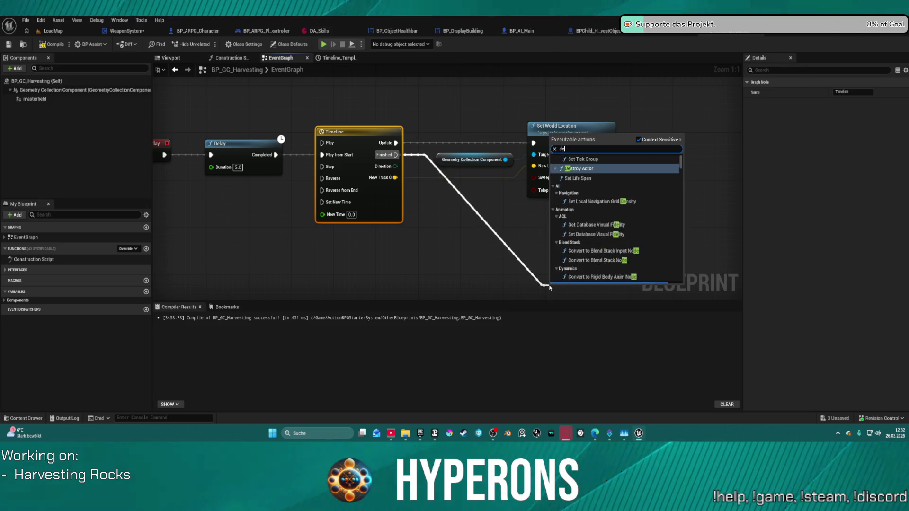
{"action": "key", "text": "Return"}
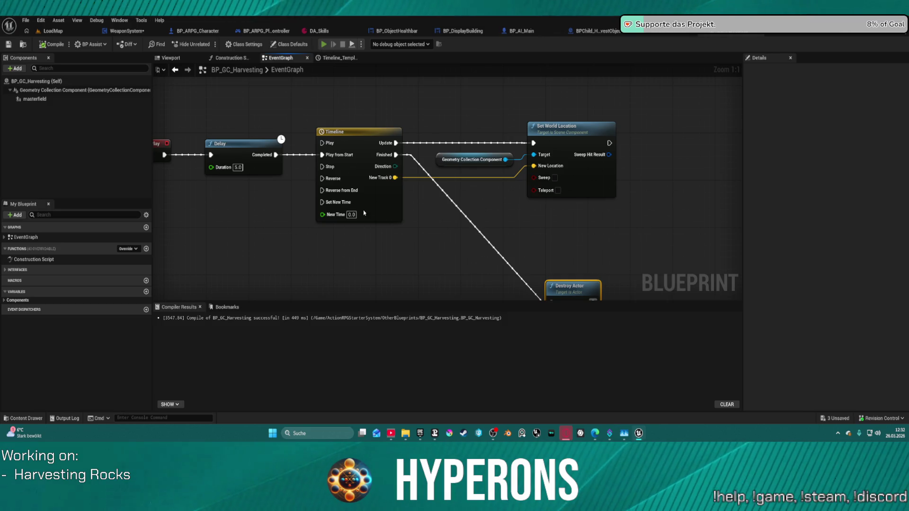
{"action": "key", "text": "alt+Tab"}
{"action": "key", "text": "i"}
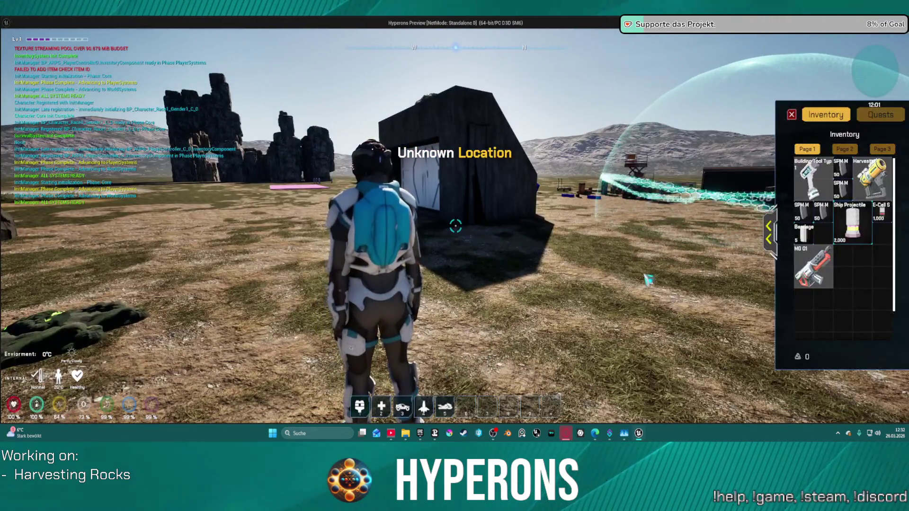
{"action": "right_click", "coordinate": [872, 179]}
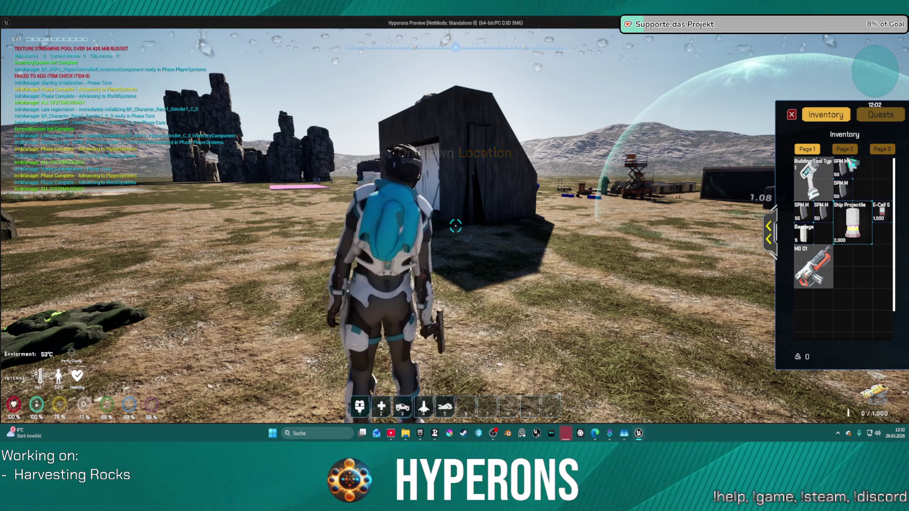
{"action": "key", "text": "i"}
{"action": "key", "text": "w"}
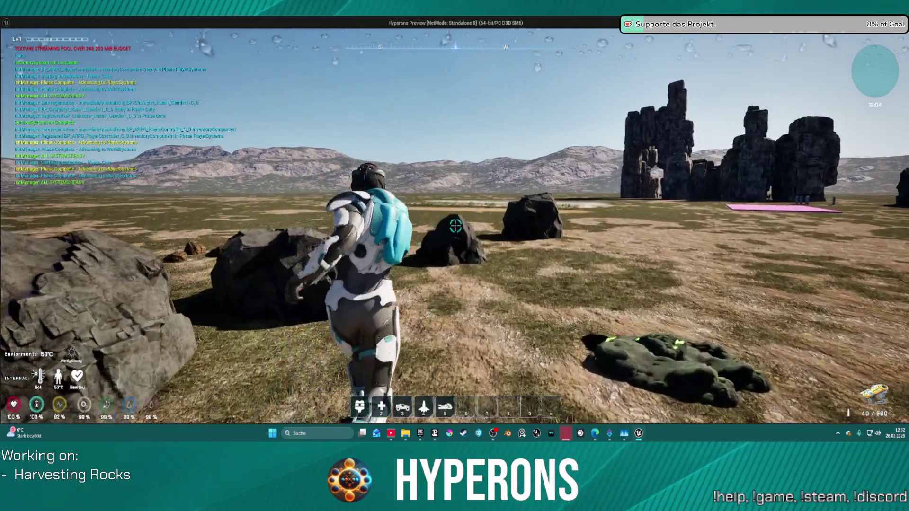
{"action": "left_click", "coordinate": [455, 226]}
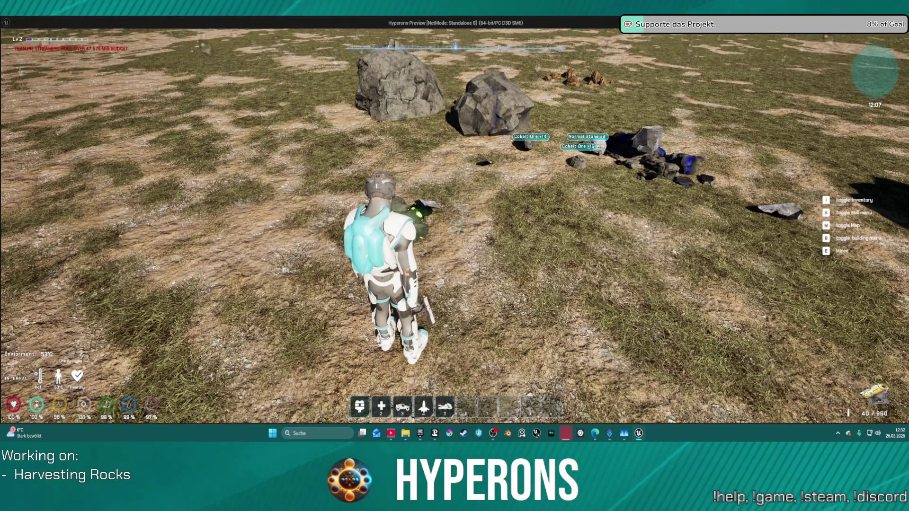
{"action": "key", "text": "w"}
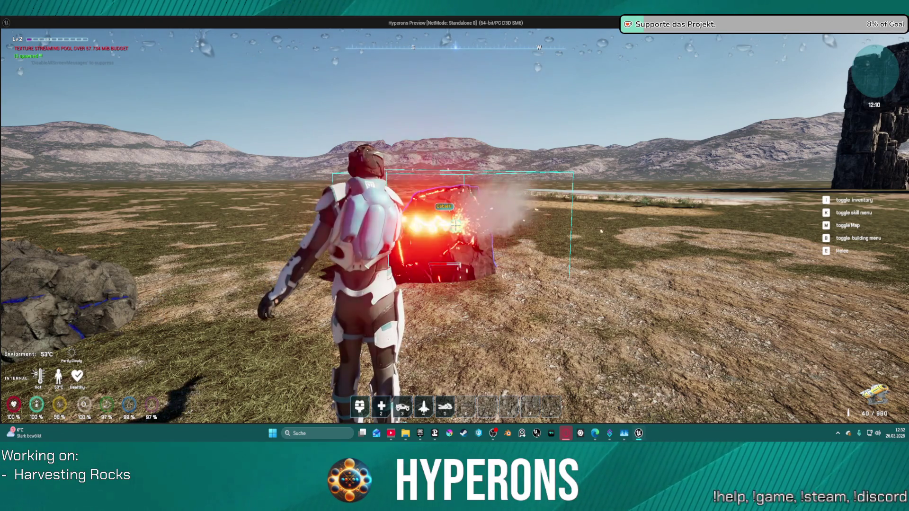
{"action": "key", "text": "w"}
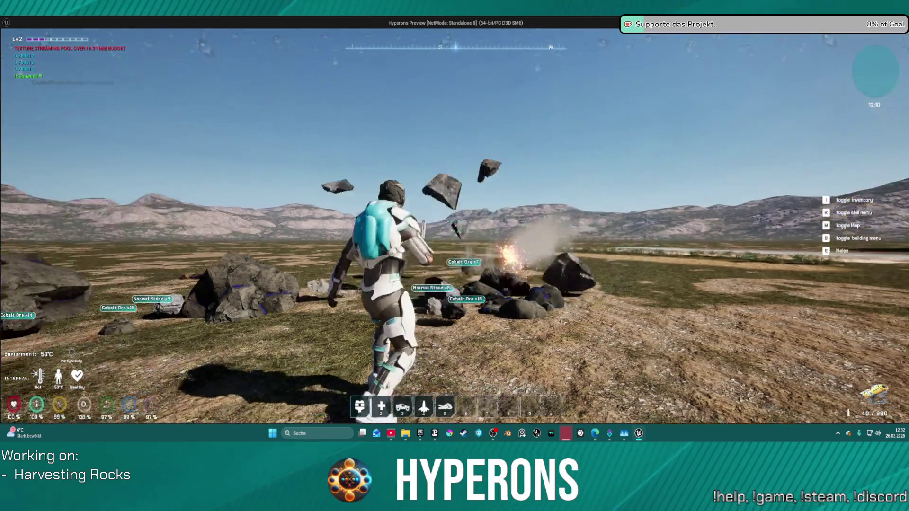
{"action": "key", "text": "w"}
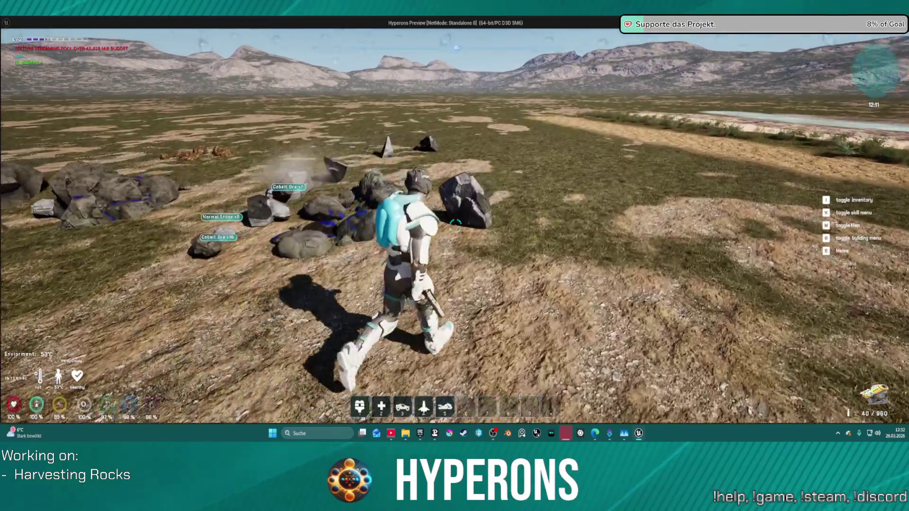
{"action": "key", "text": "w"}
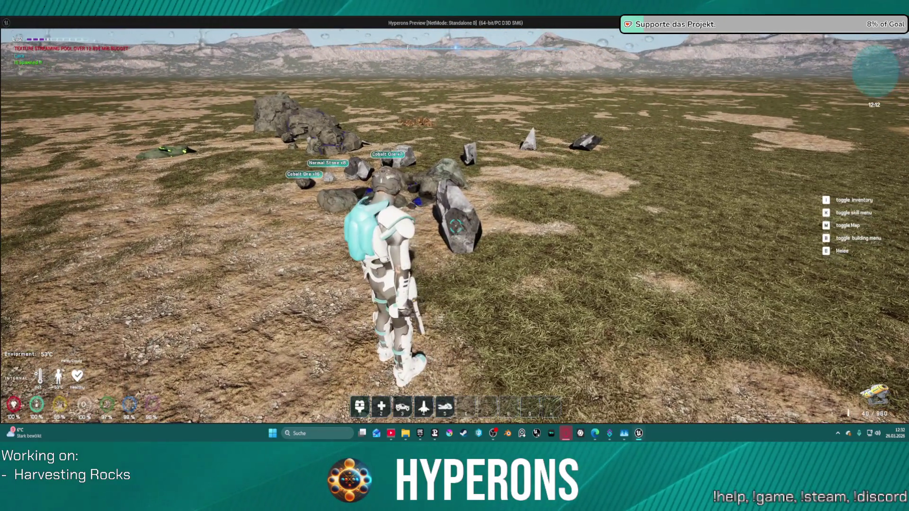
{"action": "key", "text": "s"}
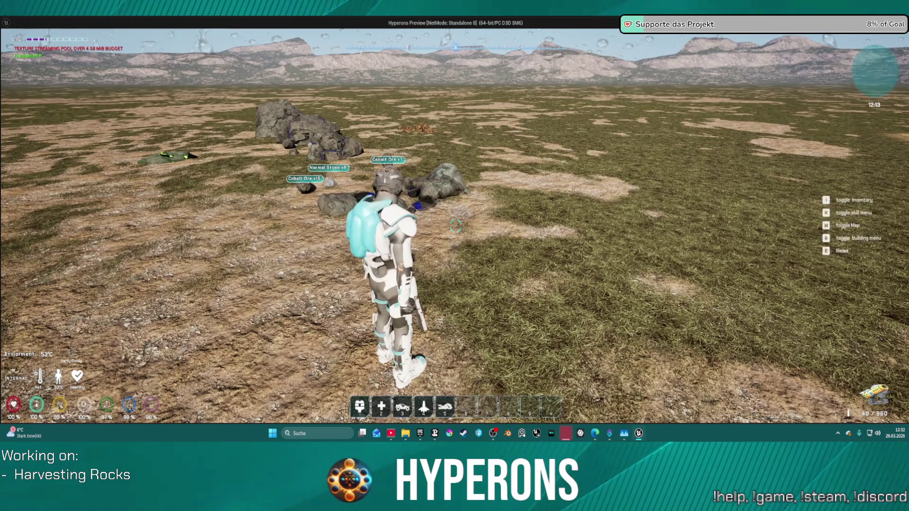
{"action": "key", "text": "Escape"}
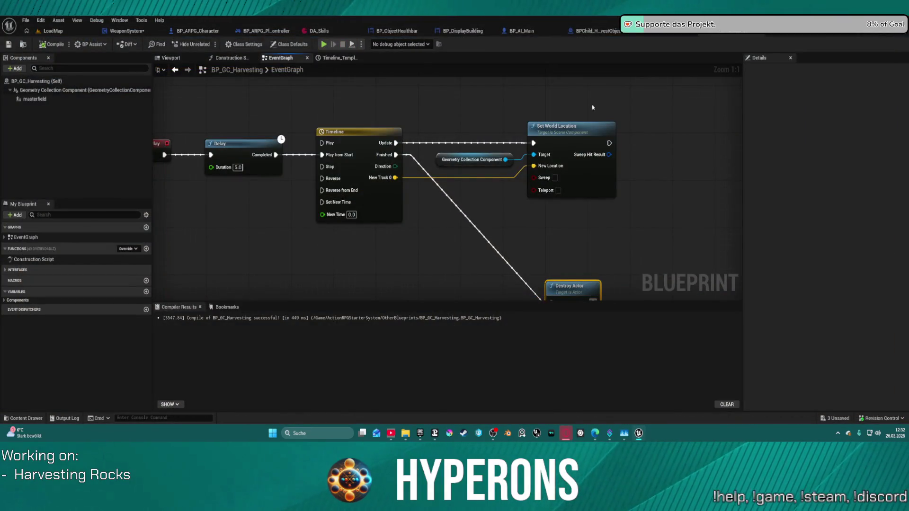
Delete the Geometry Collection Component node so Target falls back to self, then try playing.
{"action": "mouse_move", "coordinate": [477, 249]}
{"action": "left_mouse_down"}
{"action": "mouse_move", "coordinate": [560, 227]}
{"action": "mouse_move", "coordinate": [605, 237]}
{"action": "mouse_move", "coordinate": [499, 205]}
{"action": "left_mouse_up"}
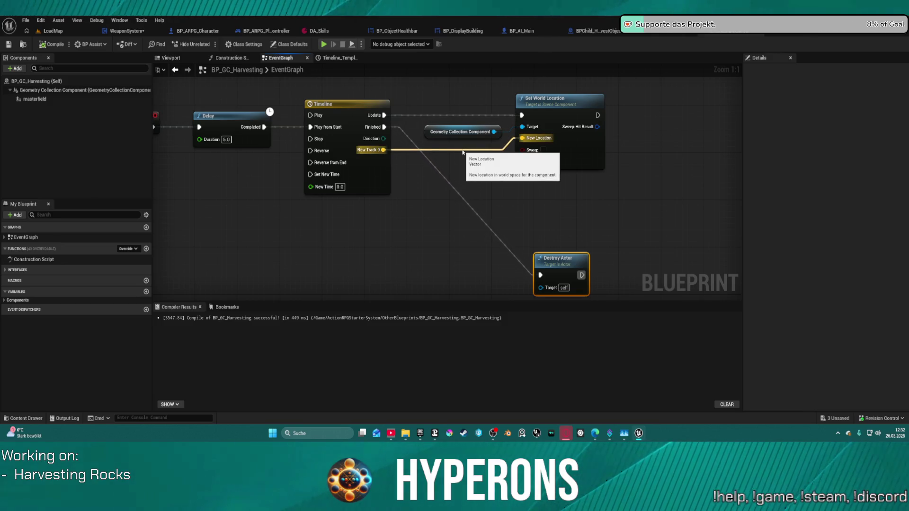
{"action": "left_click", "coordinate": [452, 131]}
{"action": "key", "text": "Delete"}
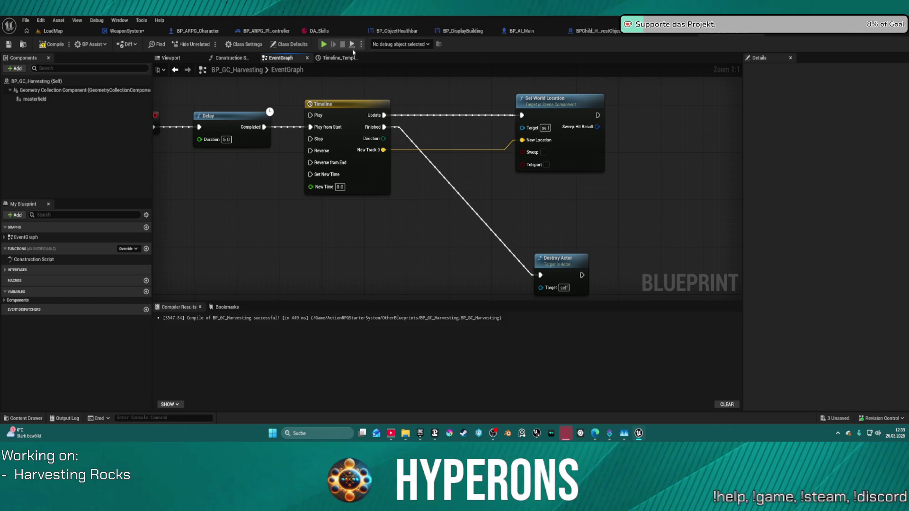
{"action": "key", "text": "alt+p"}
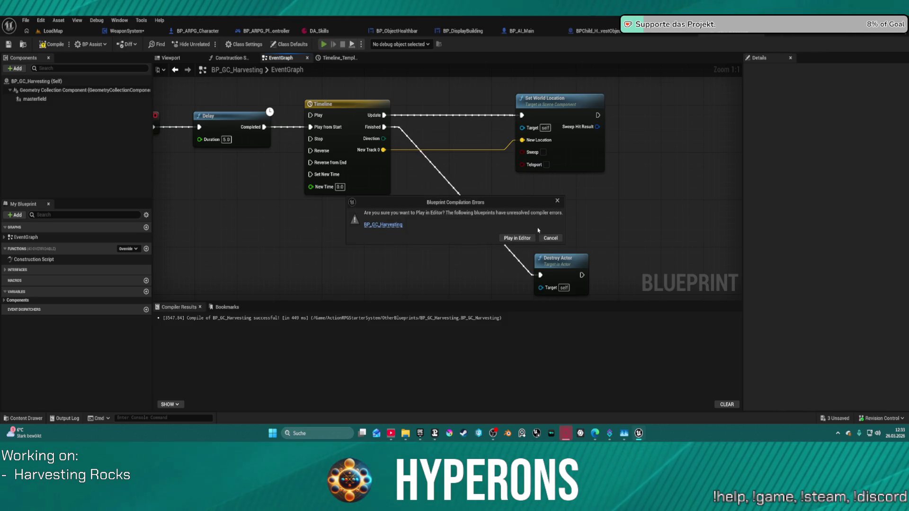
{"action": "left_click", "coordinate": [549, 237]}
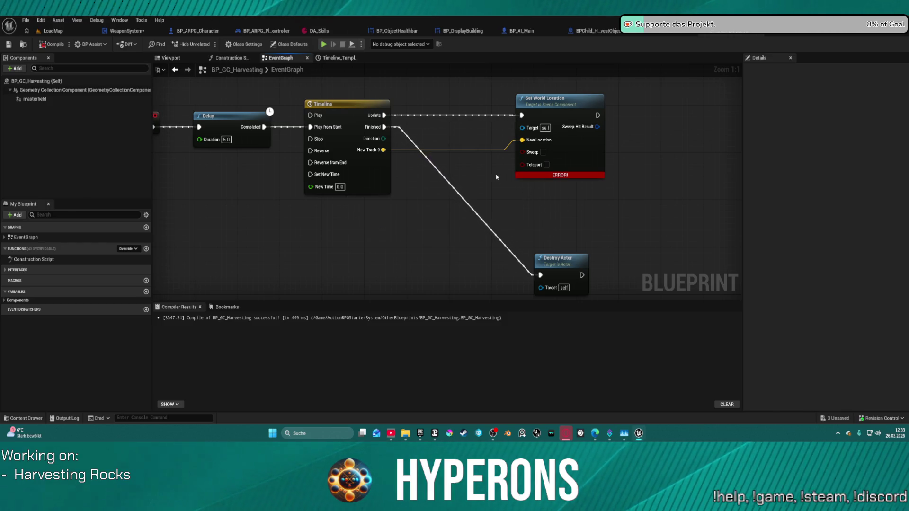
Replace Set World Location with Set Actor Location, driven by Timeline Update and New Track 0.
{"action": "left_click", "coordinate": [547, 102]}
{"action": "key", "text": "Delete"}
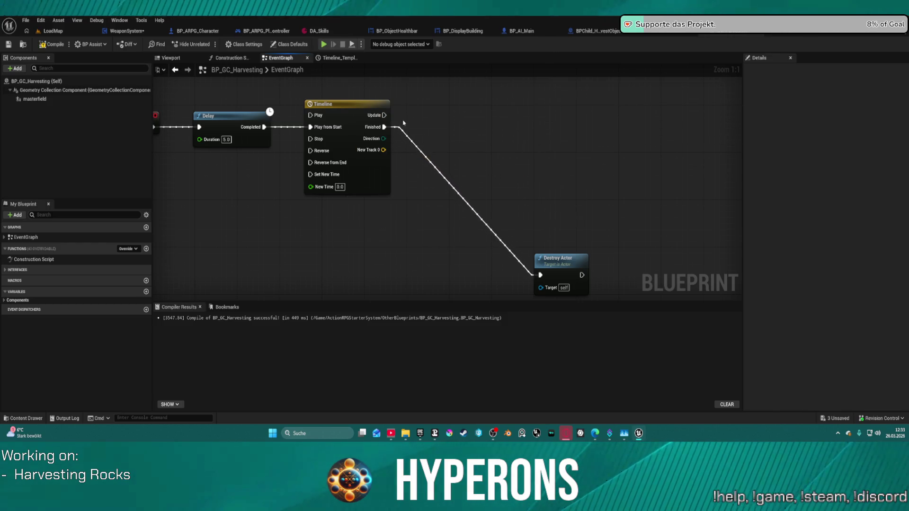
{"action": "left_click", "coordinate": [451, 128]}
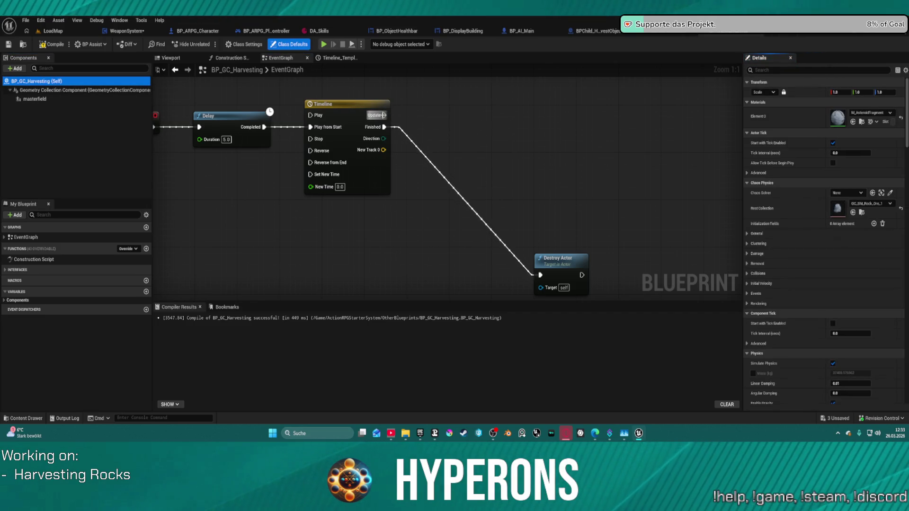
{"action": "left_click_drag", "start_coordinate": [382, 115], "coordinate": [544, 115]}
{"action": "type", "text": "set actorlo"}
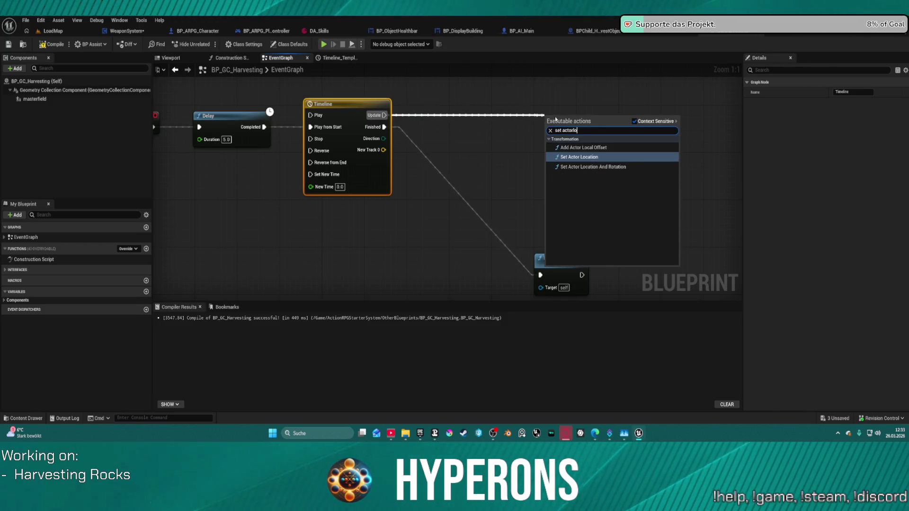
{"action": "left_click", "coordinate": [575, 156]}
{"action": "mouse_move", "coordinate": [546, 163]}
{"action": "left_mouse_down"}
{"action": "mouse_move", "coordinate": [363, 143]}
{"action": "mouse_move", "coordinate": [383, 151]}
{"action": "left_mouse_up"}
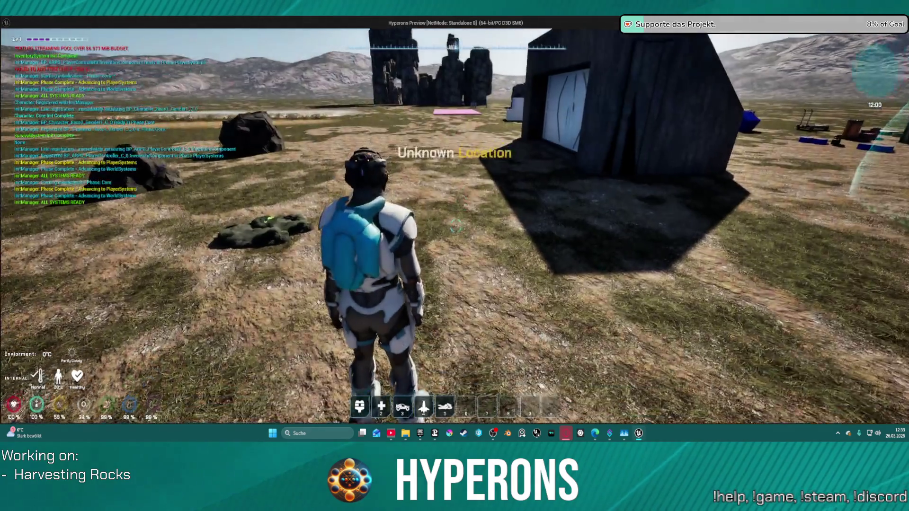
Equip the harvester, fire it at a rock, run across the terrain, then stop the preview.
{"action": "key", "text": "i"}
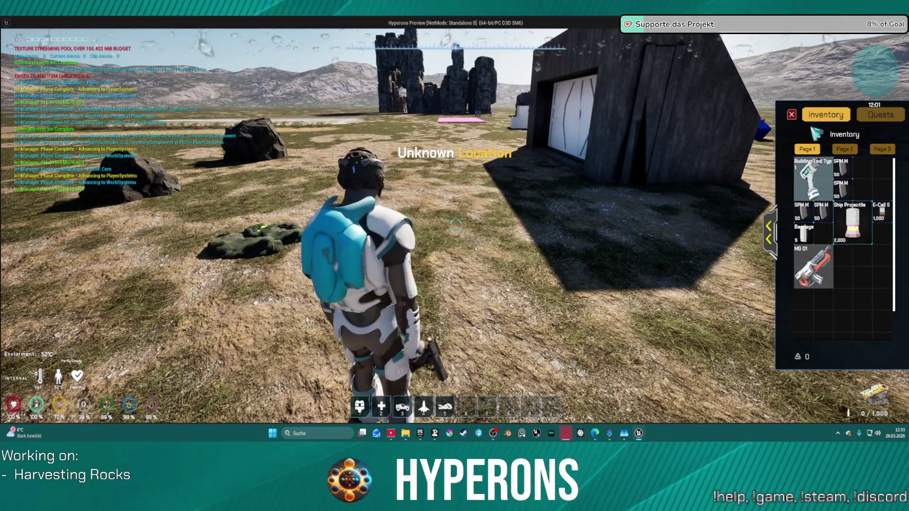
{"action": "key", "text": "i"}
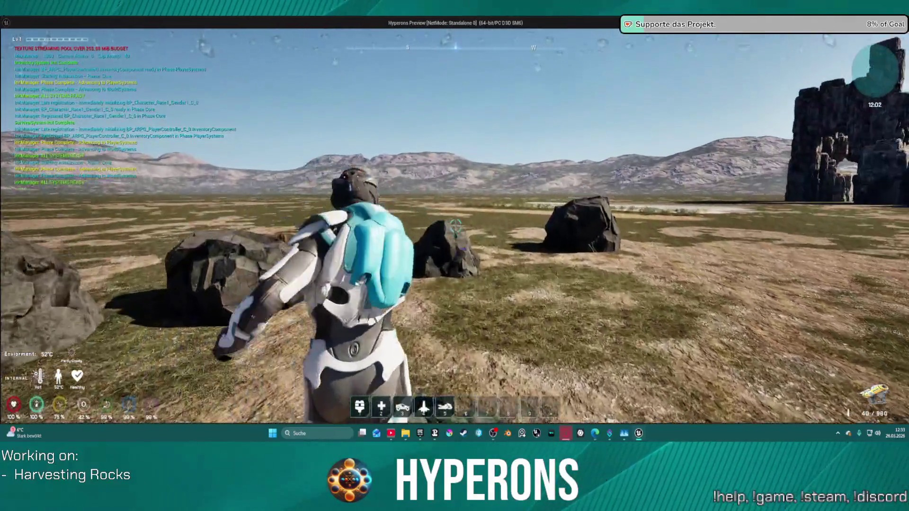
{"action": "left_click", "coordinate": [454, 241]}
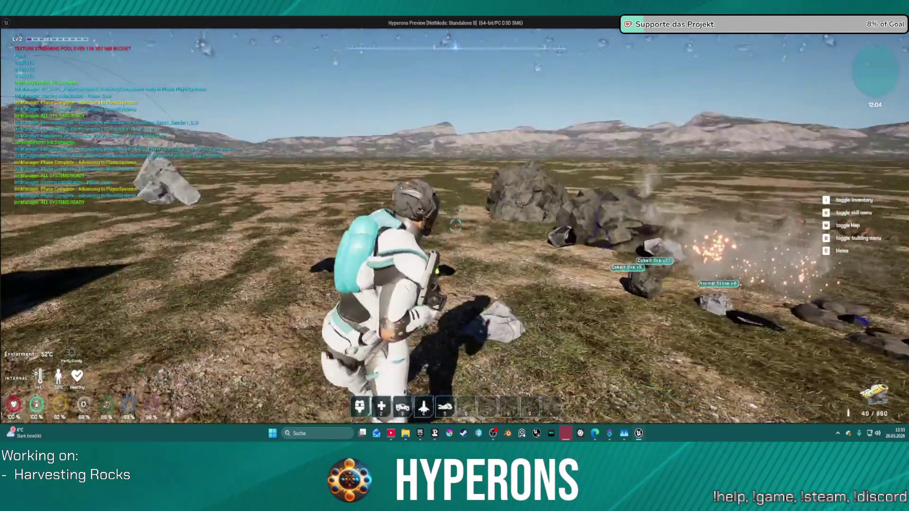
{"action": "key", "text": "w"}
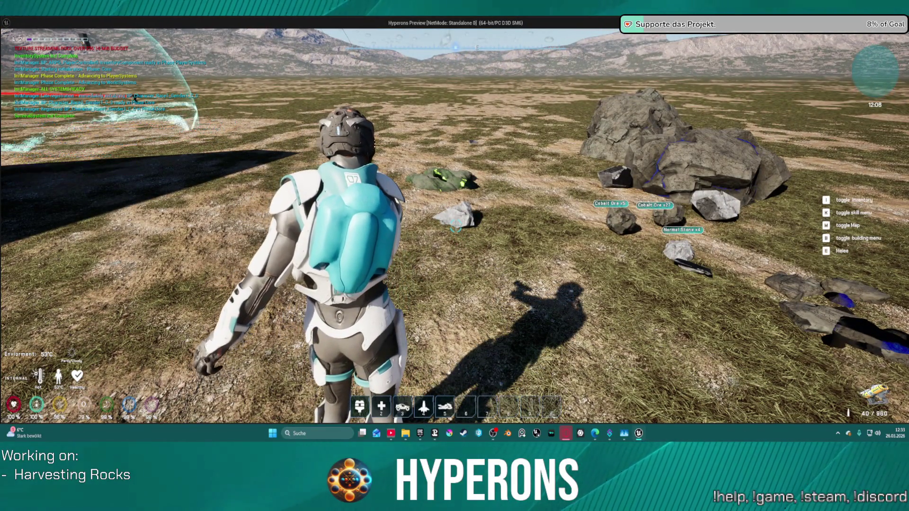
{"action": "key", "text": "w"}
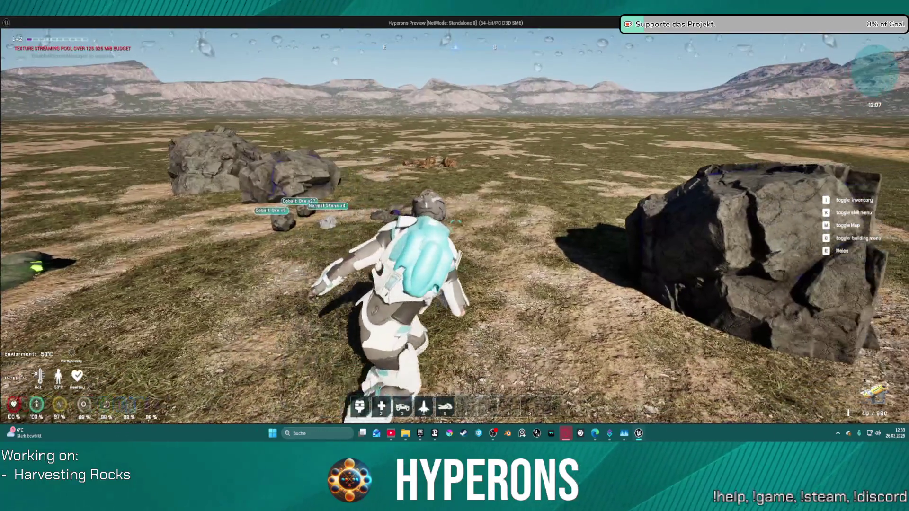
{"action": "key", "text": "w"}
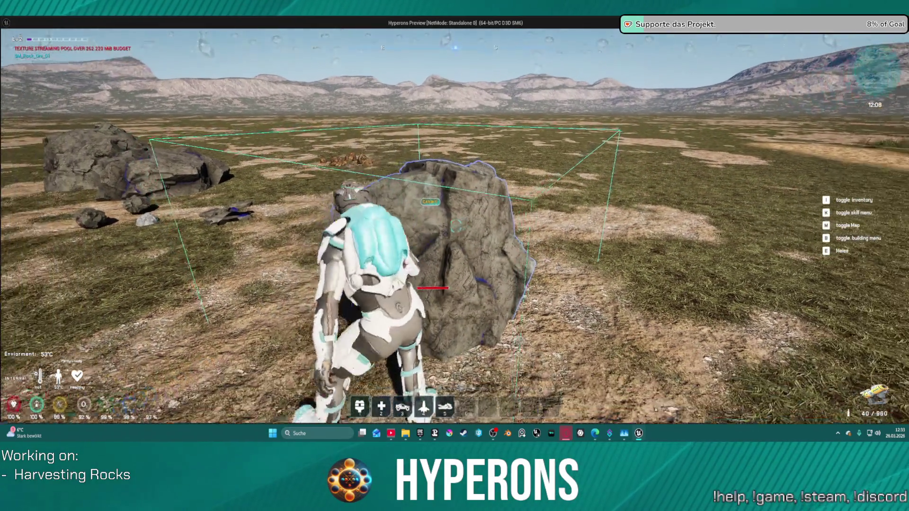
{"action": "key", "text": "Escape"}
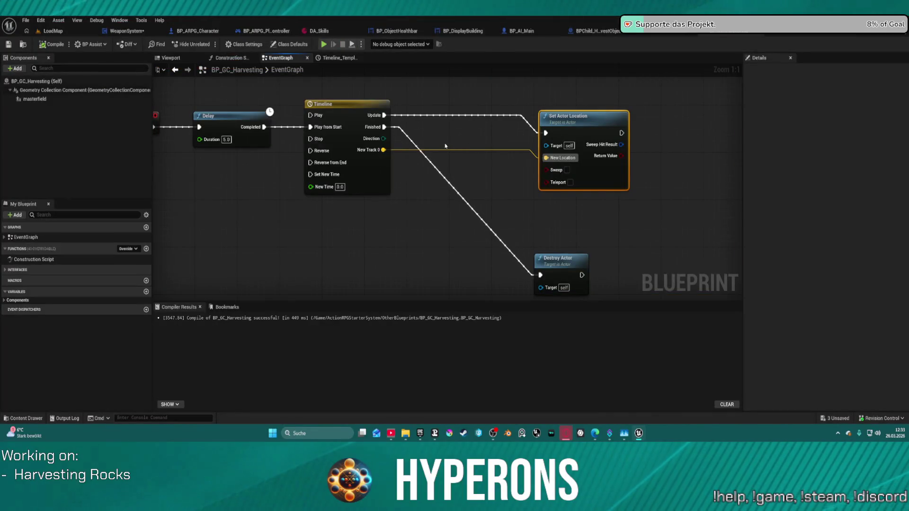
Select Geometry Collection Component in the Components panel, then bring Steam up from the taskbar.
{"action": "left_click", "coordinate": [72, 90]}
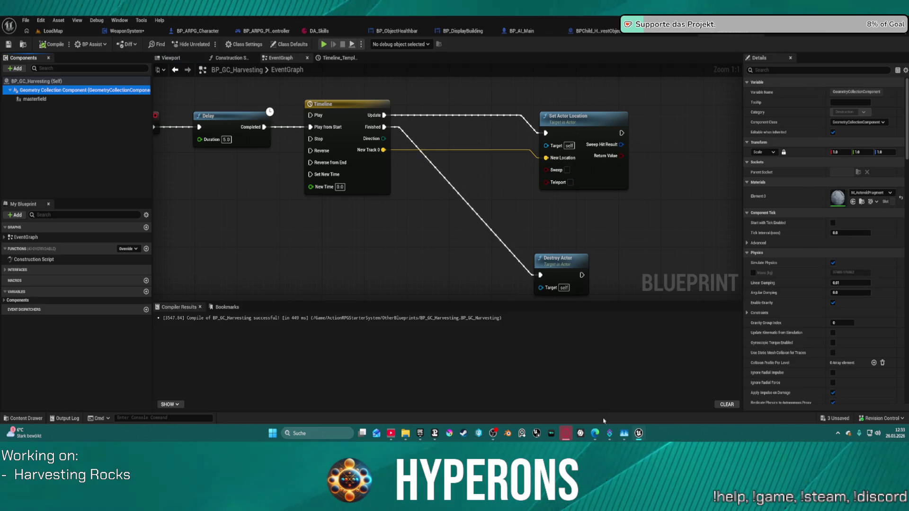
{"action": "left_click", "coordinate": [463, 433]}
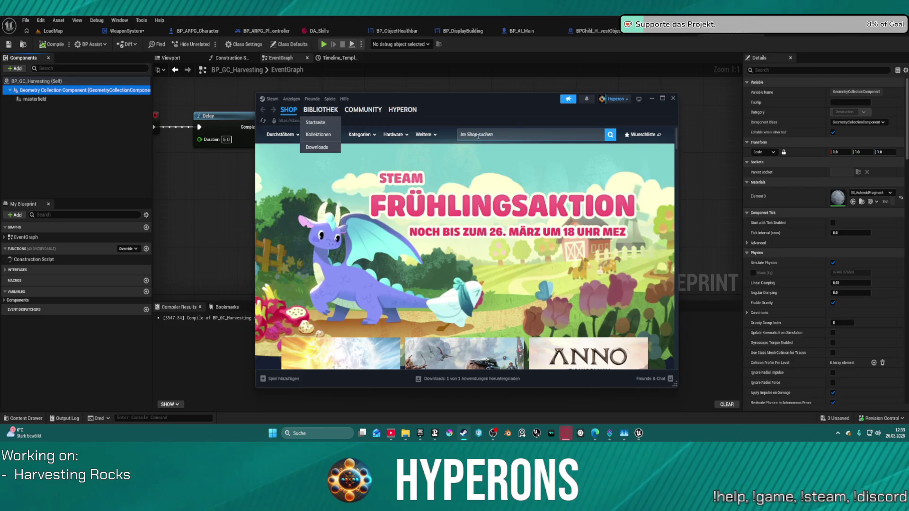
Start the Windrose Demo update from BIBLIOTHEK and open the Downloads list.
{"action": "left_click", "coordinate": [319, 110]}
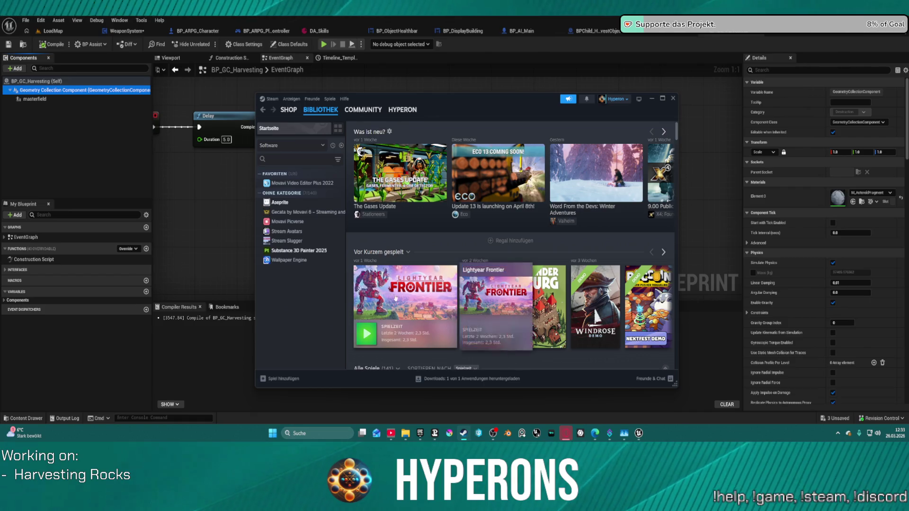
{"action": "left_click", "coordinate": [597, 288]}
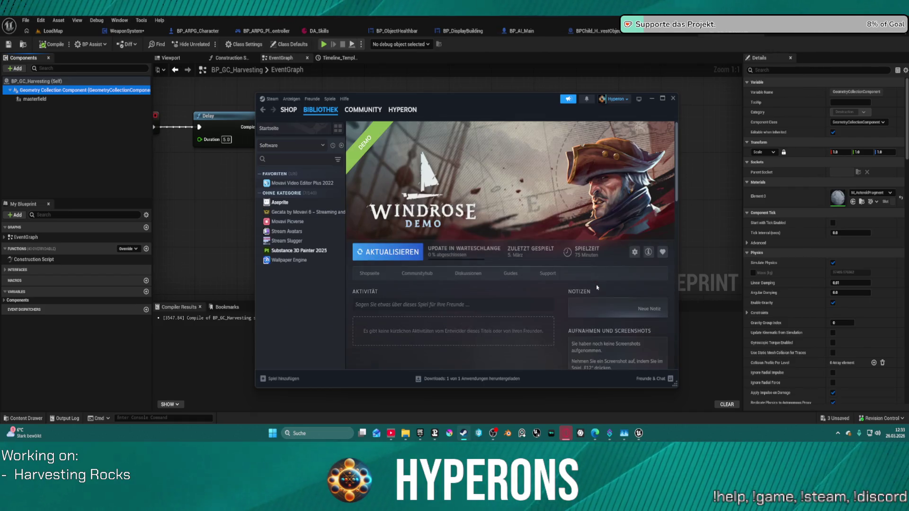
{"action": "left_click", "coordinate": [402, 255]}
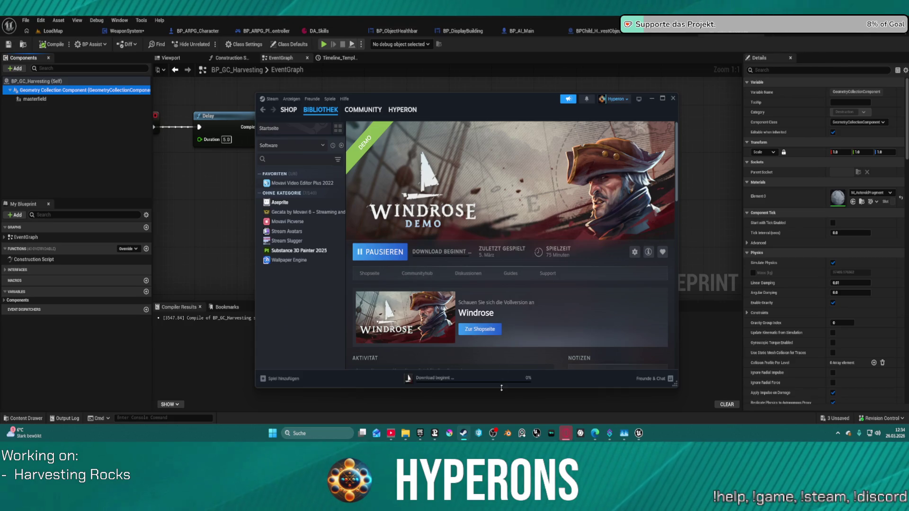
{"action": "left_click", "coordinate": [475, 381]}
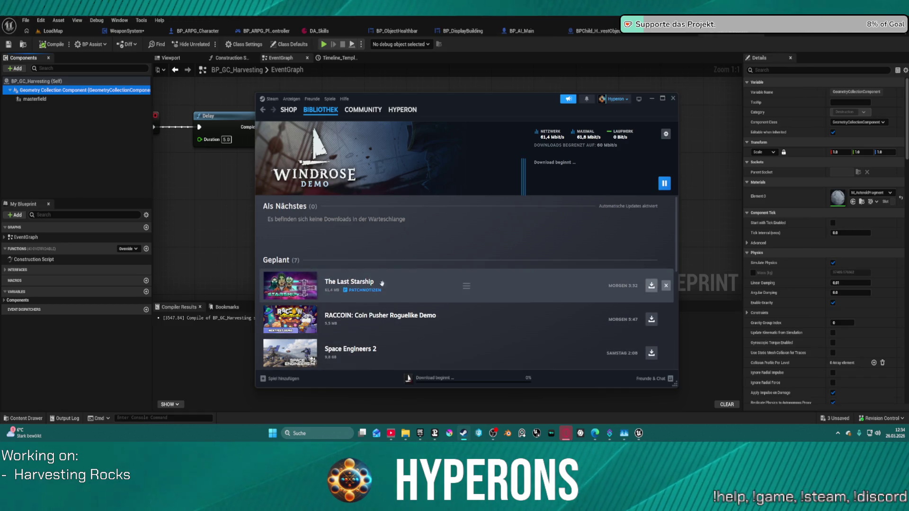
Read through The Last Starship's PATCHNOTIZEN, then close them.
{"action": "left_click", "coordinate": [365, 289]}
{"action": "scroll", "coordinate": [445, 323], "scroll_direction": "down", "scroll_amount": 15}
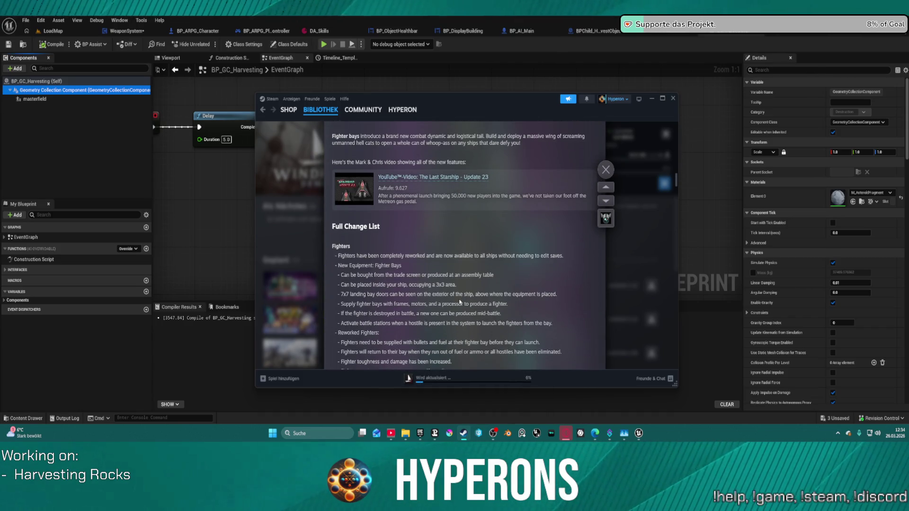
{"action": "scroll", "coordinate": [459, 300], "scroll_direction": "down", "scroll_amount": 2}
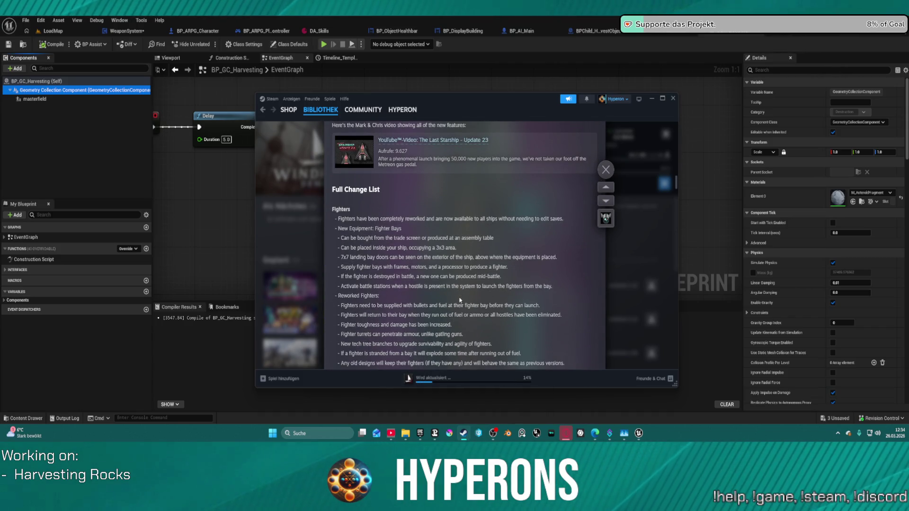
{"action": "scroll", "coordinate": [459, 300], "scroll_direction": "down", "scroll_amount": 15}
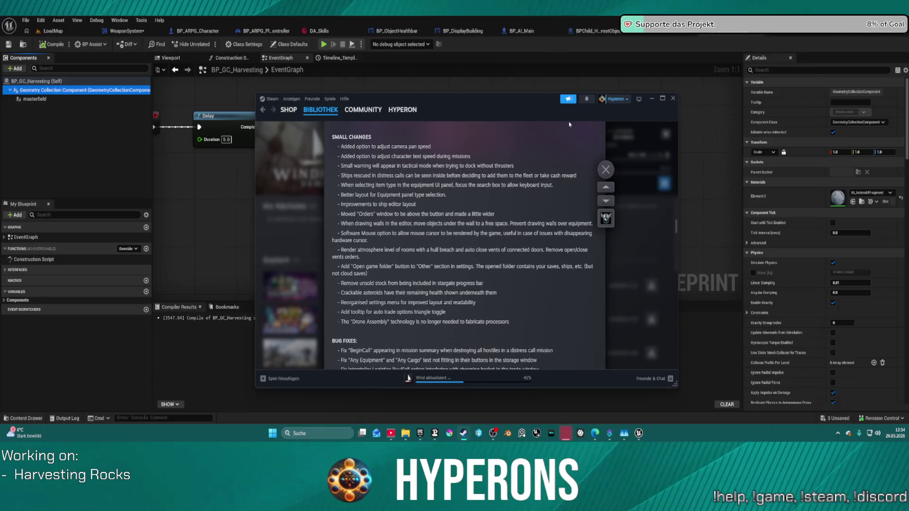
{"action": "left_click", "coordinate": [606, 169]}
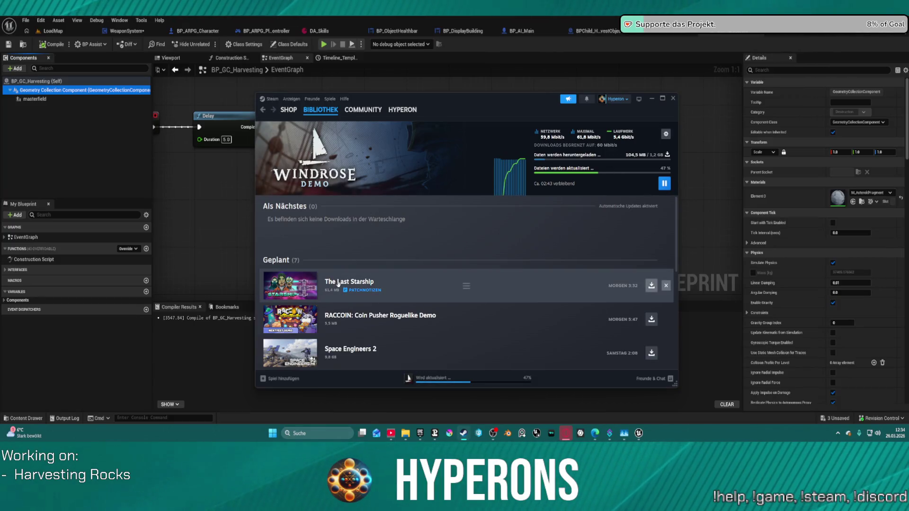
Go to The Last Starship's library page and open its Shopseite.
{"action": "left_click", "coordinate": [315, 290]}
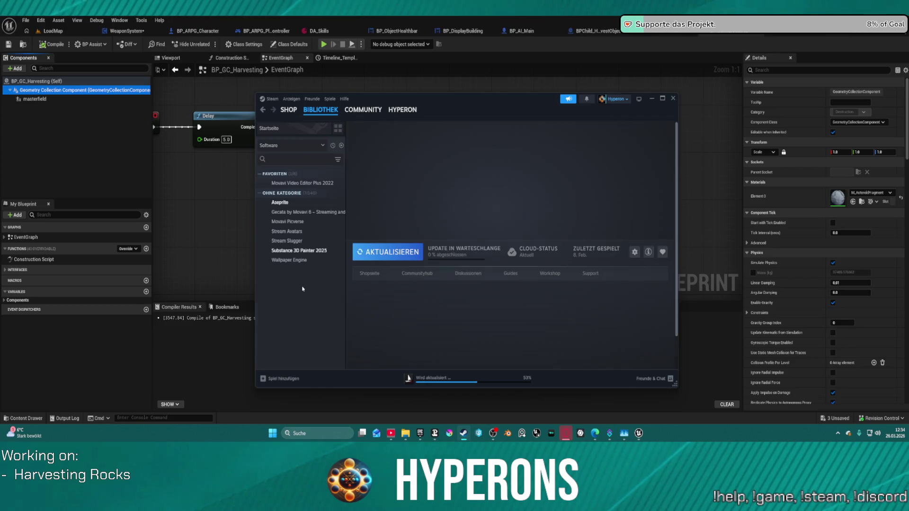
{"action": "scroll", "coordinate": [491, 274], "scroll_direction": "down", "scroll_amount": 1}
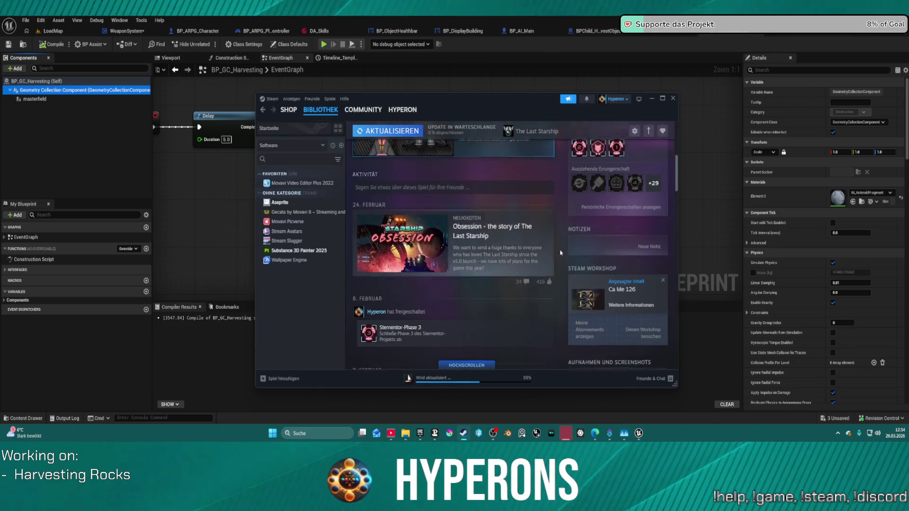
{"action": "scroll", "coordinate": [526, 248], "scroll_direction": "up", "scroll_amount": 5}
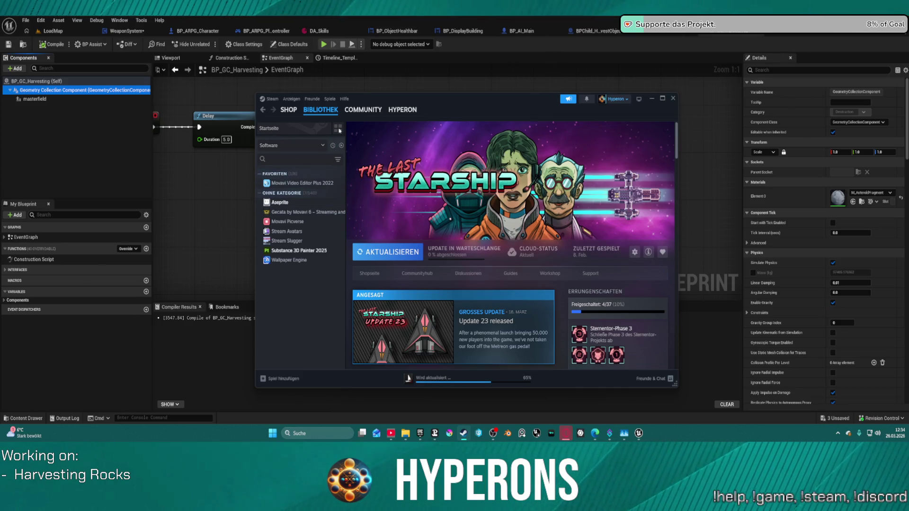
{"action": "mouse_move", "coordinate": [321, 109]}
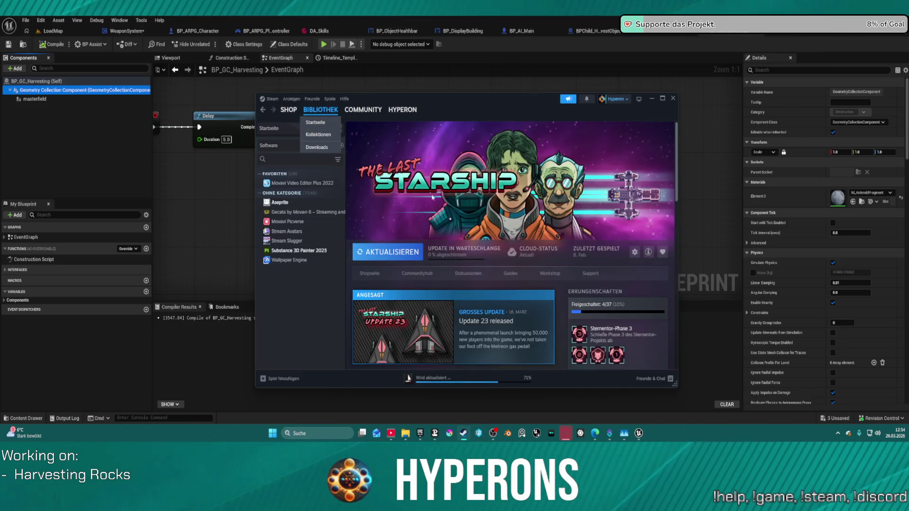
{"action": "left_click", "coordinate": [374, 274]}
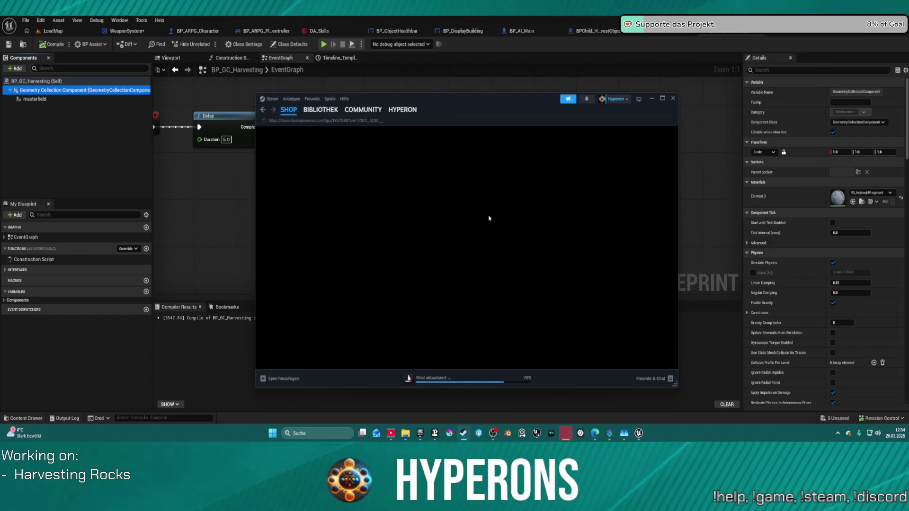
Scroll The Last Starship's store page, view its fifth screenshot, then return to BIBLIOTHEK.
{"action": "scroll", "coordinate": [474, 215], "scroll_direction": "down", "scroll_amount": 5}
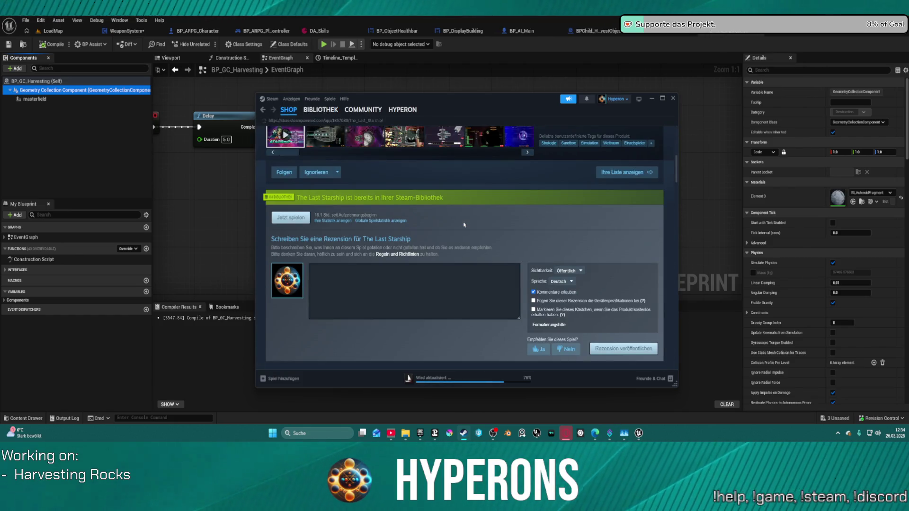
{"action": "scroll", "coordinate": [463, 225], "scroll_direction": "down", "scroll_amount": 5}
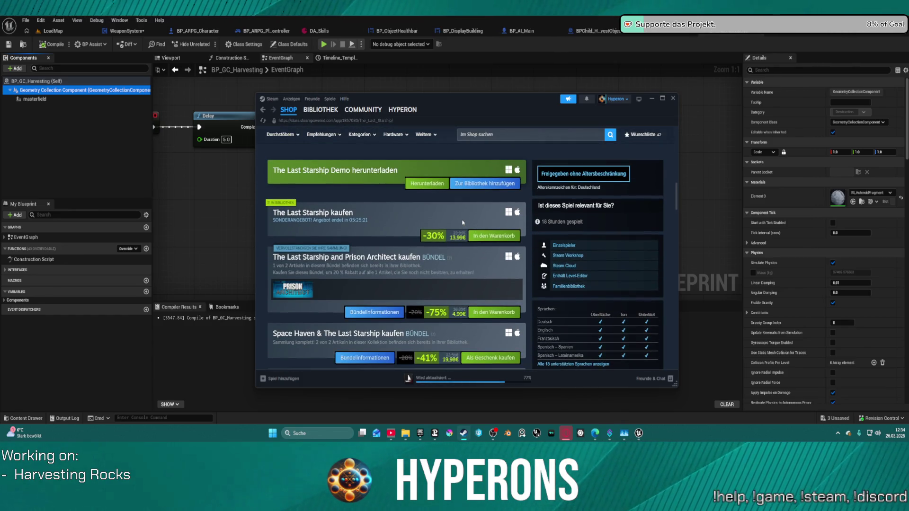
{"action": "scroll", "coordinate": [462, 222], "scroll_direction": "up", "scroll_amount": 10}
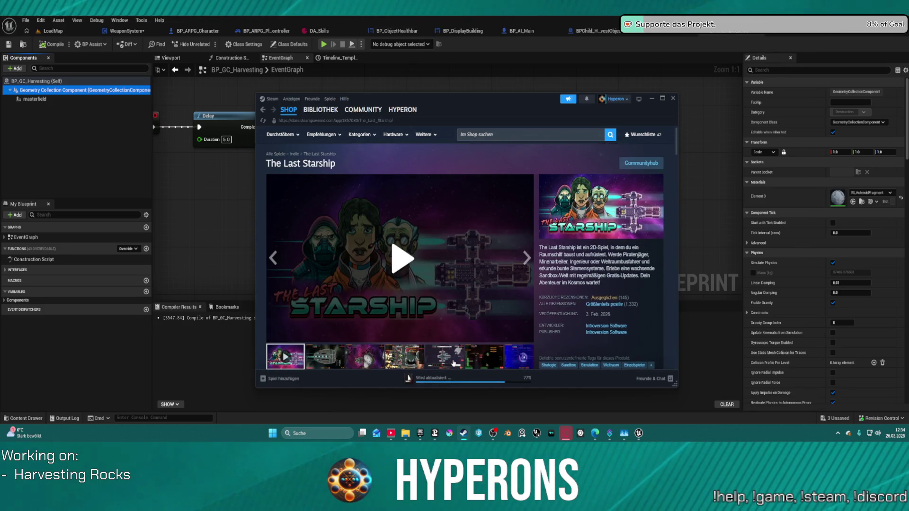
{"action": "left_click", "coordinate": [453, 363]}
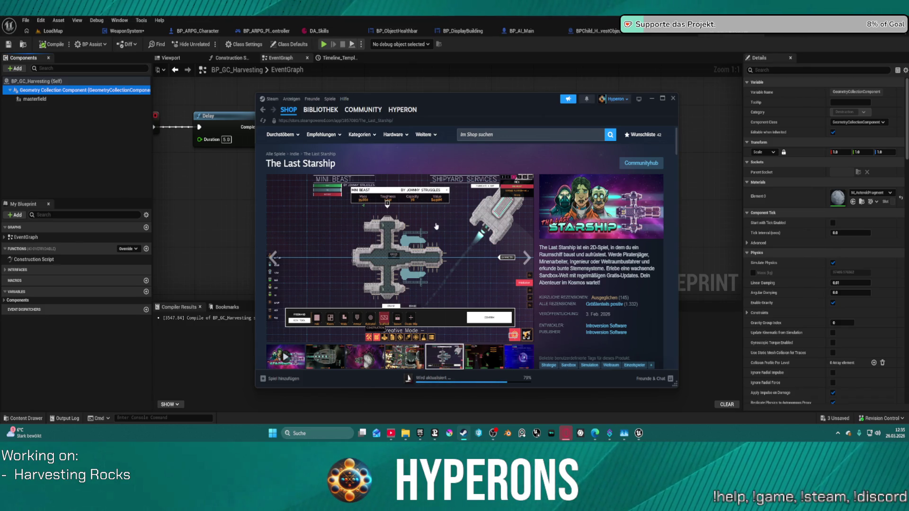
{"action": "scroll", "coordinate": [386, 288], "scroll_direction": "down", "scroll_amount": 4}
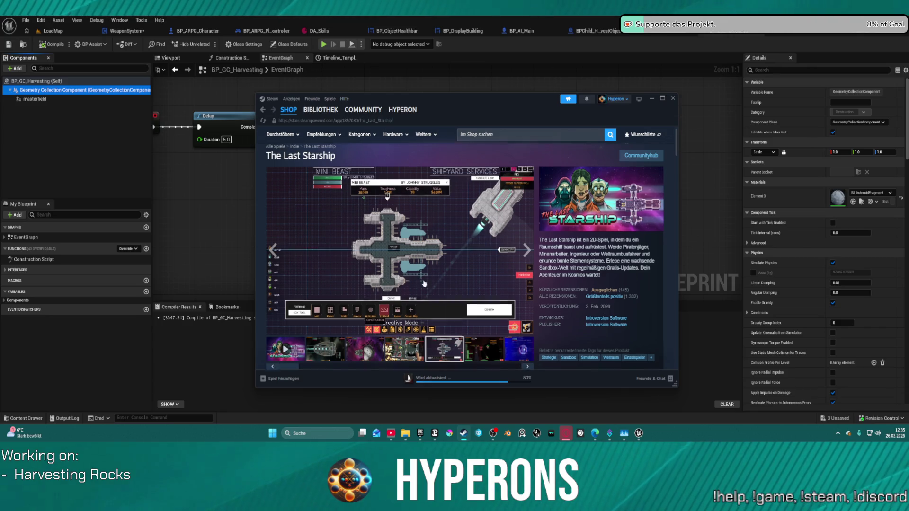
{"action": "scroll", "coordinate": [425, 282], "scroll_direction": "up", "scroll_amount": 2}
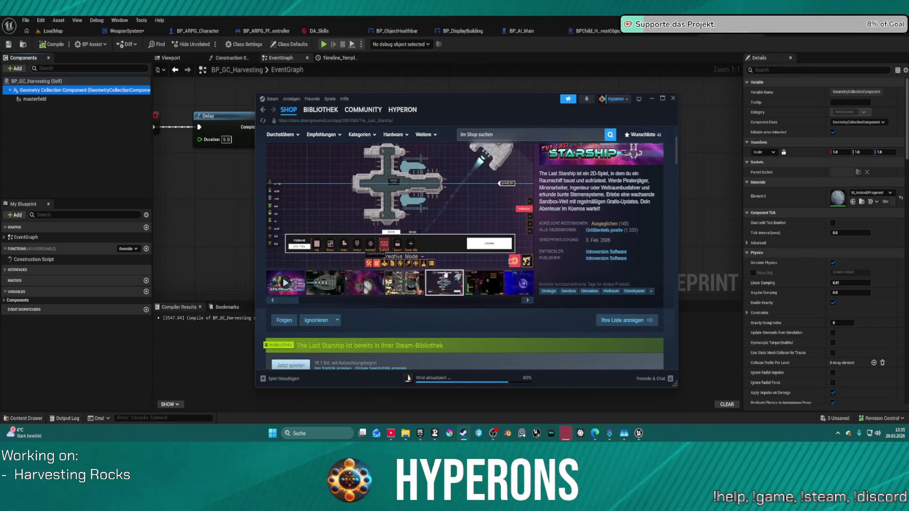
{"action": "mouse_move", "coordinate": [610, 228]}
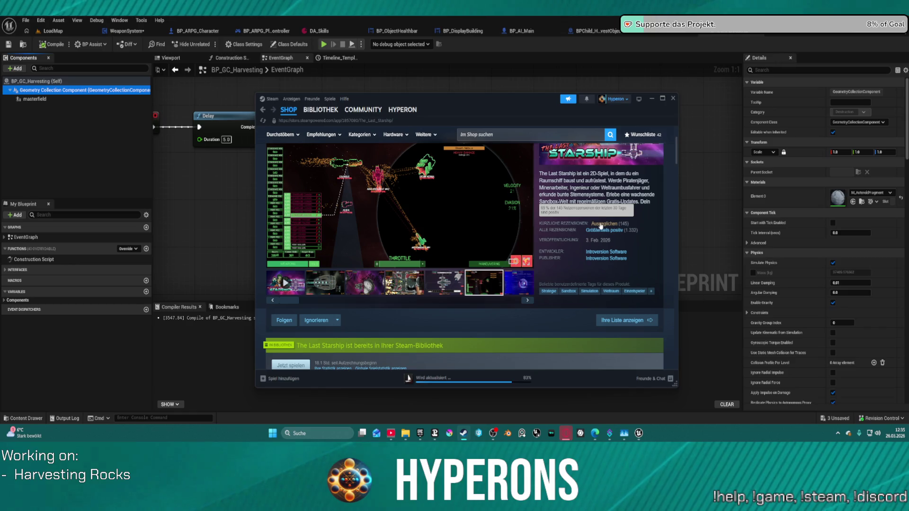
{"action": "mouse_move", "coordinate": [353, 117]}
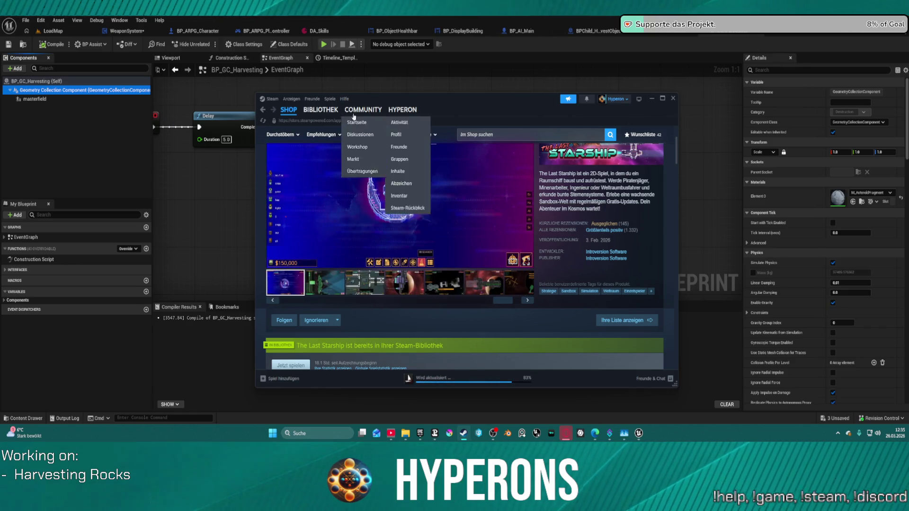
{"action": "left_click", "coordinate": [321, 109]}
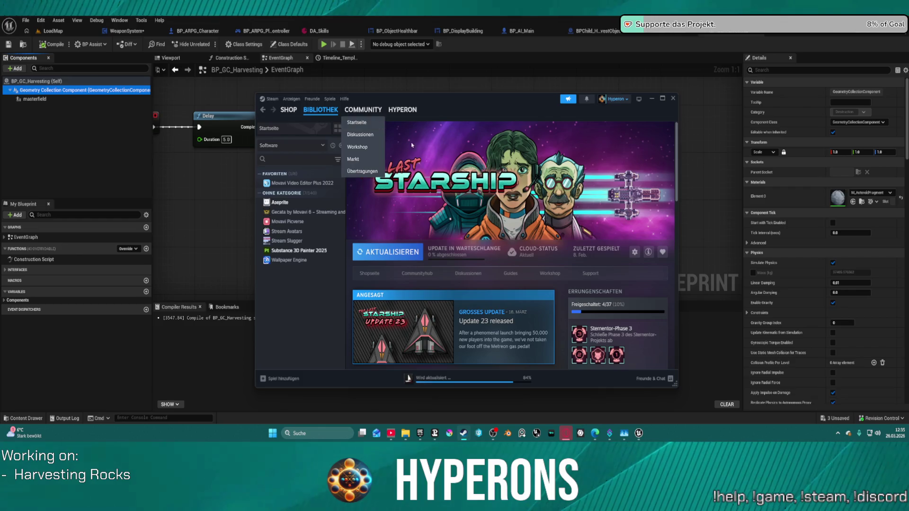
Check the Downloads list, then go to the BIBLIOTHEK Startseite library home.
{"action": "left_click", "coordinate": [475, 382]}
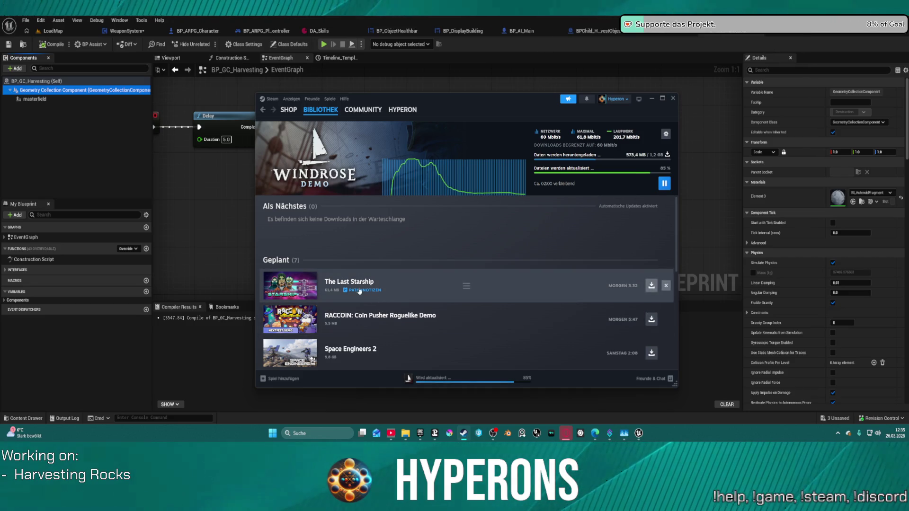
{"action": "left_click", "coordinate": [289, 99]}
{"action": "left_click", "coordinate": [291, 100]}
{"action": "left_click", "coordinate": [291, 100]}
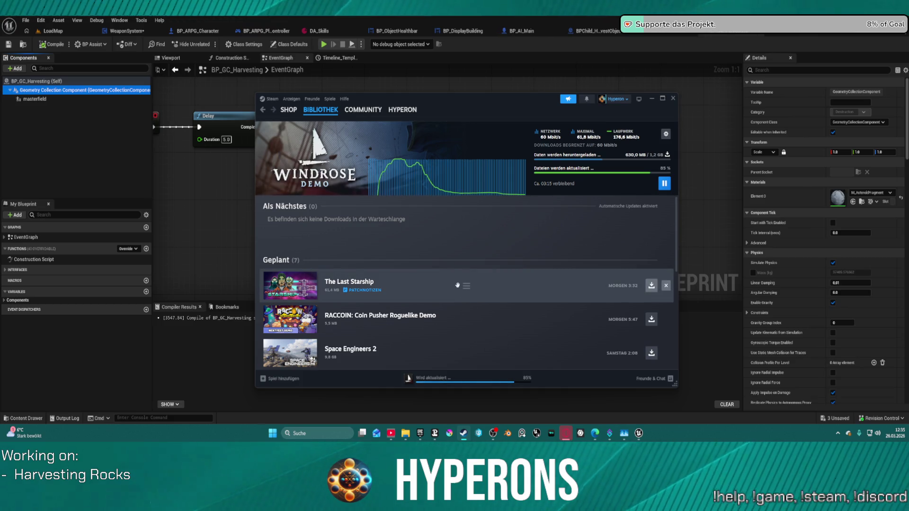
{"action": "mouse_move", "coordinate": [325, 111]}
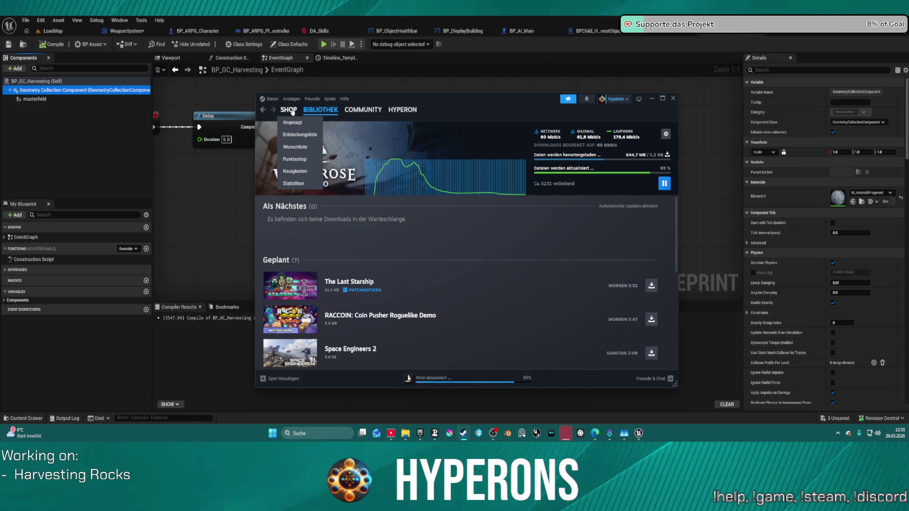
{"action": "mouse_move", "coordinate": [363, 110]}
{"action": "scroll", "coordinate": [335, 232], "scroll_direction": "down", "scroll_amount": 3}
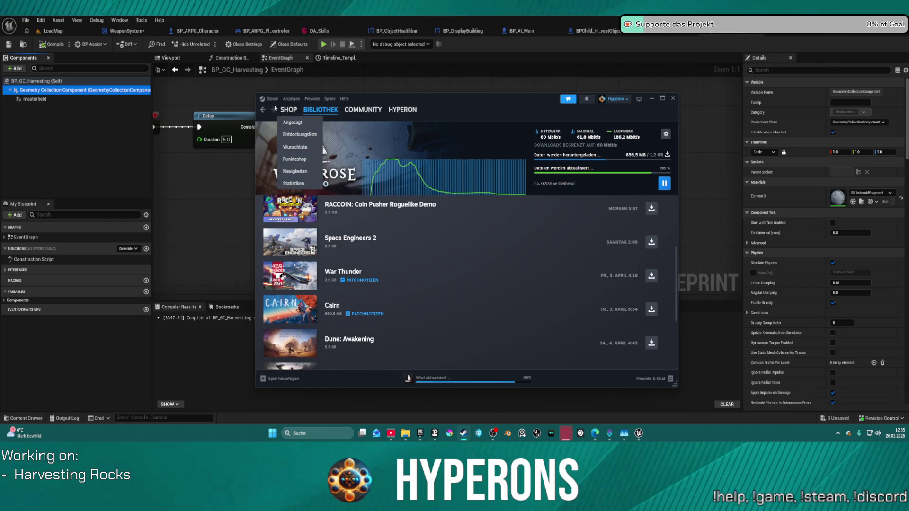
{"action": "left_click", "coordinate": [331, 112]}
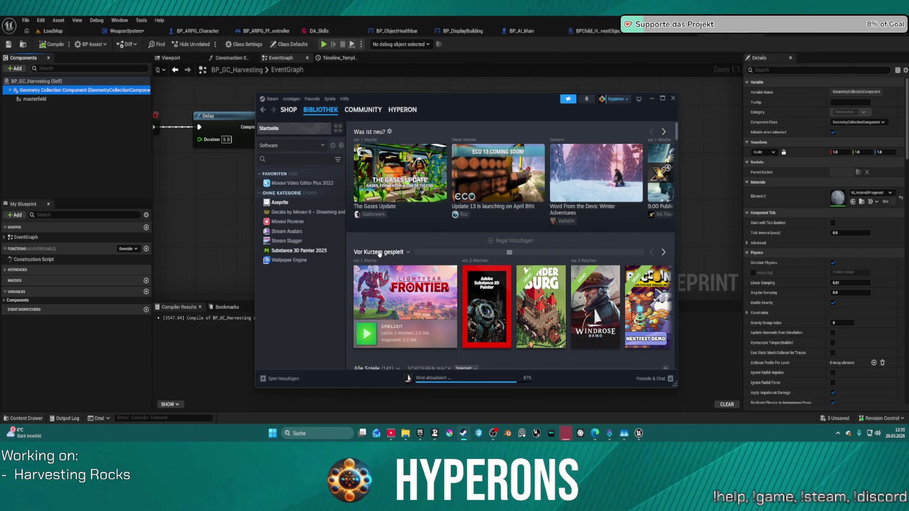
Open Lightyear Frontier's SHOP store page from its library tile.
{"action": "mouse_move", "coordinate": [433, 303]}
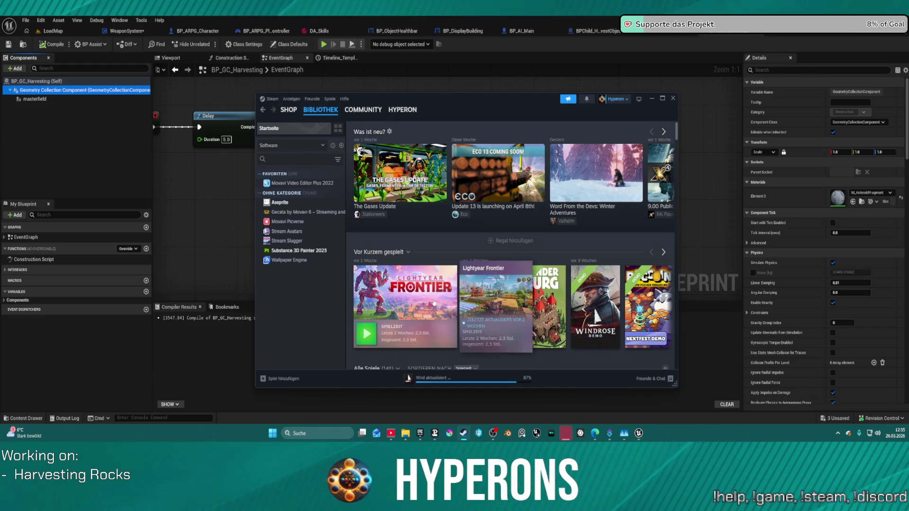
{"action": "left_click", "coordinate": [425, 324]}
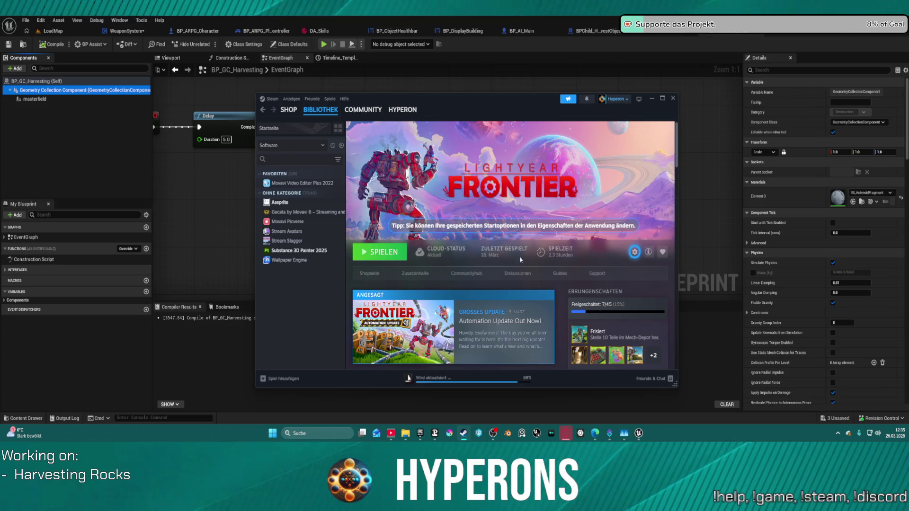
{"action": "left_click", "coordinate": [369, 273]}
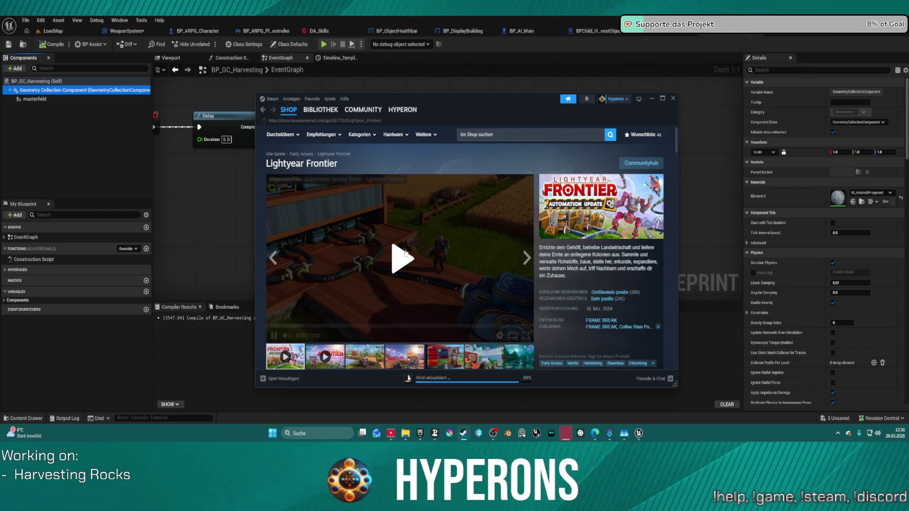
Flip through its screenshots, enlarging and closing the mech upgrade-menu one.
{"action": "scroll", "coordinate": [398, 265], "scroll_direction": "down", "scroll_amount": 1}
{"action": "left_click", "coordinate": [364, 314]}
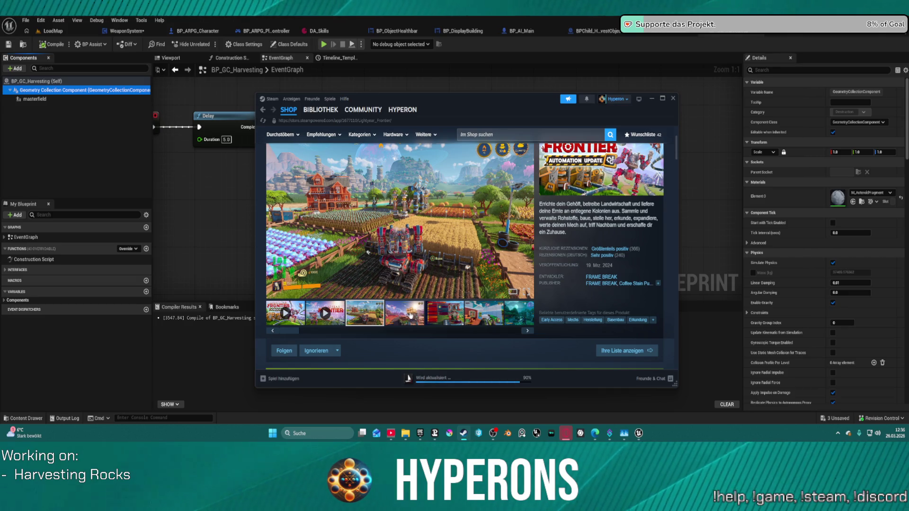
{"action": "left_click", "coordinate": [410, 316]}
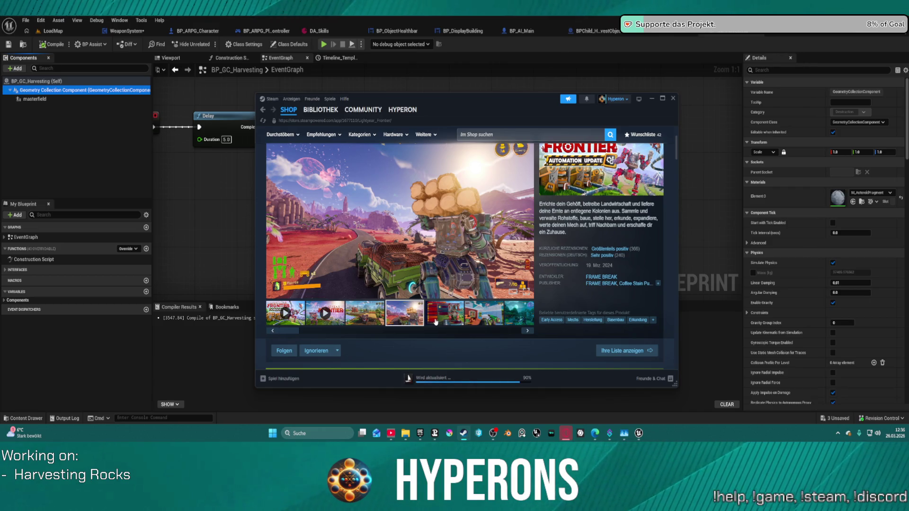
{"action": "left_click", "coordinate": [457, 324]}
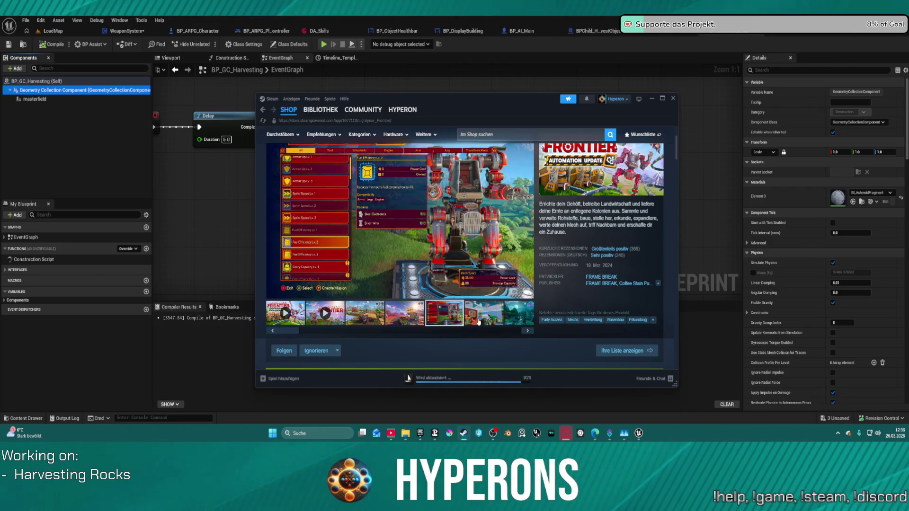
{"action": "left_click", "coordinate": [478, 321]}
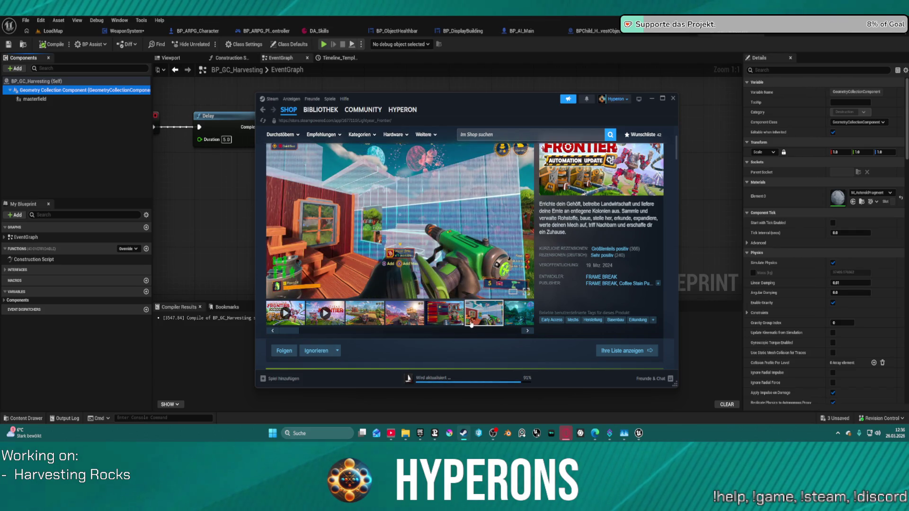
{"action": "left_click", "coordinate": [448, 318]}
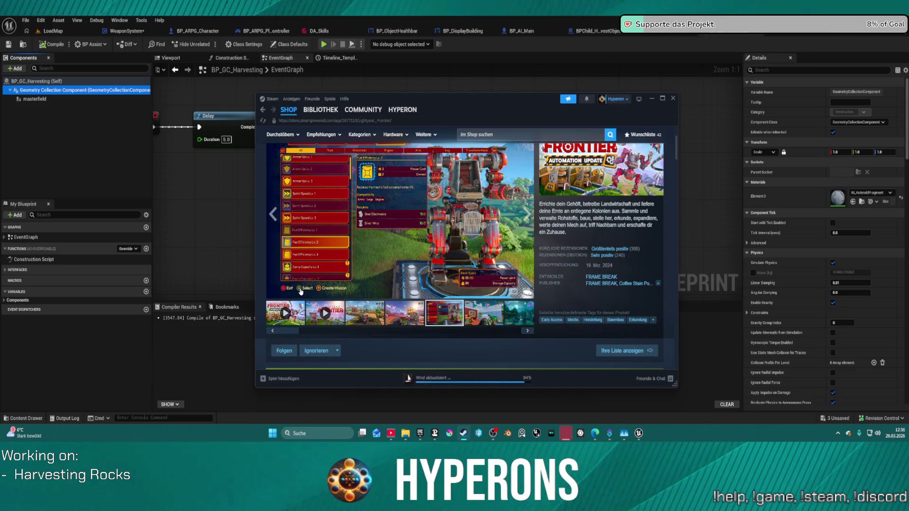
{"action": "left_click", "coordinate": [300, 294]}
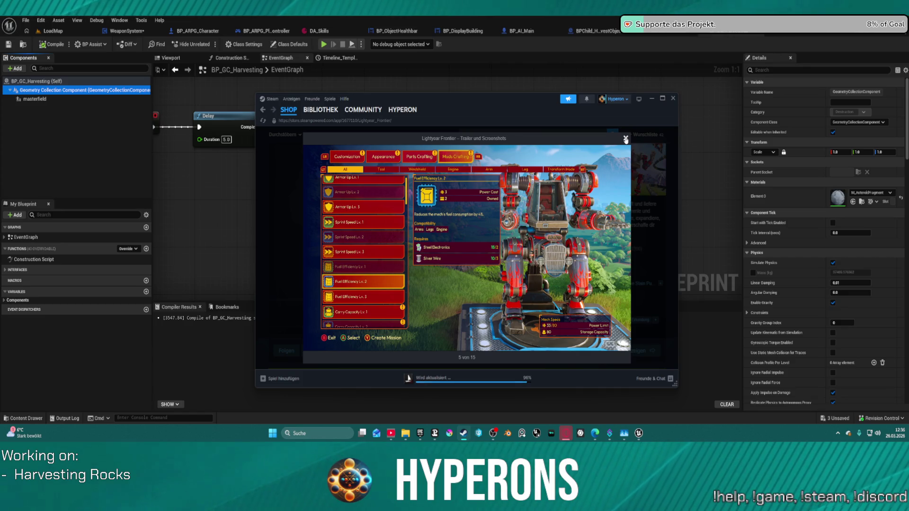
{"action": "left_click", "coordinate": [625, 140]}
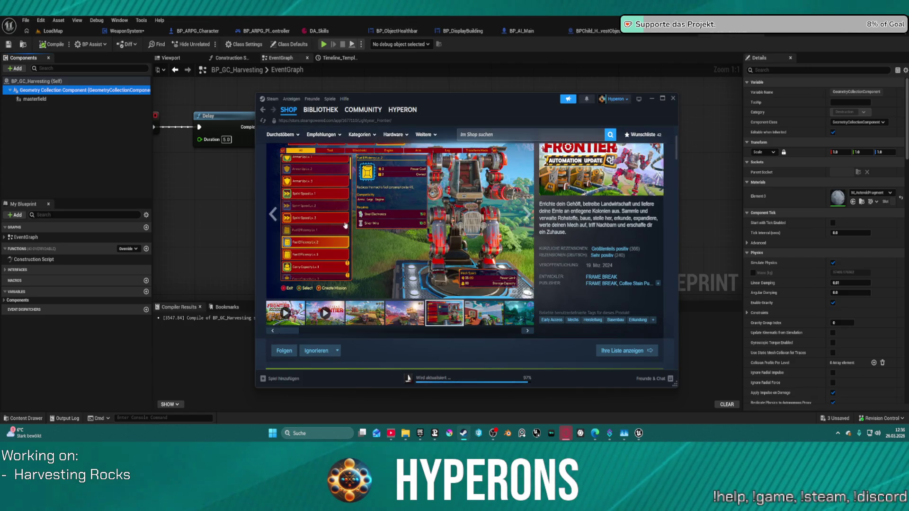
Close Steam, pan the event graph to the Timeline and its connected nodes, then reopen Steam.
{"action": "left_click", "coordinate": [673, 99]}
{"action": "mouse_move", "coordinate": [463, 203]}
{"action": "left_mouse_down"}
{"action": "mouse_move", "coordinate": [405, 245]}
{"action": "mouse_move", "coordinate": [522, 179]}
{"action": "mouse_move", "coordinate": [540, 129]}
{"action": "mouse_move", "coordinate": [574, 98]}
{"action": "mouse_move", "coordinate": [435, 186]}
{"action": "mouse_move", "coordinate": [488, 185]}
{"action": "left_mouse_up"}
{"action": "mouse_move", "coordinate": [578, 233]}
{"action": "left_mouse_down"}
{"action": "mouse_move", "coordinate": [429, 234]}
{"action": "mouse_move", "coordinate": [414, 224]}
{"action": "left_mouse_up"}
{"action": "left_click_drag", "start_coordinate": [530, 190], "coordinate": [371, 234]}
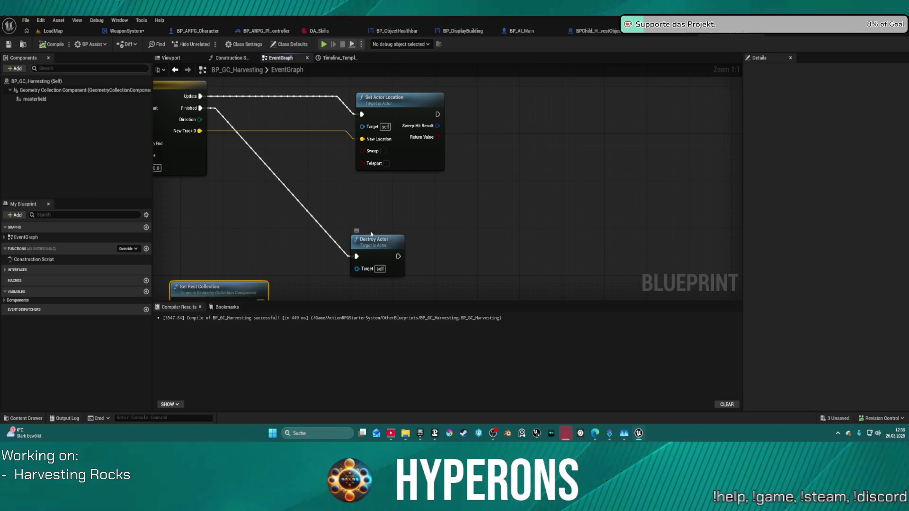
{"action": "left_click_drag", "start_coordinate": [351, 215], "coordinate": [447, 212]}
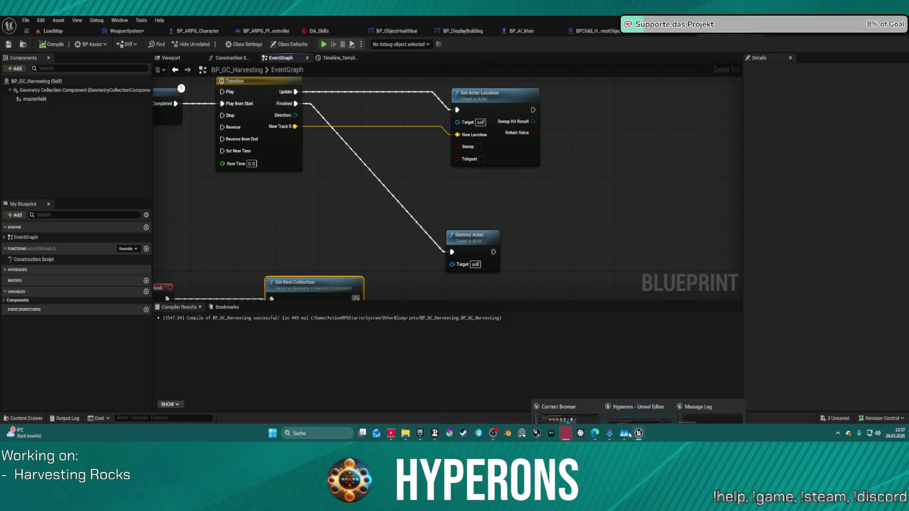
{"action": "left_click", "coordinate": [464, 434]}
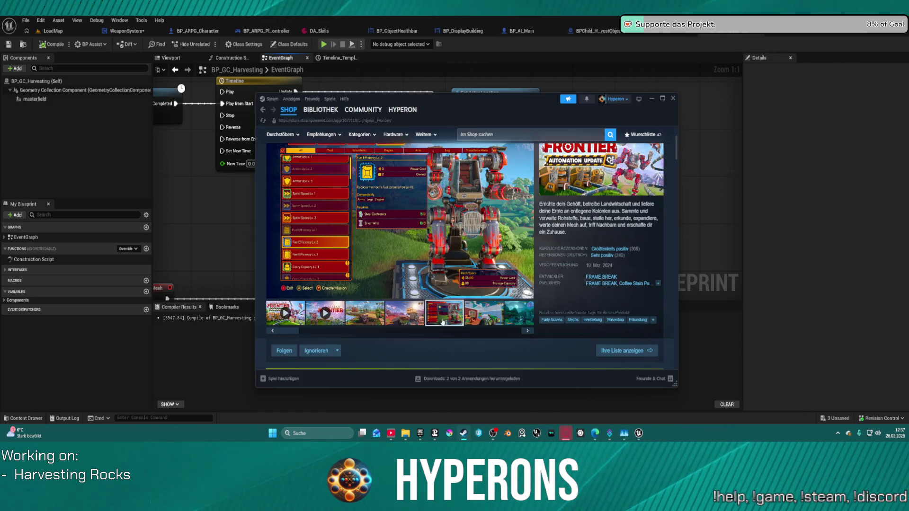
View the Windrose Demo page in the Steam library, then save the rock blueprint in Unreal.
{"action": "left_click", "coordinate": [315, 110]}
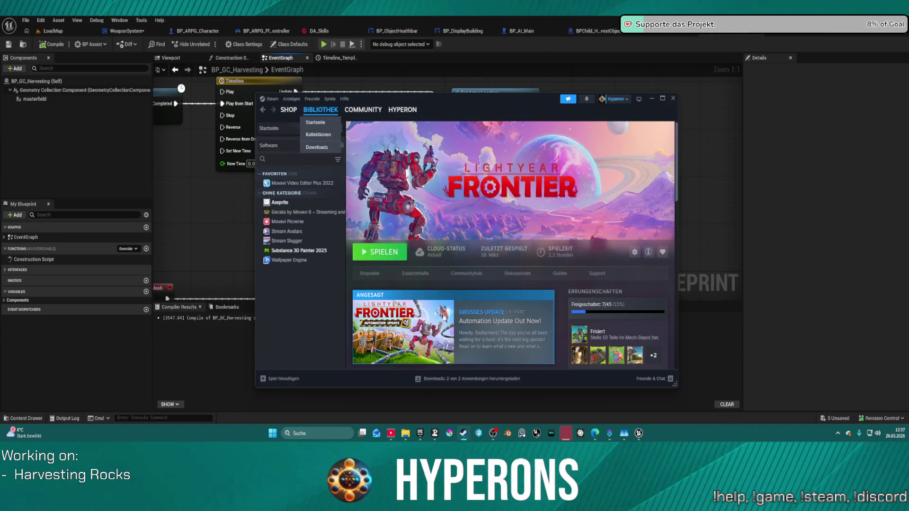
{"action": "left_click", "coordinate": [477, 378]}
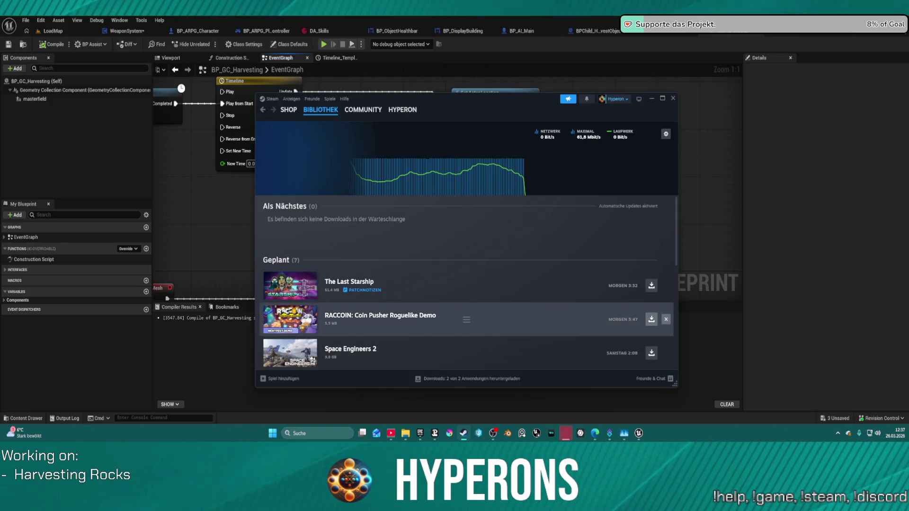
{"action": "left_click", "coordinate": [310, 111]}
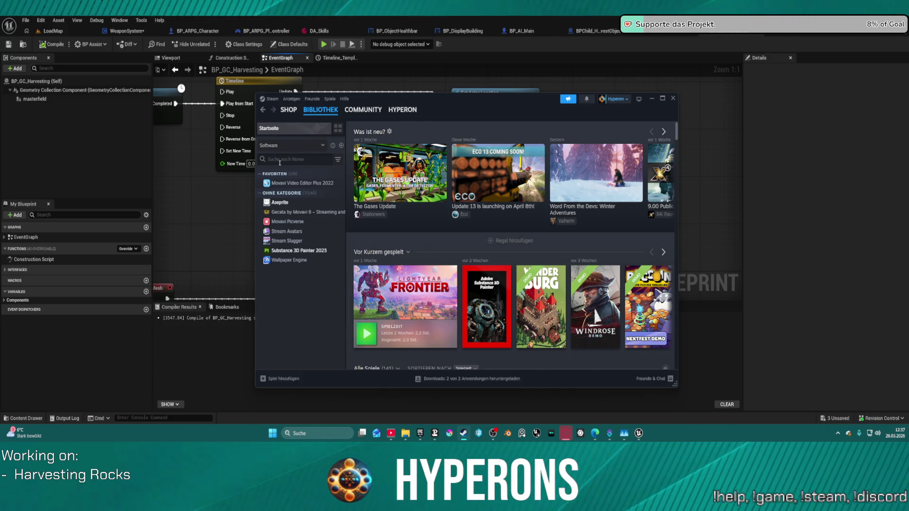
{"action": "left_click", "coordinate": [594, 307]}
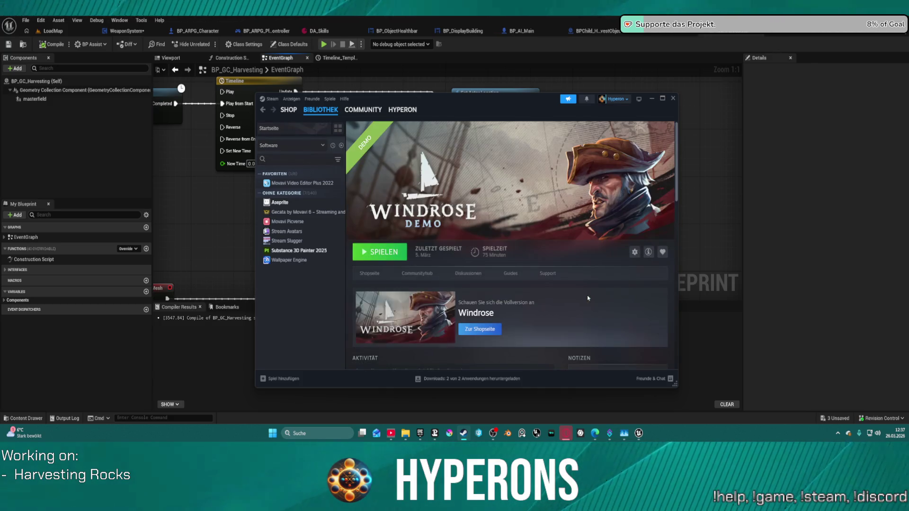
{"action": "left_click", "coordinate": [368, 253]}
{"action": "left_click", "coordinate": [397, 258]}
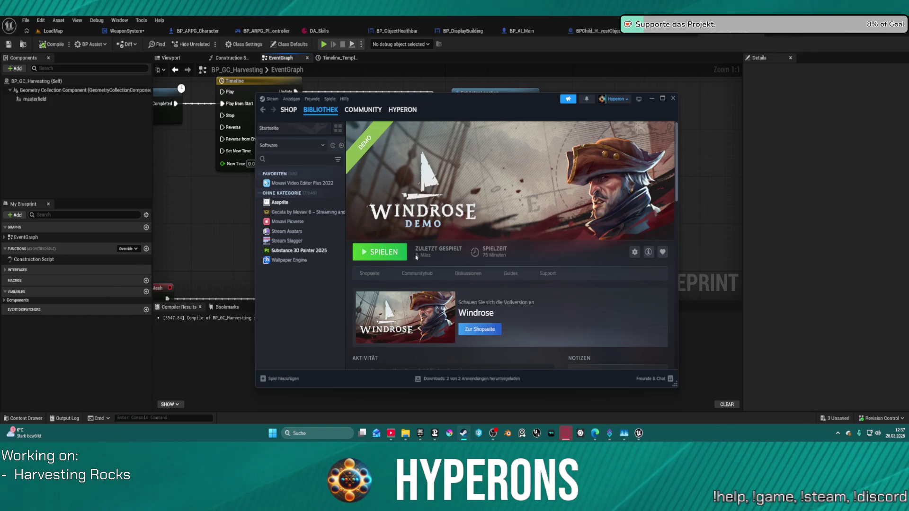
{"action": "left_click", "coordinate": [719, 382]}
{"action": "key", "text": "ctrl+s"}
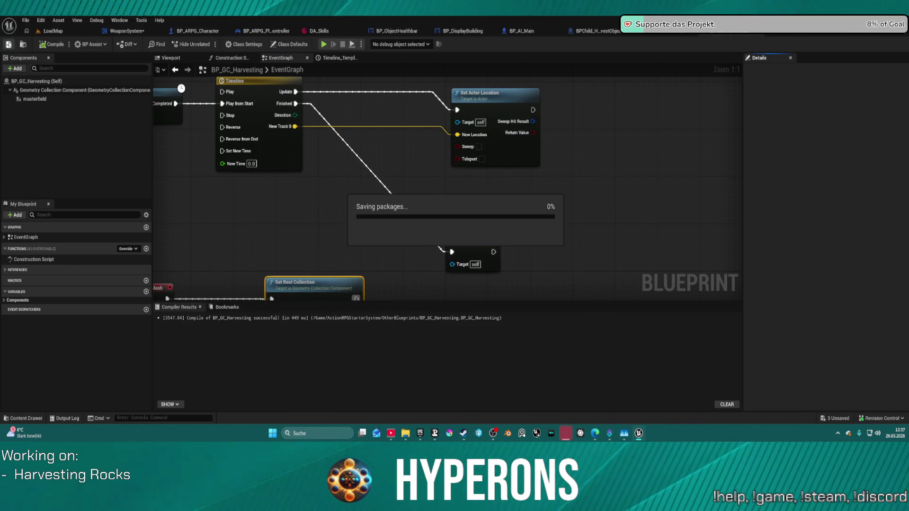
Once the blueprint save completes, launch the Windrose Demo from the Steam library.
{"action": "mouse_move", "coordinate": [565, 433]}
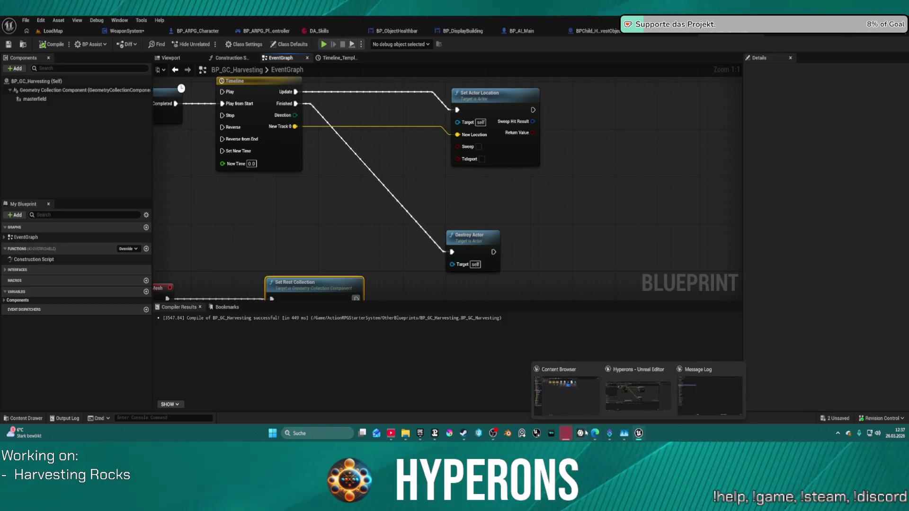
{"action": "left_click", "coordinate": [463, 434]}
{"action": "left_click", "coordinate": [361, 256]}
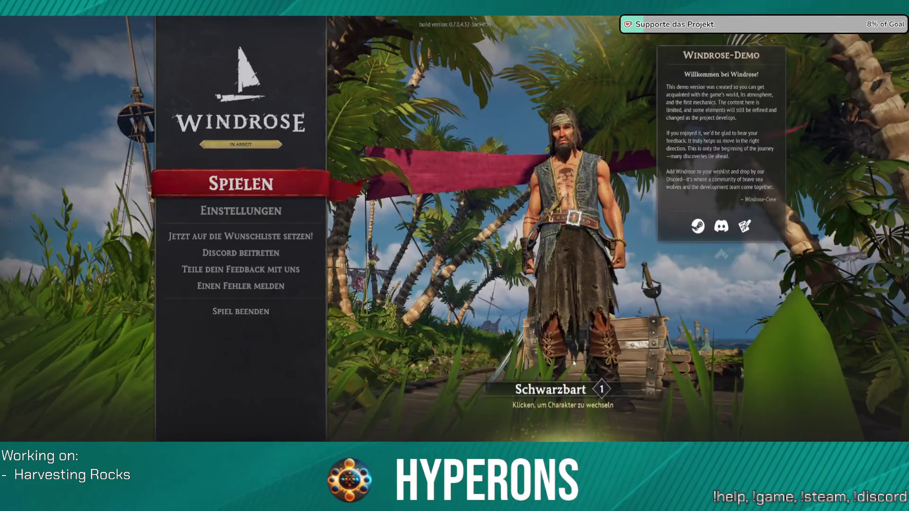
Start playing the existing TEST world in solo mode.
{"action": "left_click", "coordinate": [240, 188]}
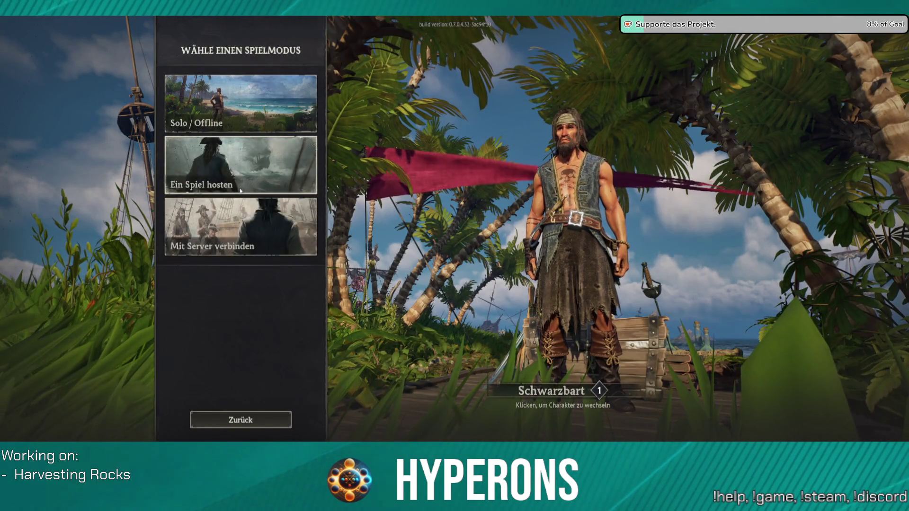
{"action": "left_click", "coordinate": [253, 103]}
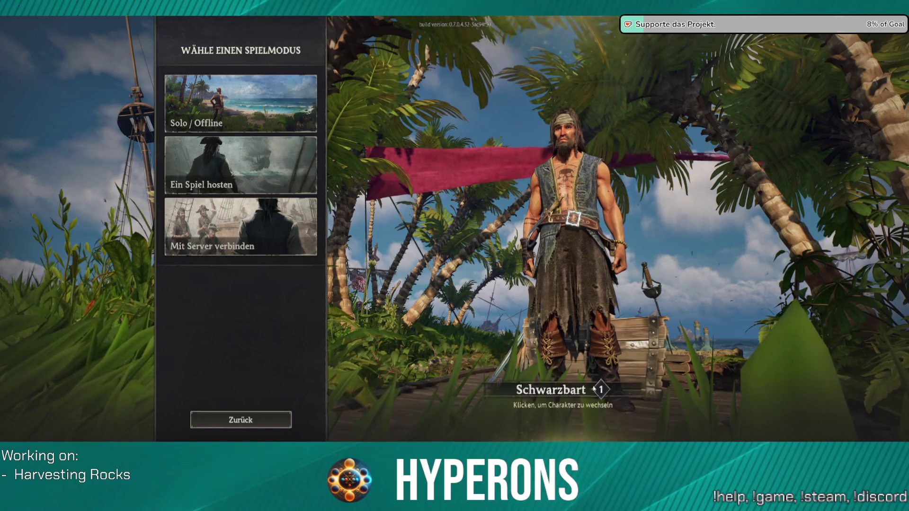
{"action": "left_click", "coordinate": [255, 327]}
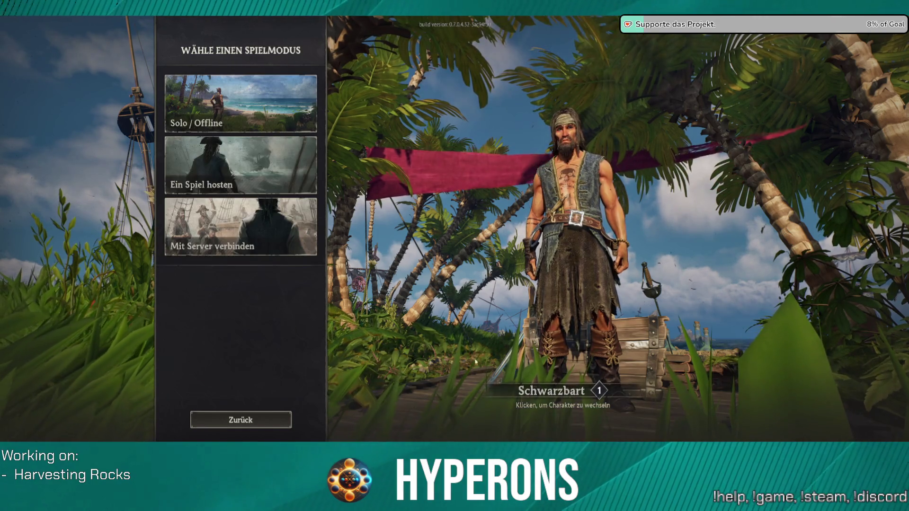
{"action": "left_click", "coordinate": [277, 331]}
{"action": "left_click", "coordinate": [251, 142]}
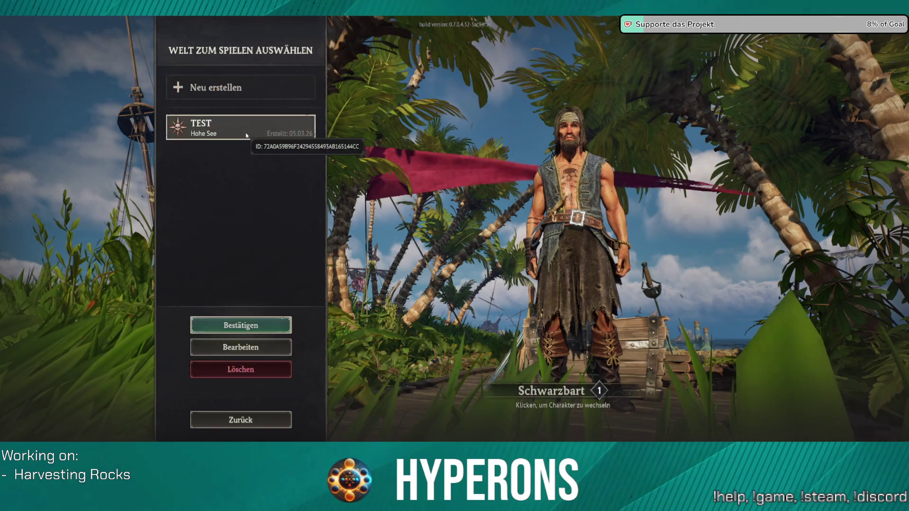
{"action": "left_click", "coordinate": [254, 325]}
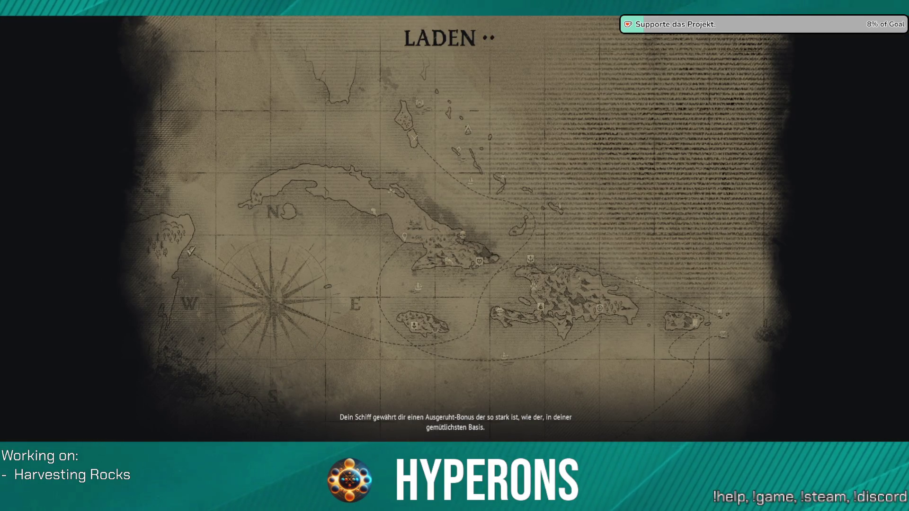
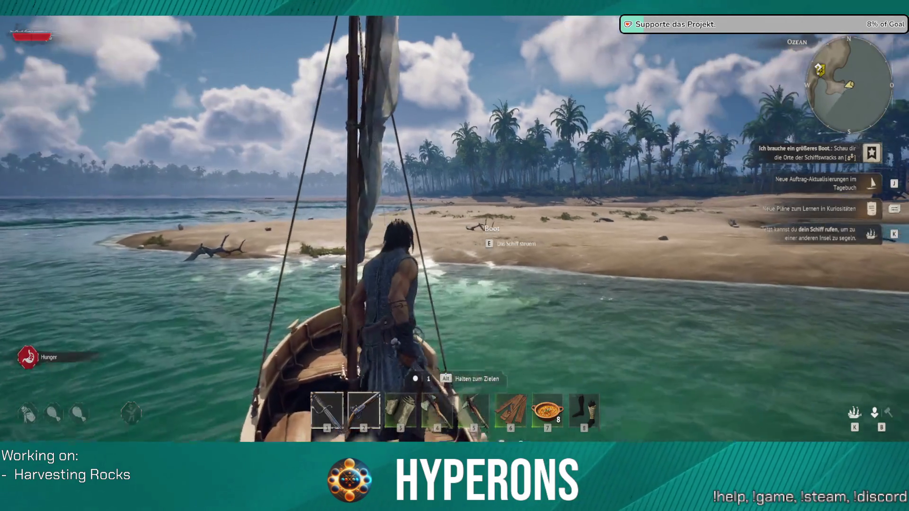
Leave the boat, walk up the beach and swim across the lagoon toward the far shore.
{"action": "key", "text": "w"}
{"action": "key", "text": "space"}
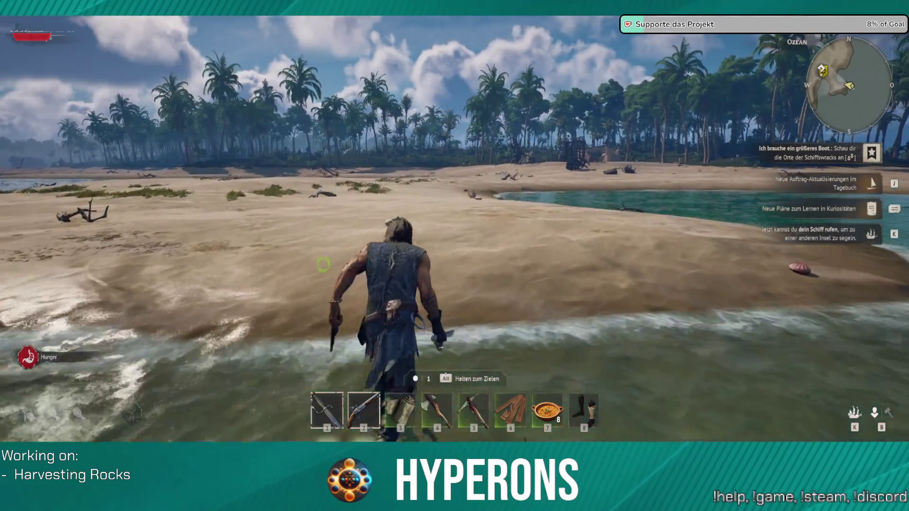
{"action": "key", "text": "w"}
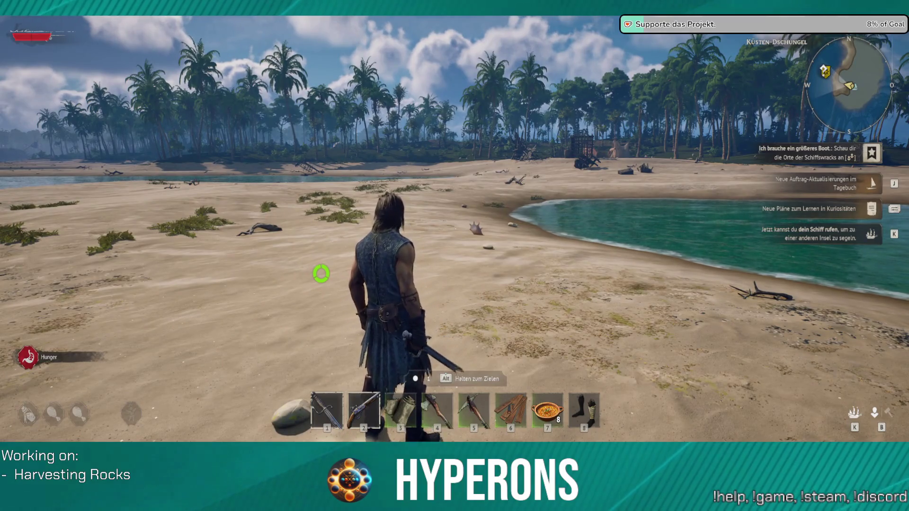
{"action": "key", "text": "w"}
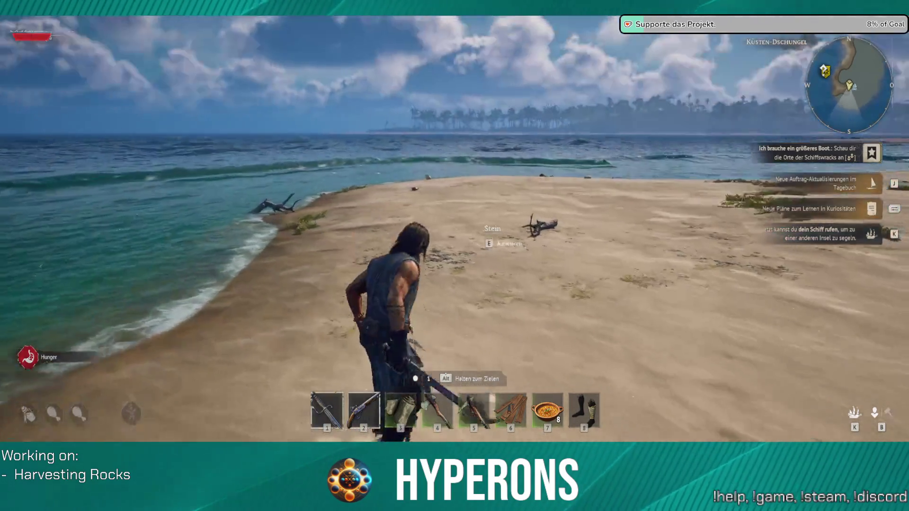
{"action": "key", "text": "w"}
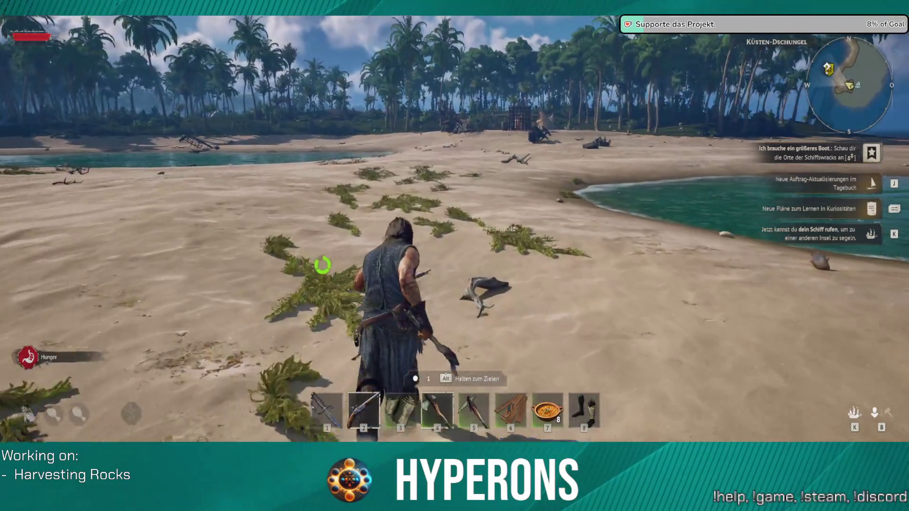
{"action": "key", "text": "w"}
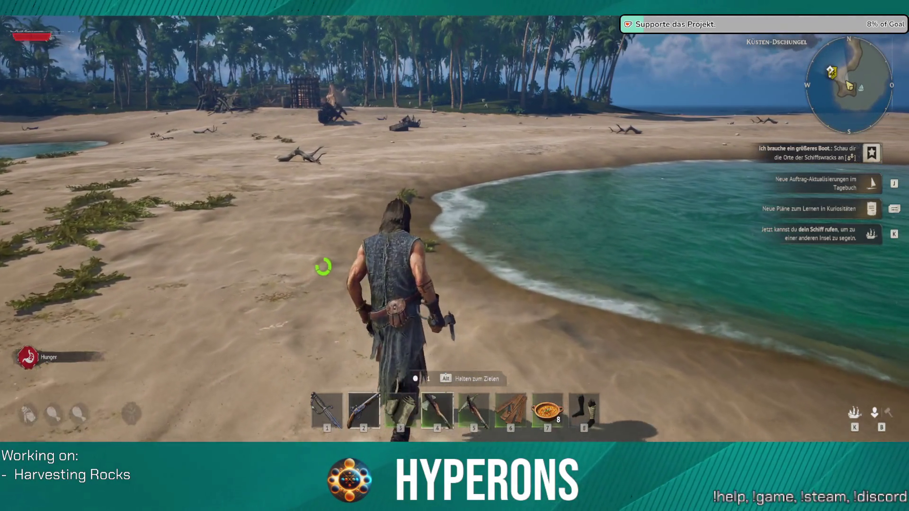
{"action": "key", "text": "w"}
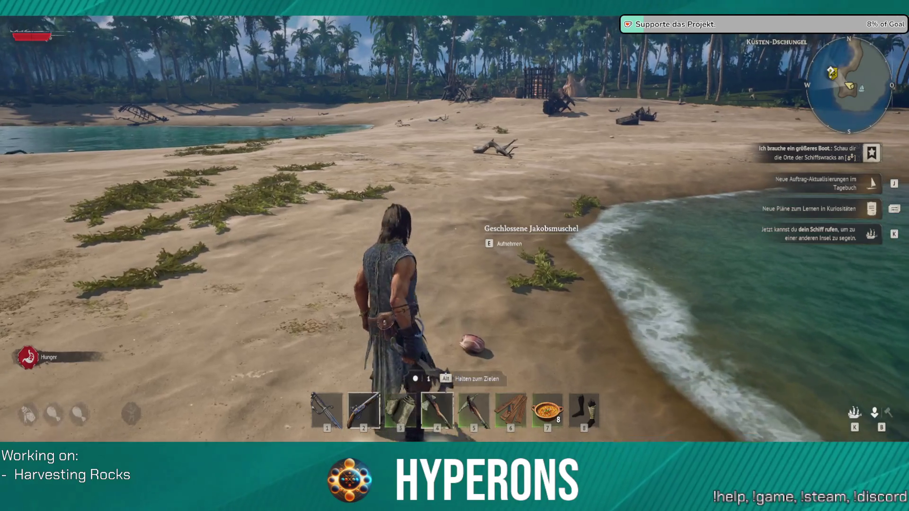
{"action": "key", "text": "w"}
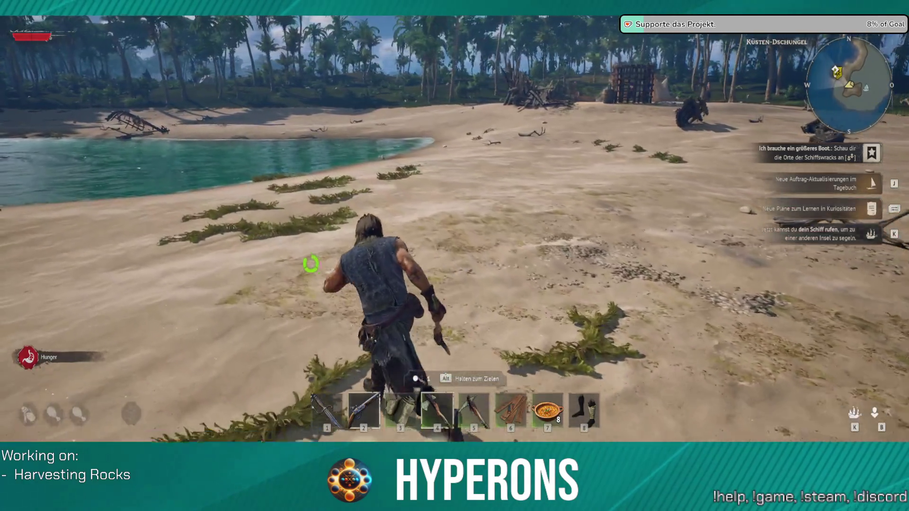
{"action": "key", "text": "w"}
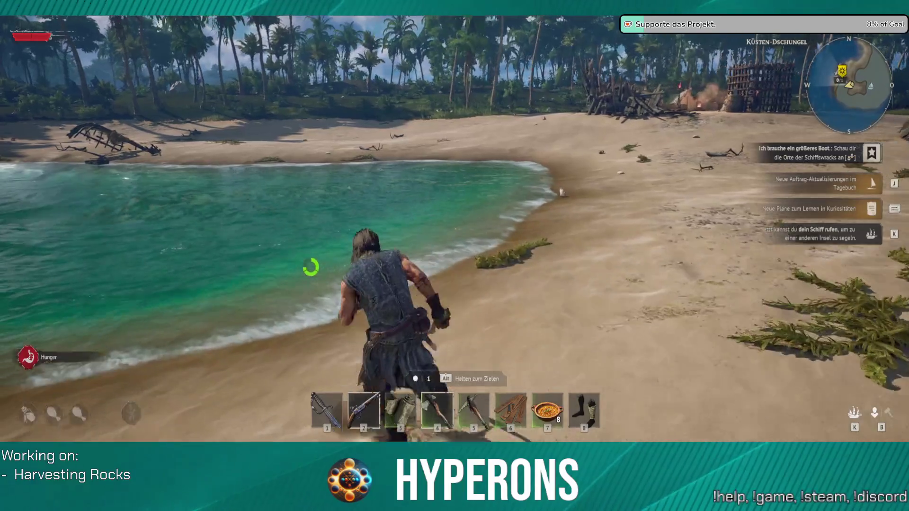
{"action": "key", "text": "w"}
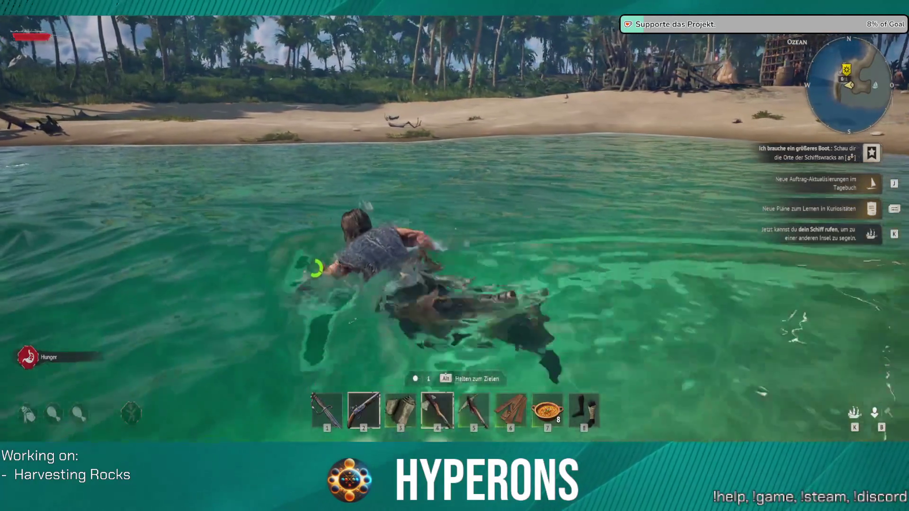
{"action": "key", "text": "w"}
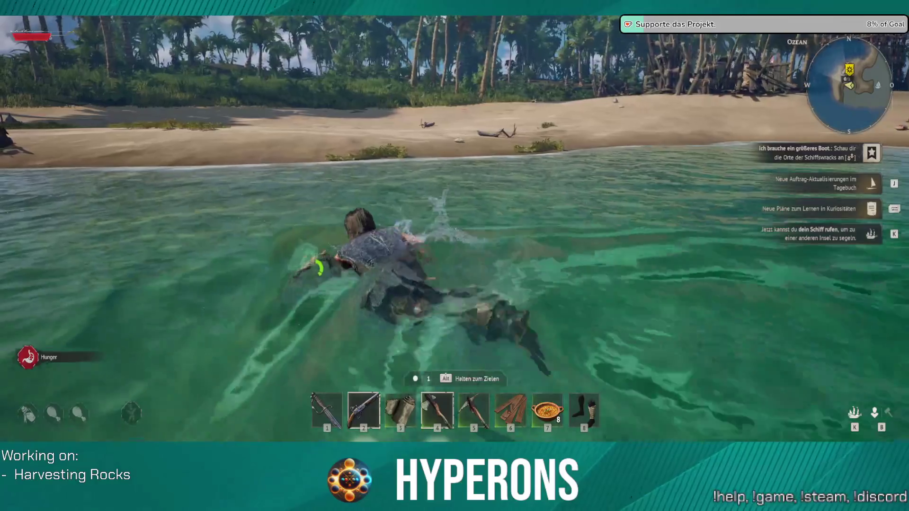
{"action": "key", "text": "w"}
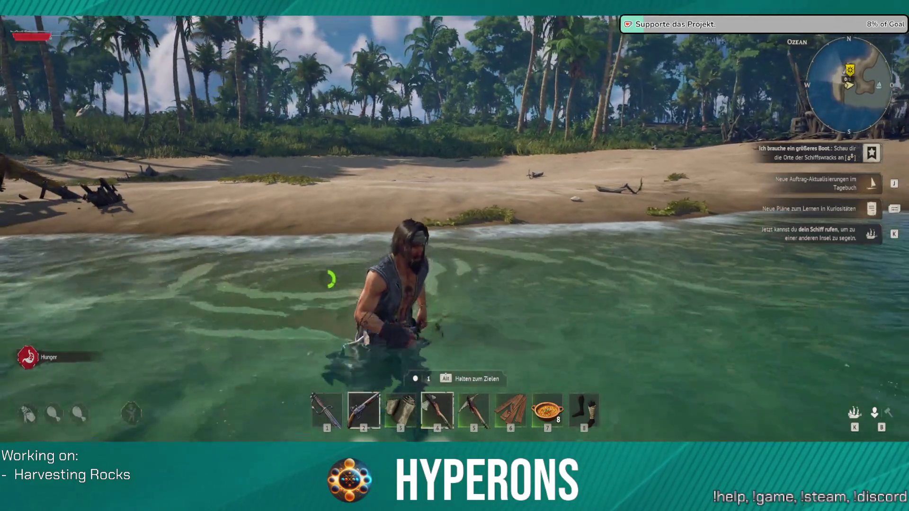
Climb out of the shallows, run up the beach to the jungle and open the inventory.
{"action": "key", "text": "s"}
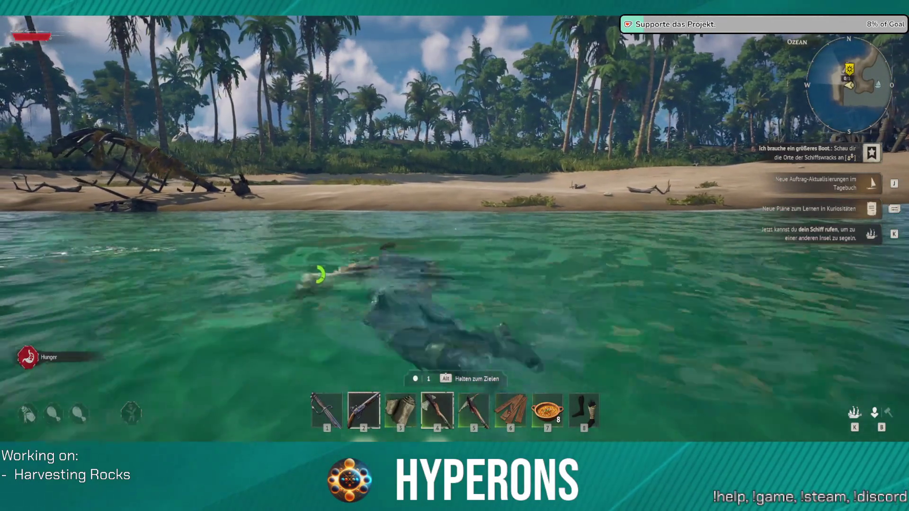
{"action": "key", "text": "w"}
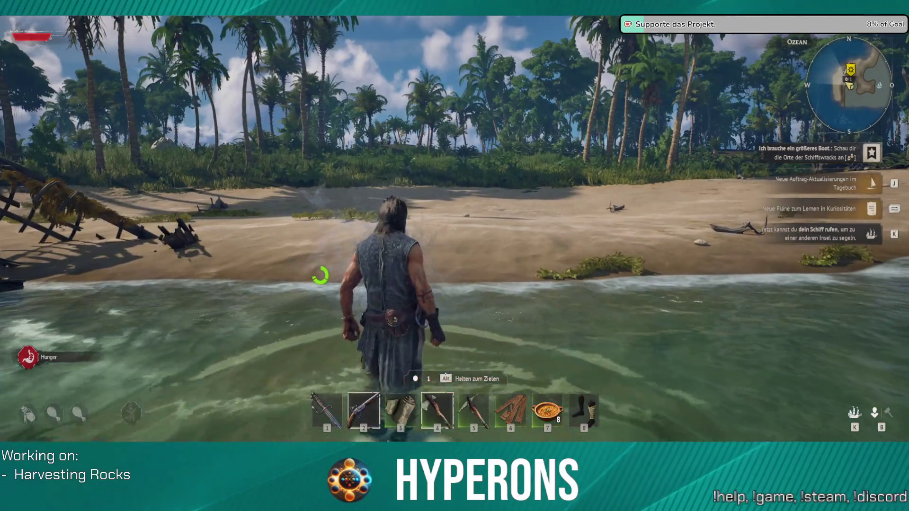
{"action": "key", "text": "w"}
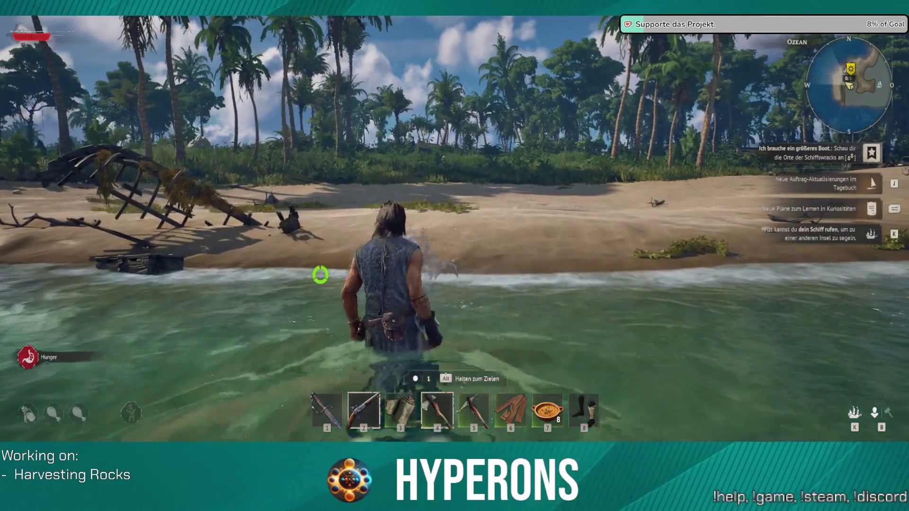
{"action": "key", "text": "s"}
{"action": "key", "text": "w"}
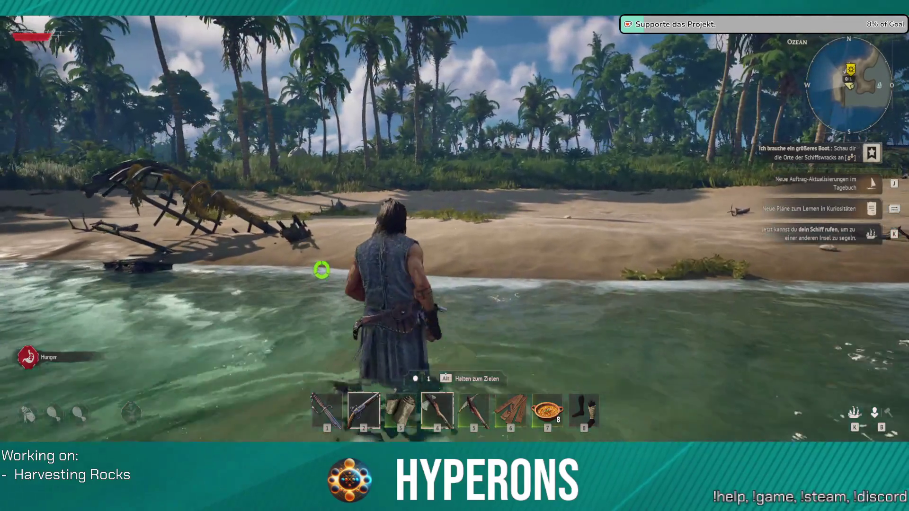
{"action": "key", "text": "s"}
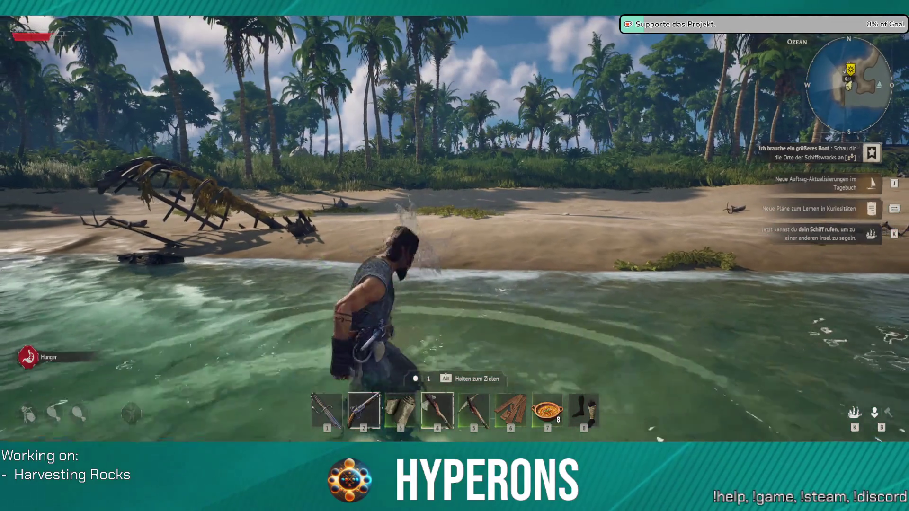
{"action": "key", "text": "w"}
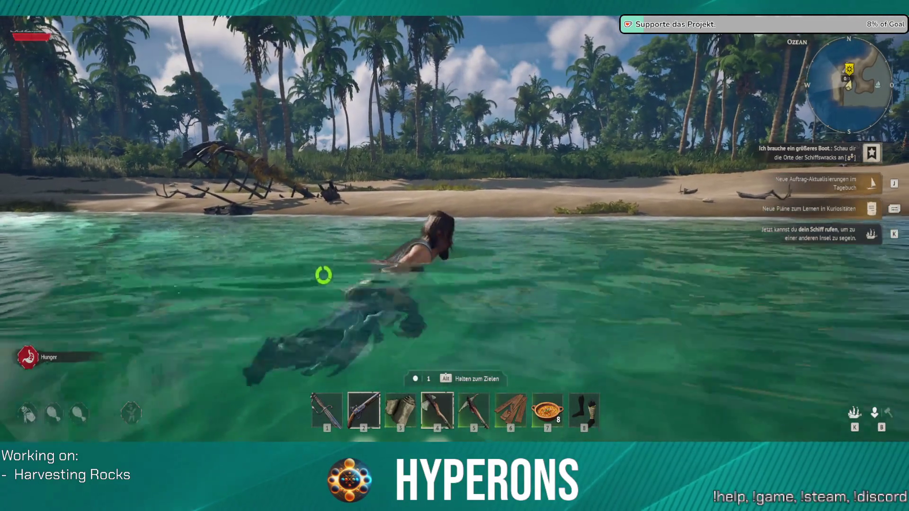
{"action": "key", "text": "w"}
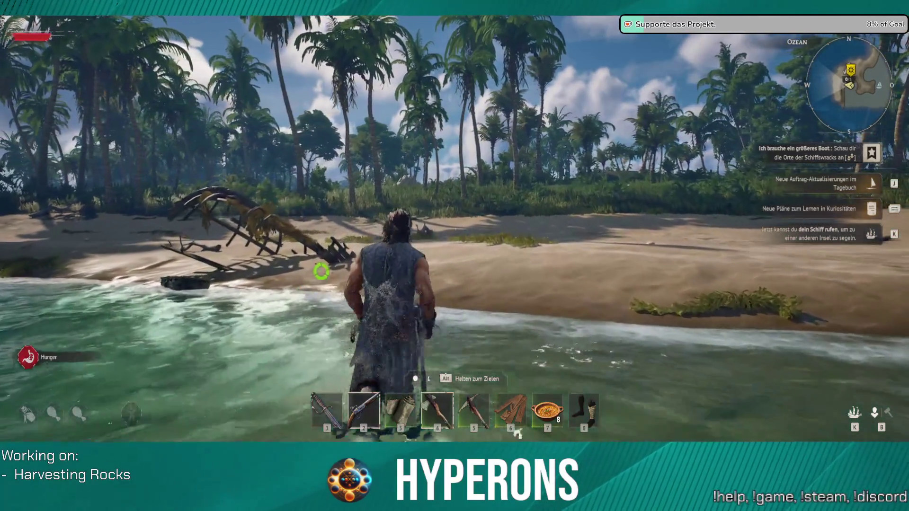
{"action": "key", "text": "w"}
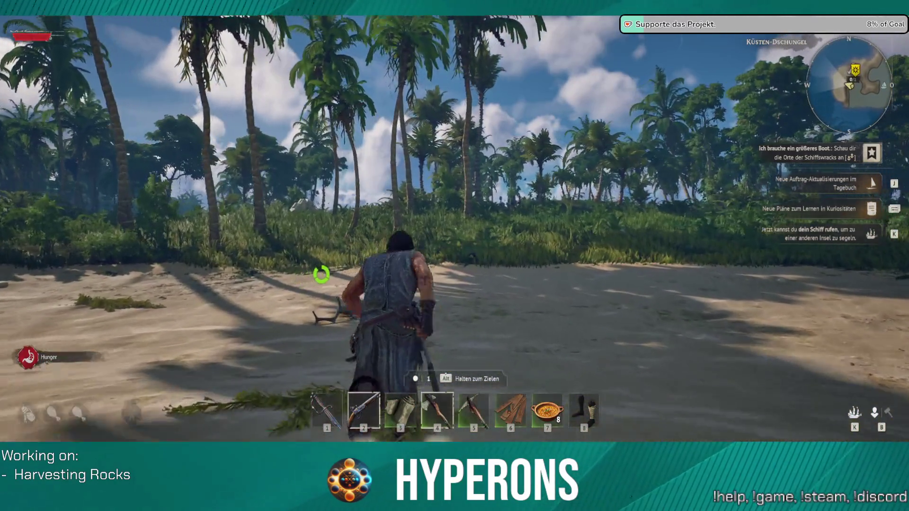
{"action": "key", "text": "w"}
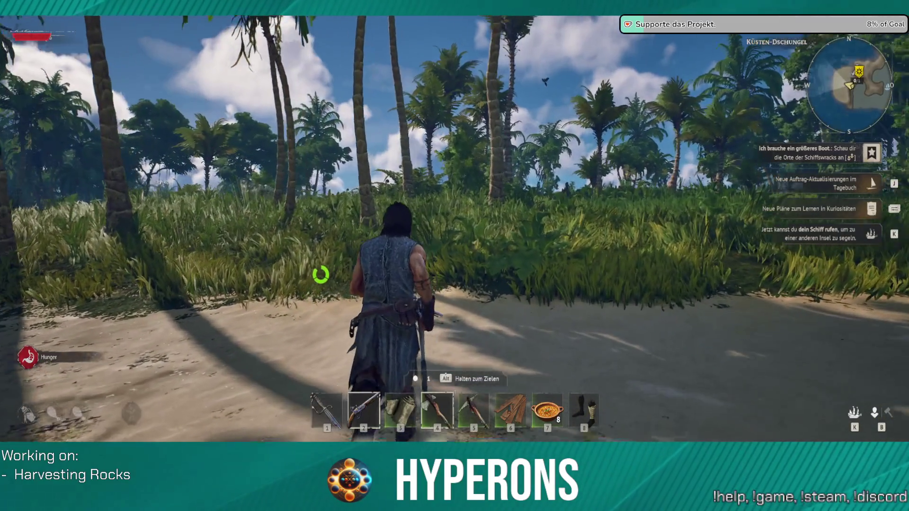
{"action": "key", "text": "Tab"}
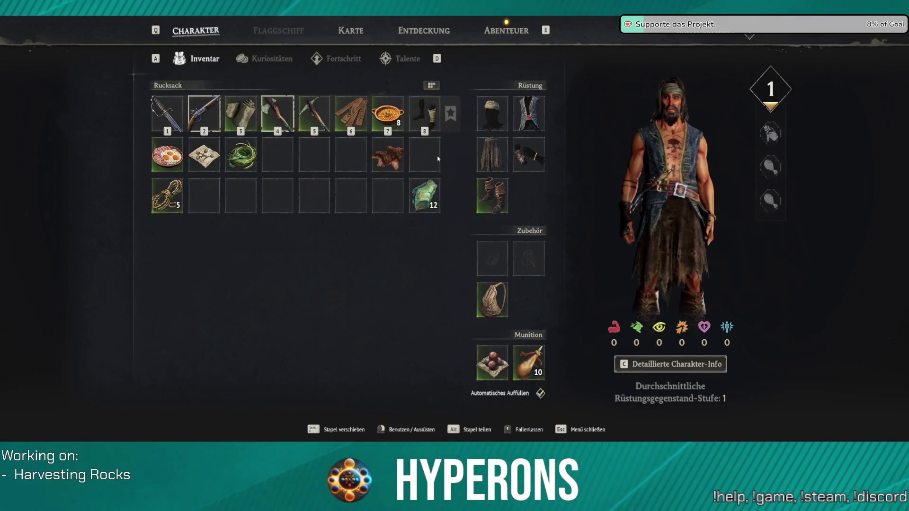
With the pickaxe equipped, run through the grass to the white rock and strike the Schwefel twice.
{"action": "key", "text": "Escape"}
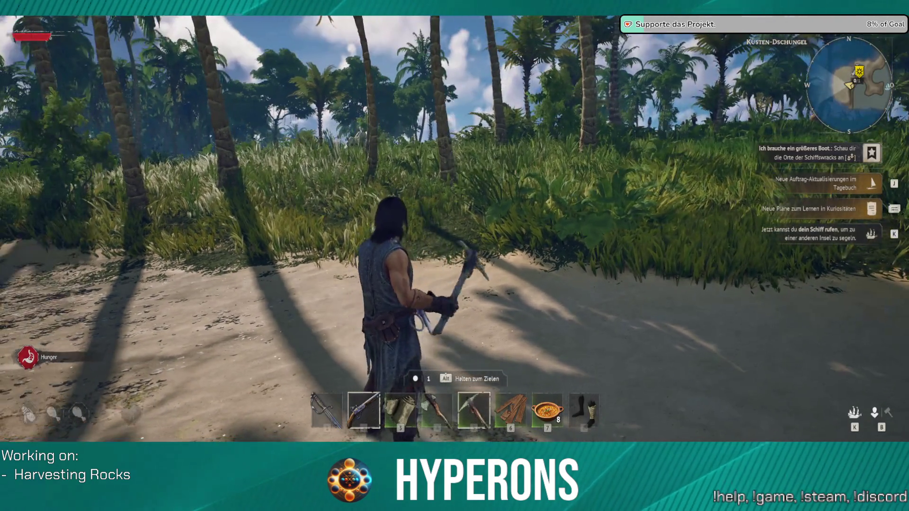
{"action": "key", "text": "w"}
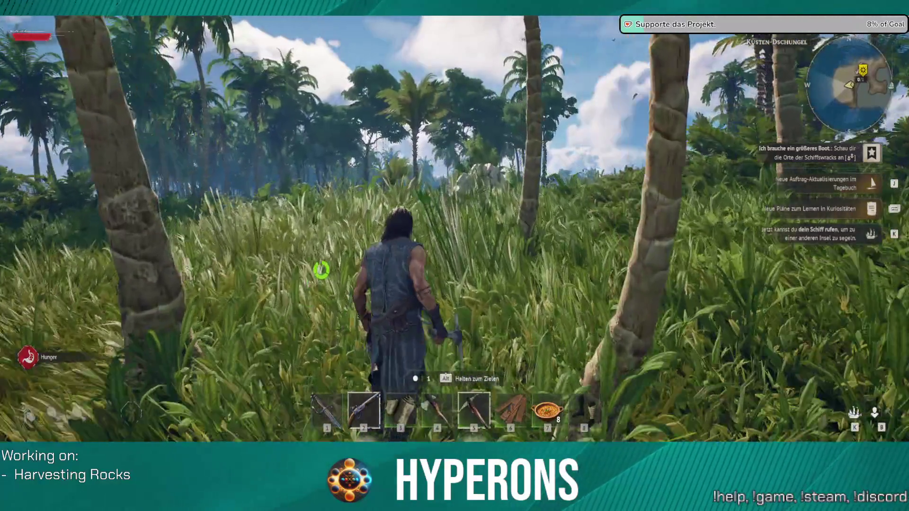
{"action": "key", "text": "w"}
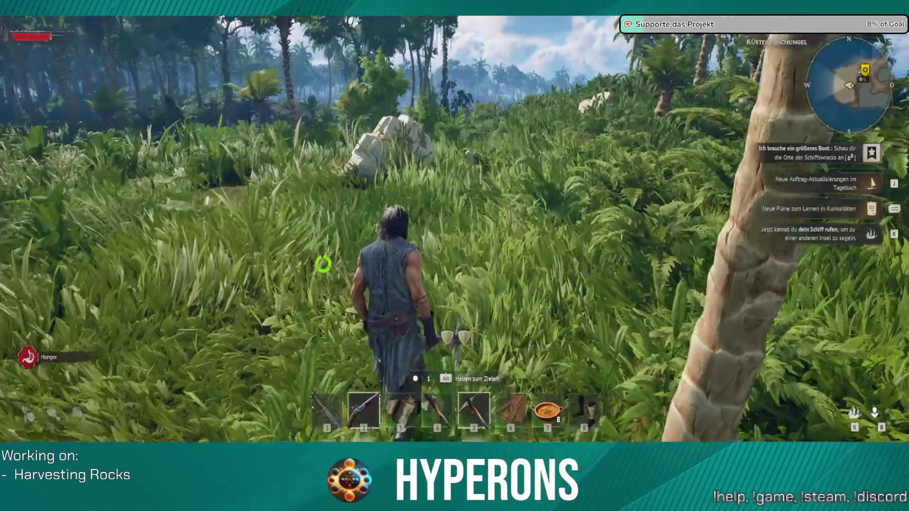
{"action": "key", "text": "w"}
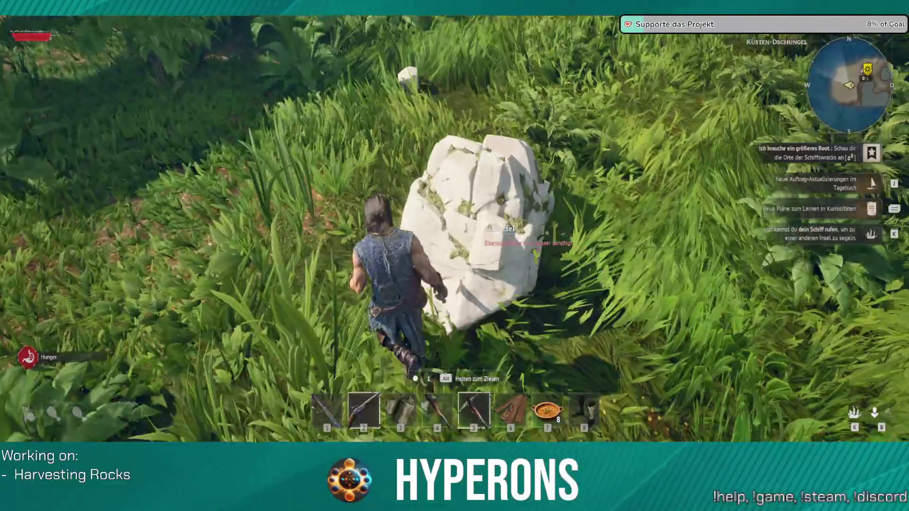
{"action": "key", "text": "w"}
{"action": "key", "text": "s"}
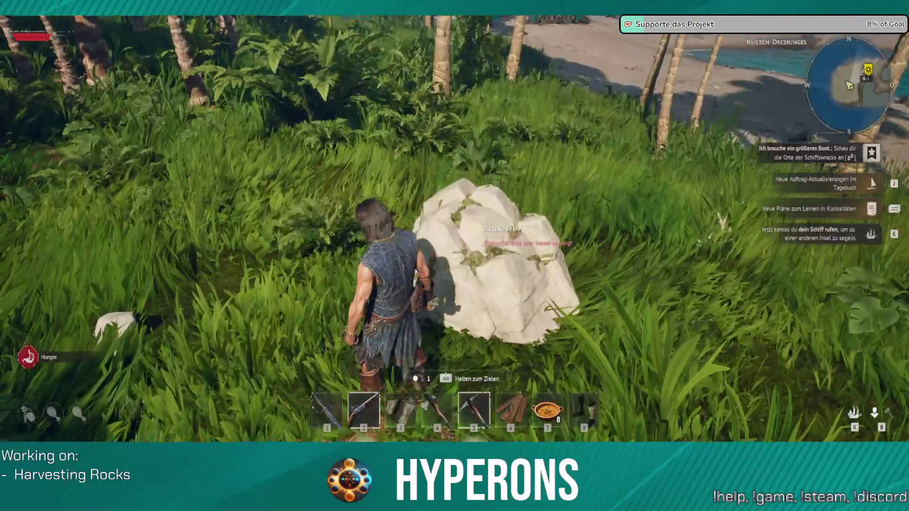
{"action": "left_click", "coordinate": [454, 255]}
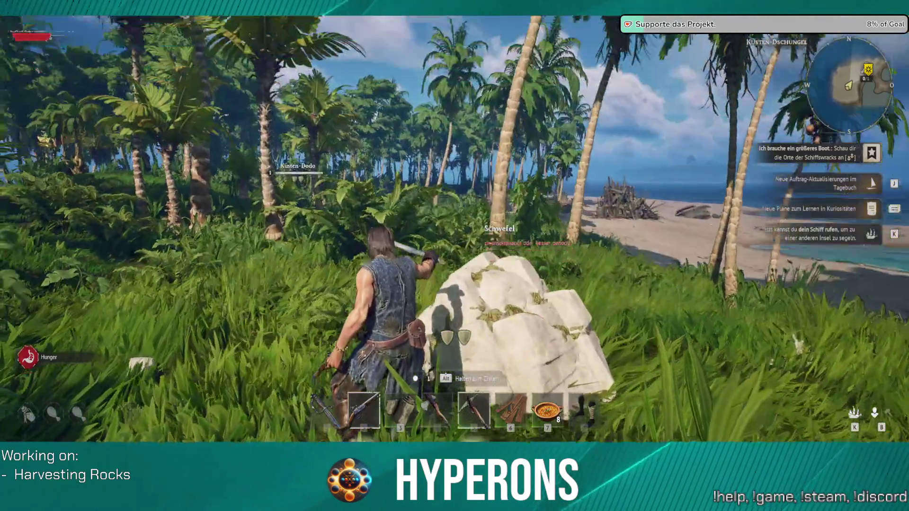
{"action": "left_click", "coordinate": [454, 256]}
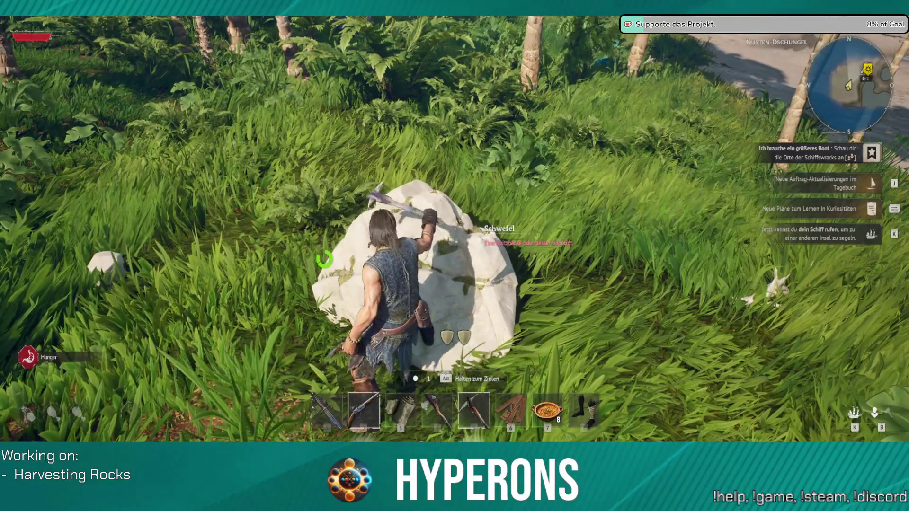
Walk from the Schwefel rock into the jungle grass toward the beach rocks, collecting Pflanzenfaser.
{"action": "key", "text": "a"}
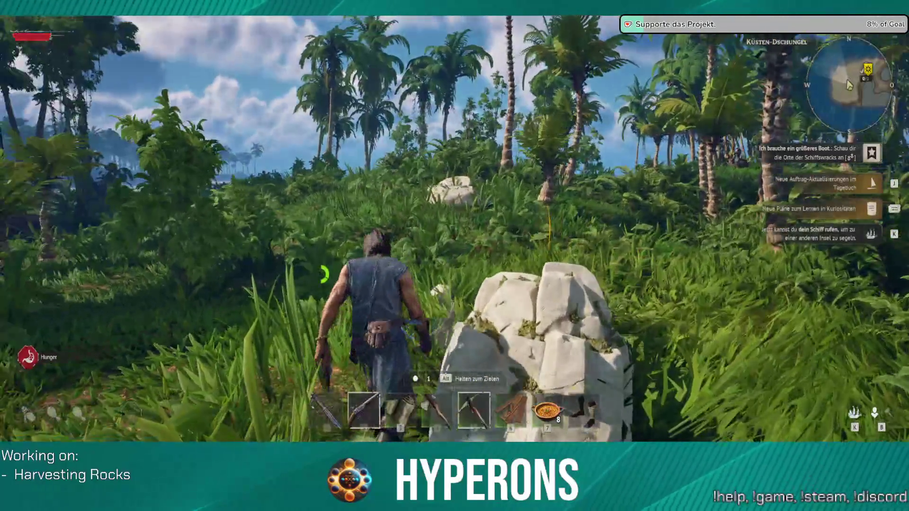
{"action": "key", "text": "w"}
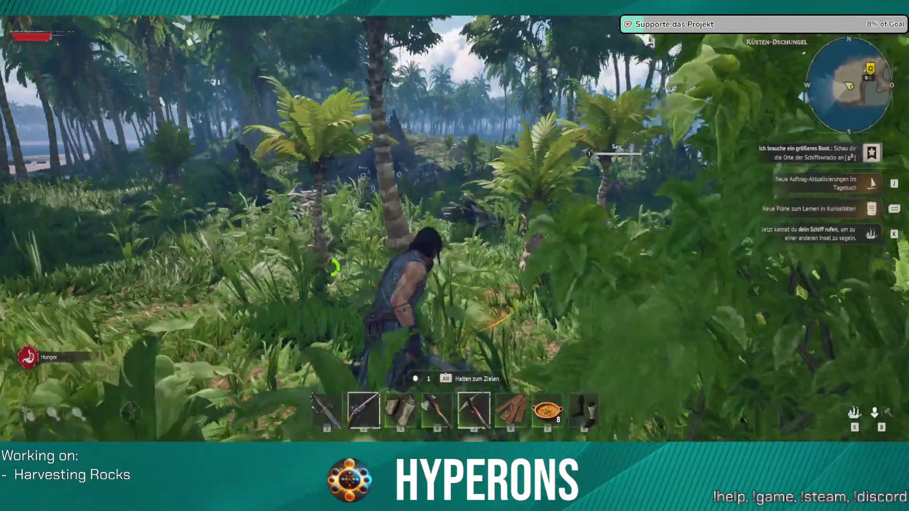
{"action": "key", "text": "a"}
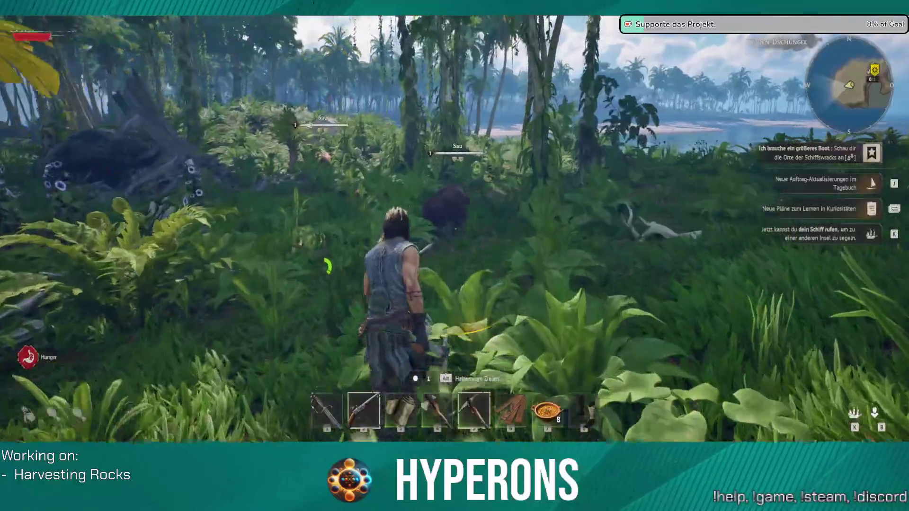
{"action": "key", "text": "w"}
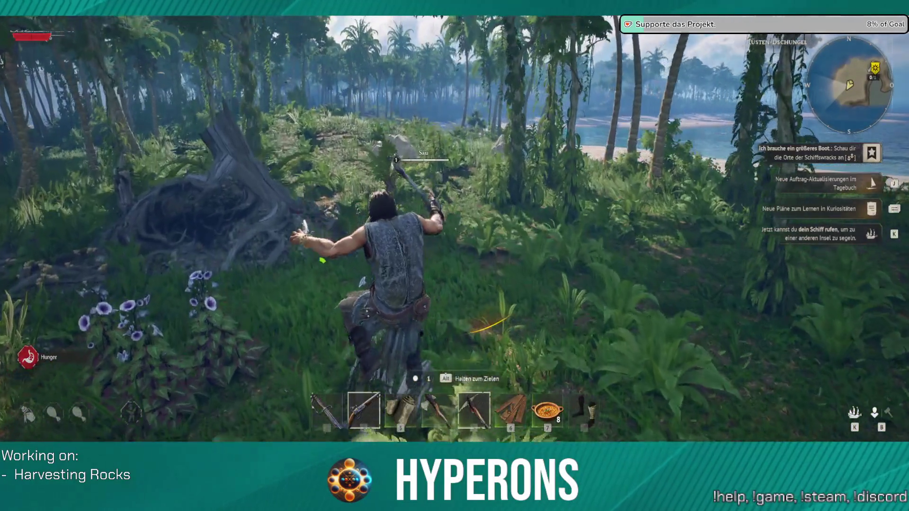
{"action": "key", "text": "w"}
{"action": "key", "text": "w"}
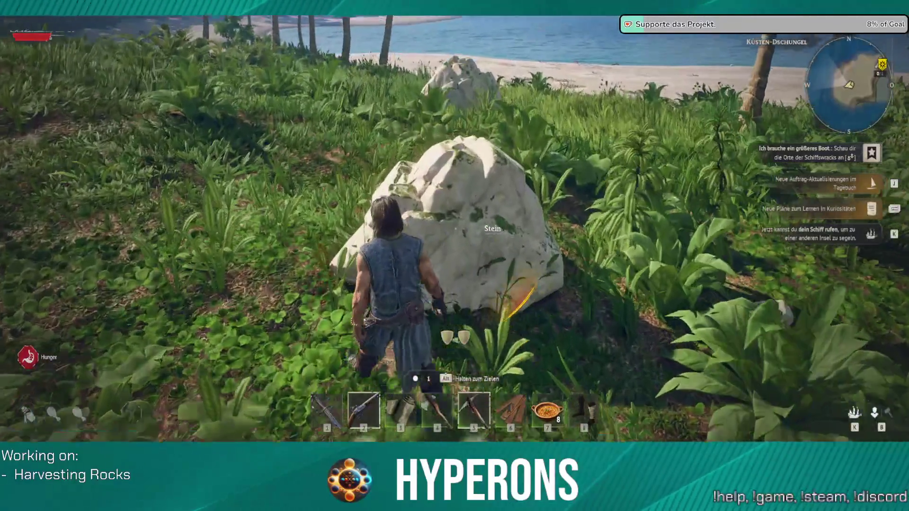
{"action": "key", "text": "w"}
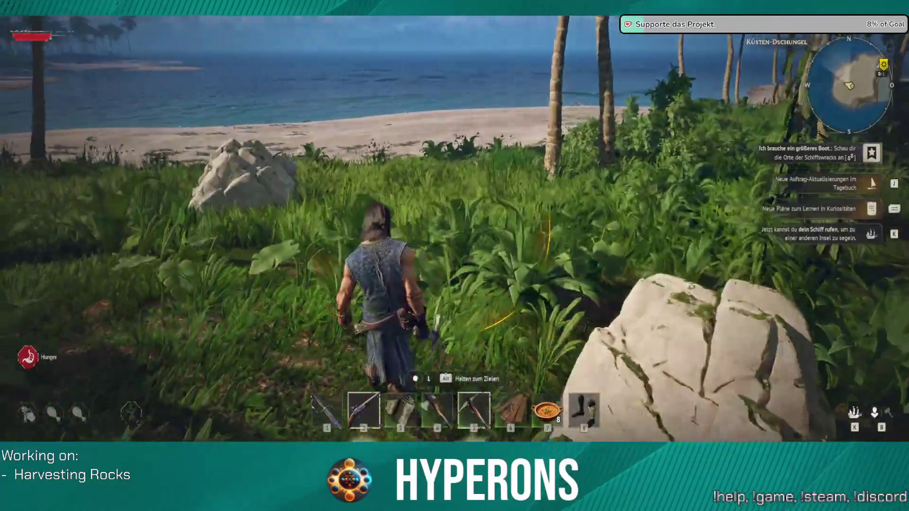
{"action": "key", "text": "w"}
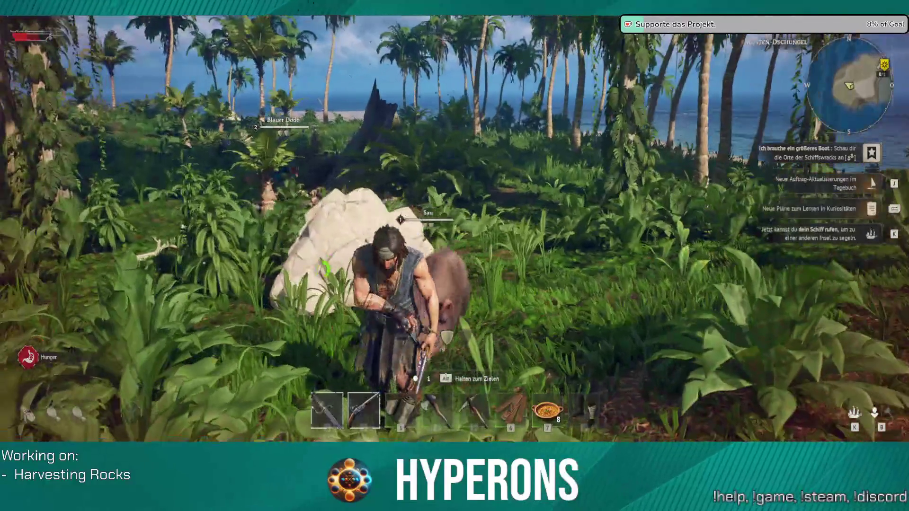
{"action": "key", "text": "Escape"}
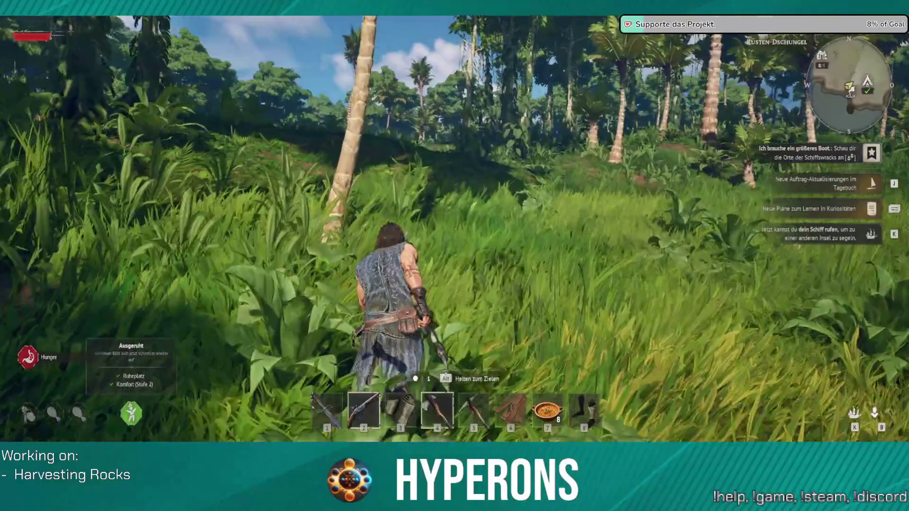
{"action": "key", "text": "e"}
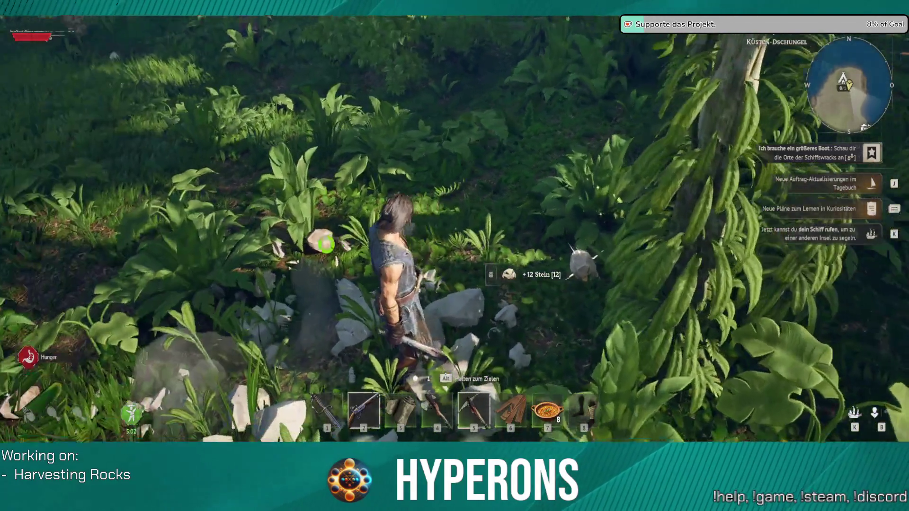
Walk north through the jungle and open the pause menu with Esc.
{"action": "key", "text": "w"}
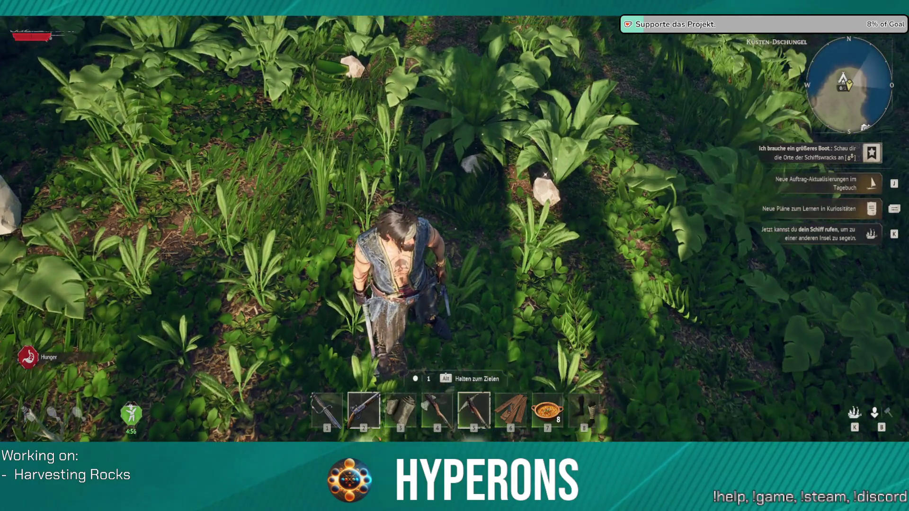
{"action": "key", "text": "Escape"}
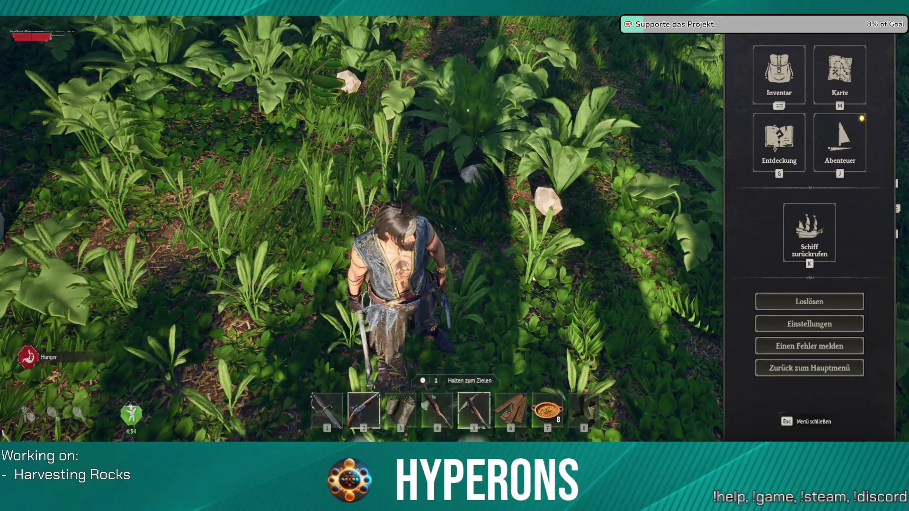
Back in the editor with Steam closed, break New Track 0's link to Set Actor Location's New Location.
{"action": "key", "text": "alt+Tab"}
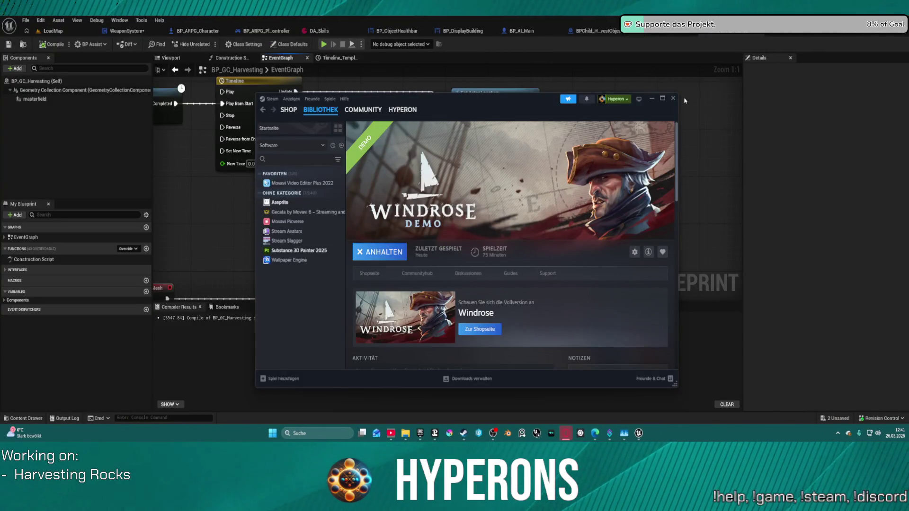
{"action": "left_click", "coordinate": [673, 99]}
{"action": "mouse_move", "coordinate": [464, 204]}
{"action": "left_mouse_down"}
{"action": "mouse_move", "coordinate": [557, 235]}
{"action": "mouse_move", "coordinate": [587, 298]}
{"action": "mouse_move", "coordinate": [392, 256]}
{"action": "mouse_move", "coordinate": [362, 226]}
{"action": "left_mouse_up"}
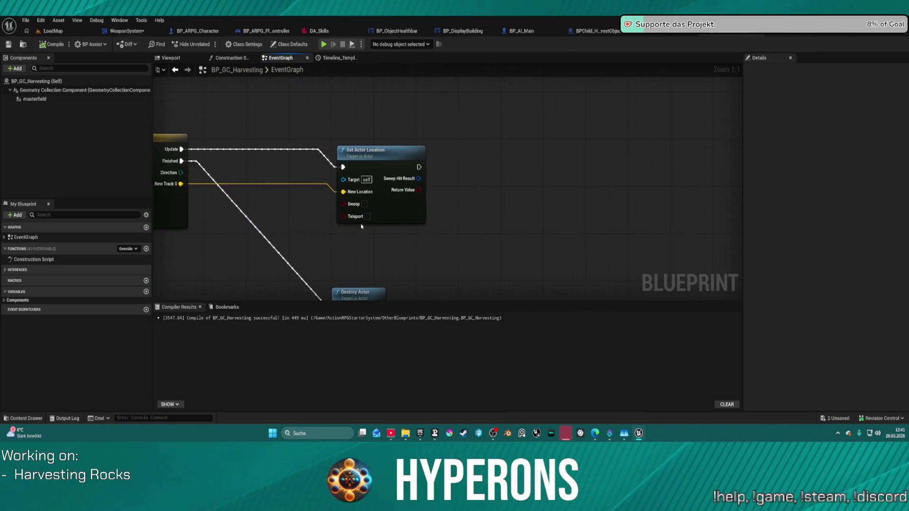
{"action": "left_click", "coordinate": [393, 161]}
{"action": "left_click_drag", "start_coordinate": [262, 187], "coordinate": [371, 168]}
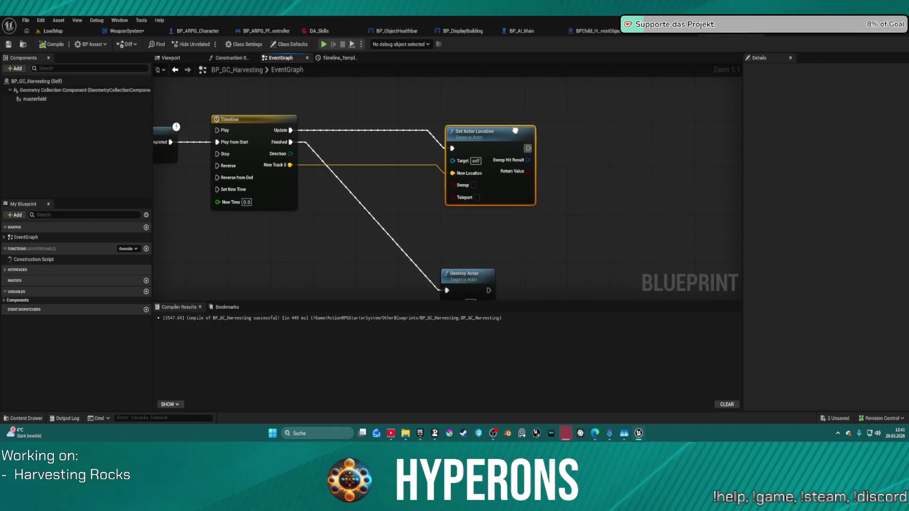
{"action": "key", "text": "ctrl+z"}
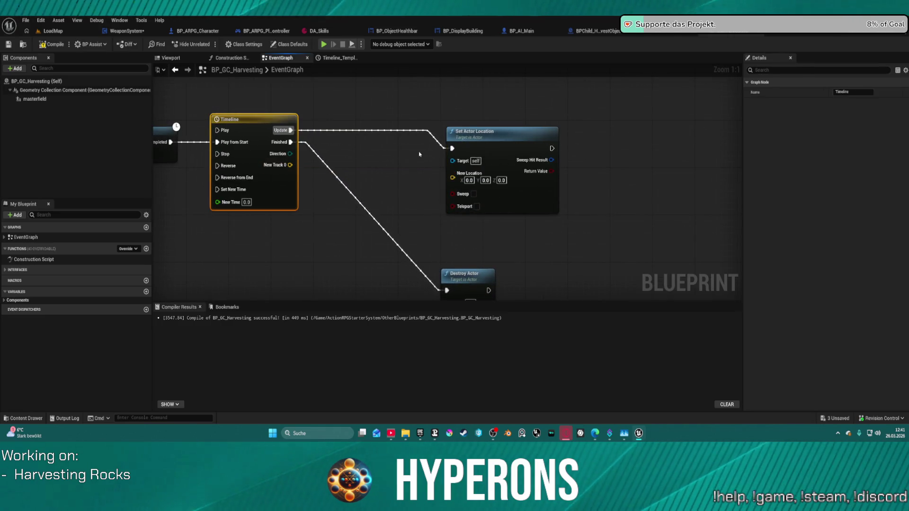
Delete the Set Actor Location node and select the Timeline node.
{"action": "left_click", "coordinate": [508, 139]}
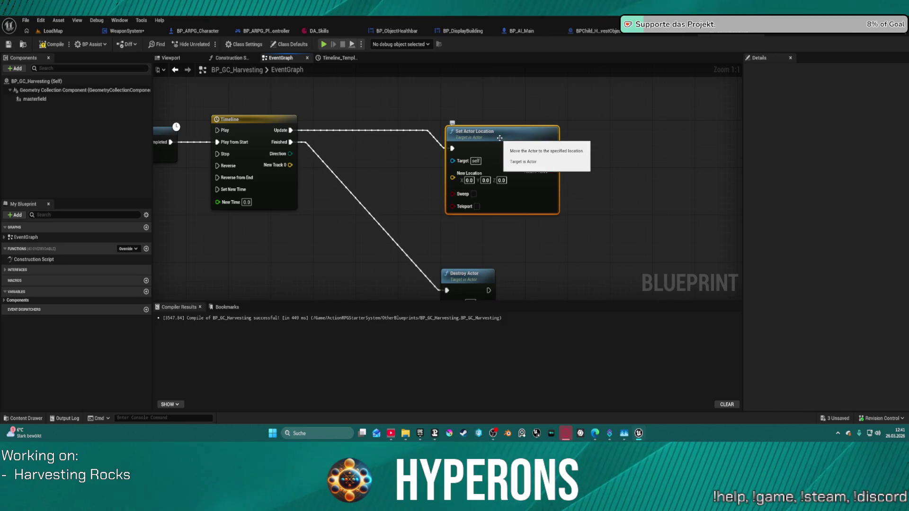
{"action": "key", "text": "Delete"}
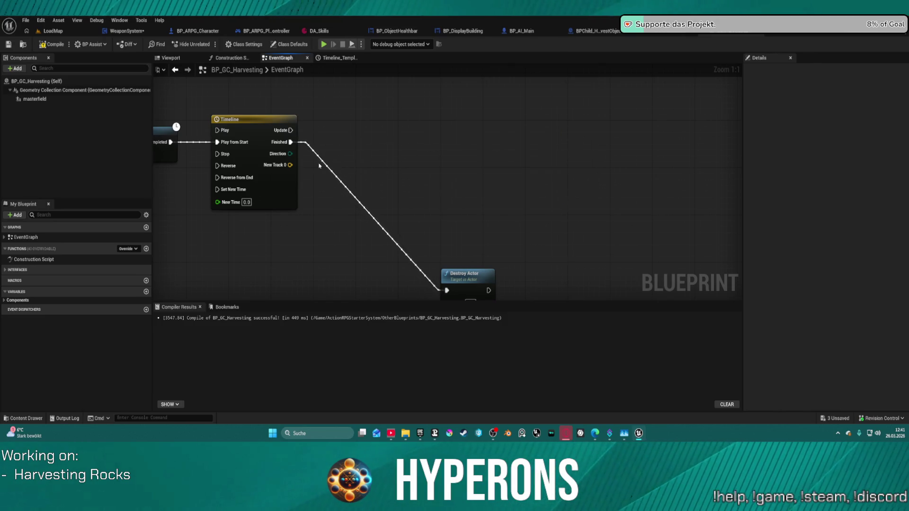
{"action": "left_click", "coordinate": [276, 167]}
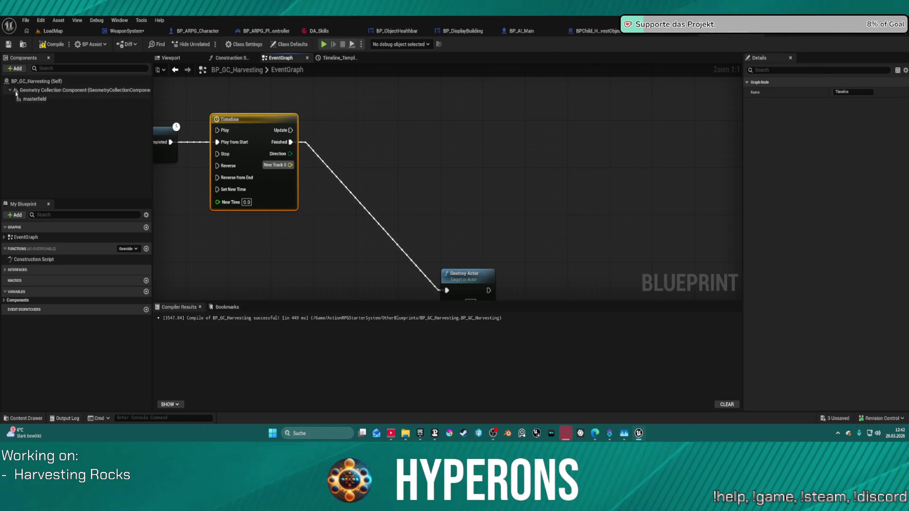
Add a Geometry Collection Component reference and a Set World Scale 3D node from it.
{"action": "mouse_move", "coordinate": [36, 91]}
{"action": "mouse_move", "coordinate": [36, 91]}
{"action": "left_mouse_down"}
{"action": "mouse_move", "coordinate": [442, 87]}
{"action": "mouse_move", "coordinate": [412, 97]}
{"action": "mouse_move", "coordinate": [475, 83]}
{"action": "left_mouse_up"}
{"action": "type", "text": "st"}
{"action": "key", "text": "BackSpace"}
{"action": "type", "text": "et"}
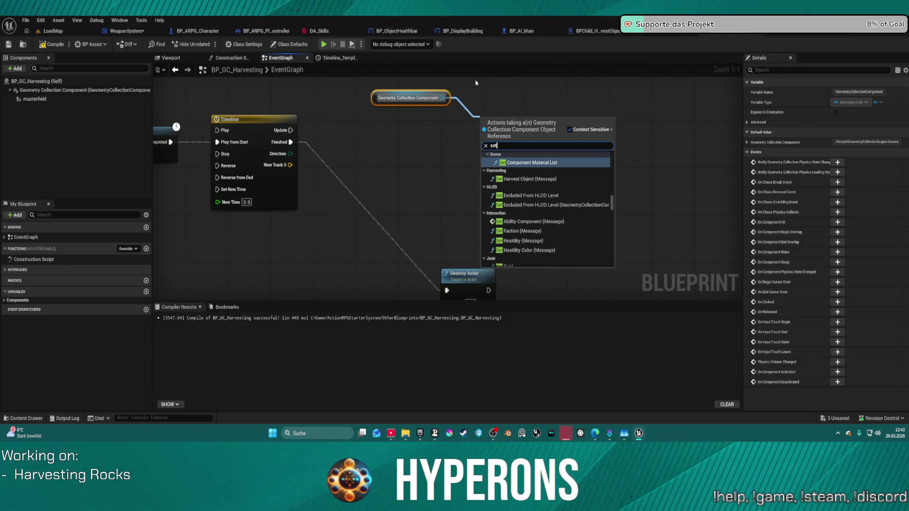
{"action": "type", "text": " scale"}
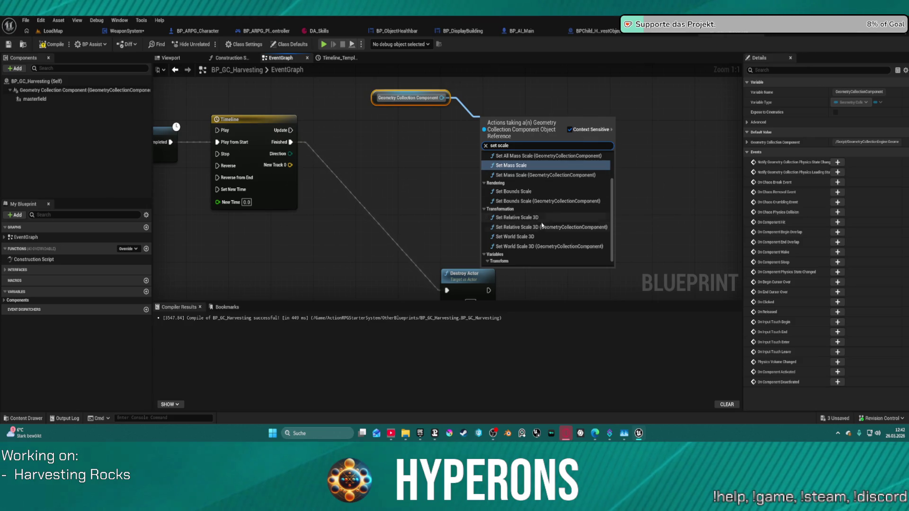
{"action": "scroll", "coordinate": [541, 228], "scroll_direction": "up", "scroll_amount": 2}
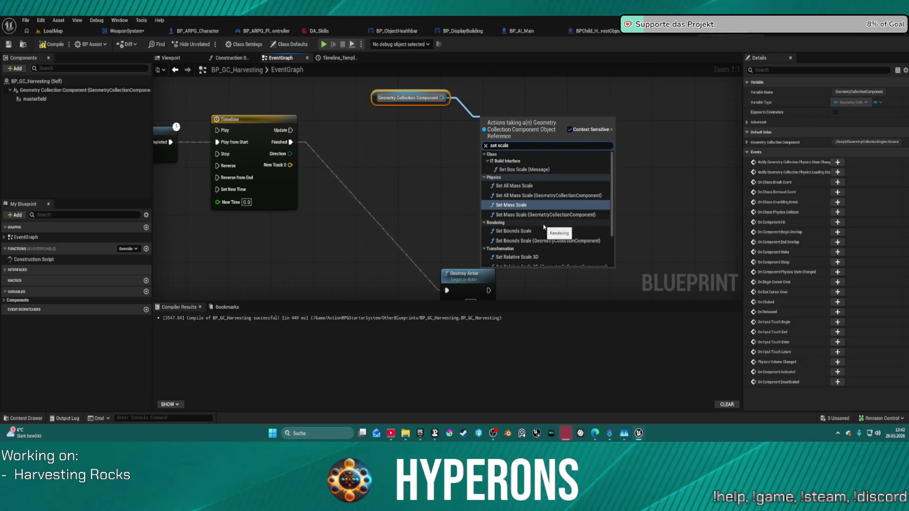
{"action": "scroll", "coordinate": [540, 228], "scroll_direction": "down", "scroll_amount": 2}
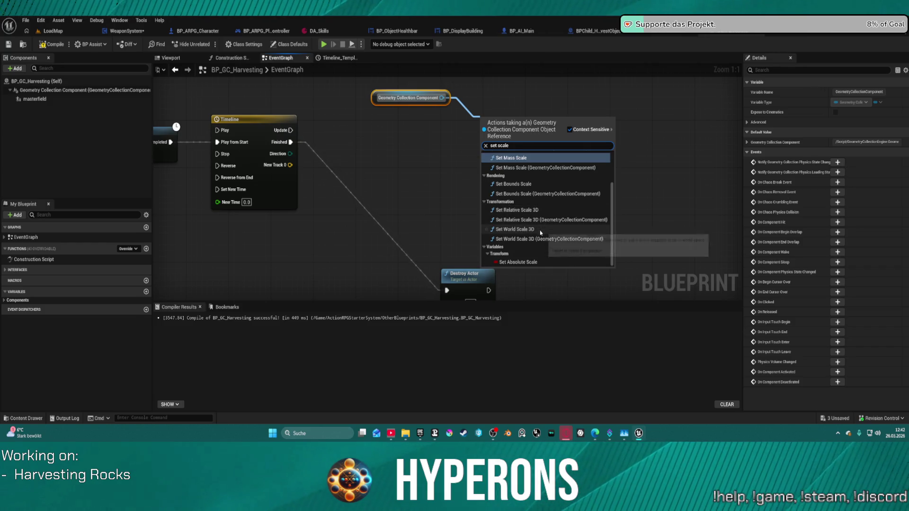
{"action": "left_click", "coordinate": [516, 241]}
Wire New Track 0 into New Scale and the Timeline's Update into Set World Scale 3D.
{"action": "mouse_move", "coordinate": [484, 164]}
{"action": "left_mouse_down"}
{"action": "mouse_move", "coordinate": [294, 154]}
{"action": "mouse_move", "coordinate": [286, 138]}
{"action": "mouse_move", "coordinate": [290, 165]}
{"action": "left_mouse_up"}
{"action": "left_click_drag", "start_coordinate": [291, 130], "coordinate": [501, 136]}
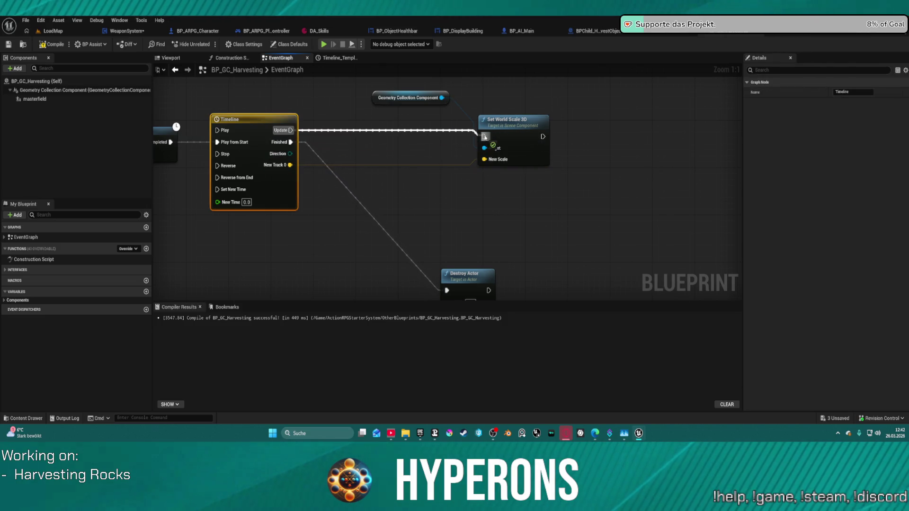
{"action": "left_click", "coordinate": [522, 131]}
In the Timeline's curve editor, set the starting key's value to 1.0.
{"action": "double_click", "coordinate": [263, 167]}
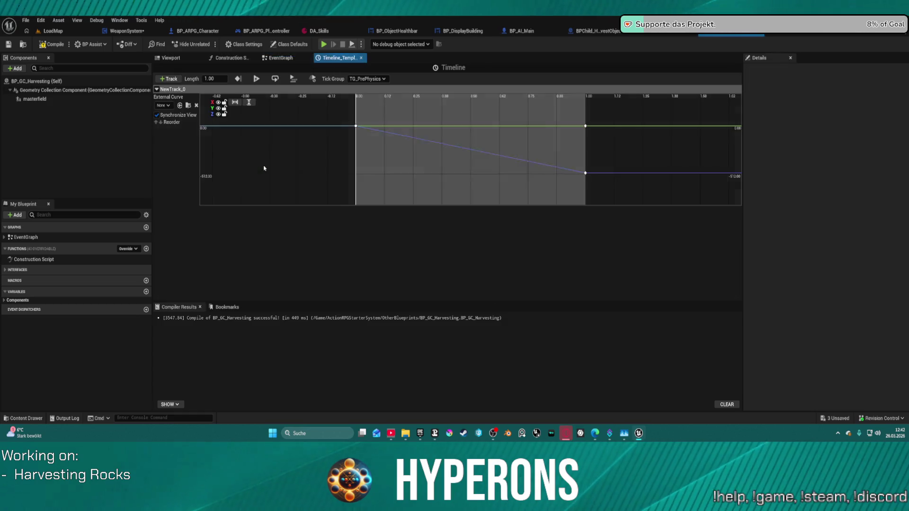
{"action": "left_click", "coordinate": [585, 173]}
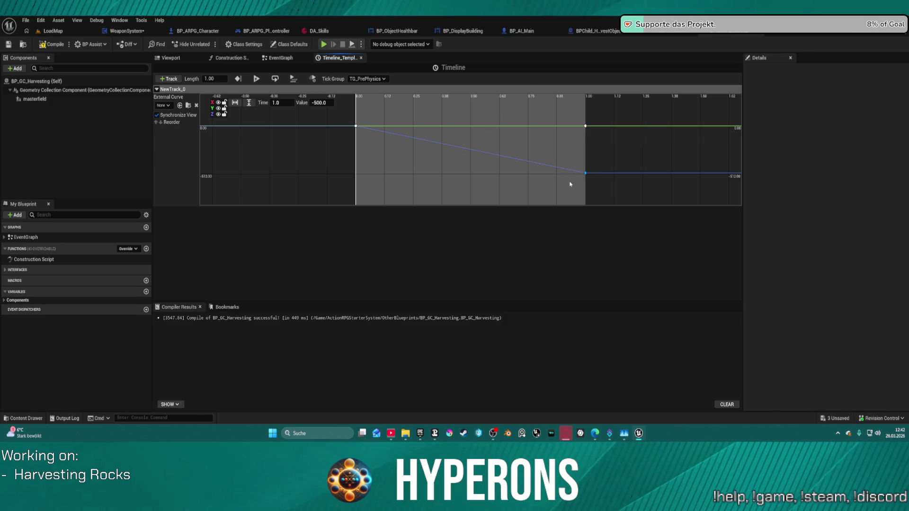
{"action": "left_click_drag", "start_coordinate": [404, 99], "coordinate": [380, 185]}
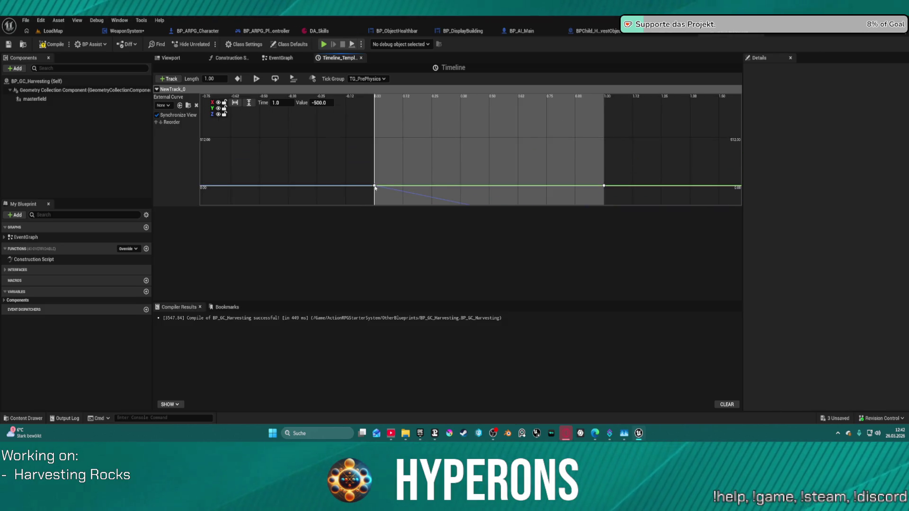
{"action": "left_click", "coordinate": [315, 103]}
{"action": "type", "text": "1.0"}
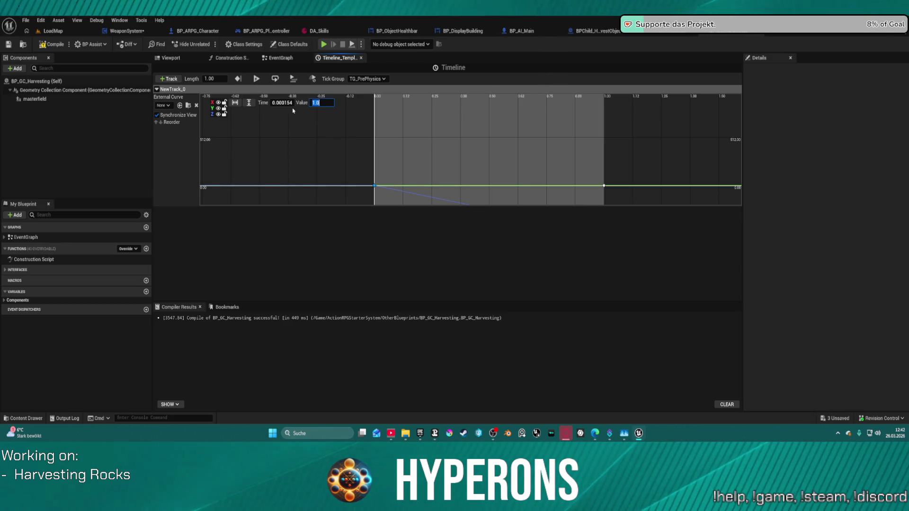
{"action": "left_click", "coordinate": [227, 117]}
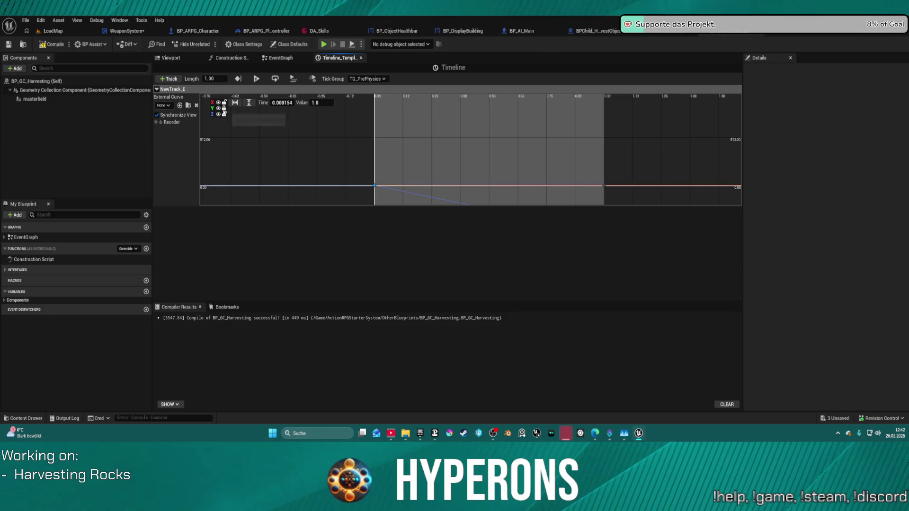
{"action": "left_click", "coordinate": [224, 114]}
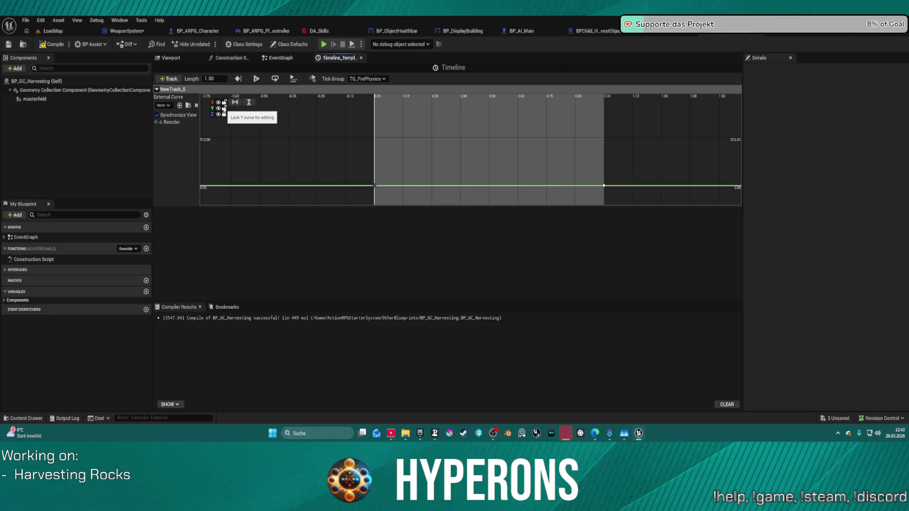
{"action": "left_click_drag", "start_coordinate": [413, 207], "coordinate": [388, 191]}
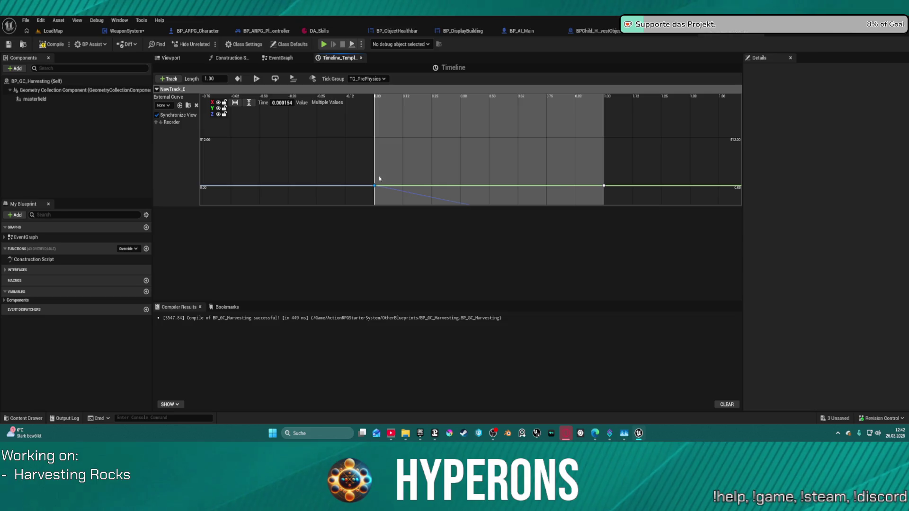
{"action": "left_click", "coordinate": [283, 103]}
{"action": "left_click", "coordinate": [364, 170]}
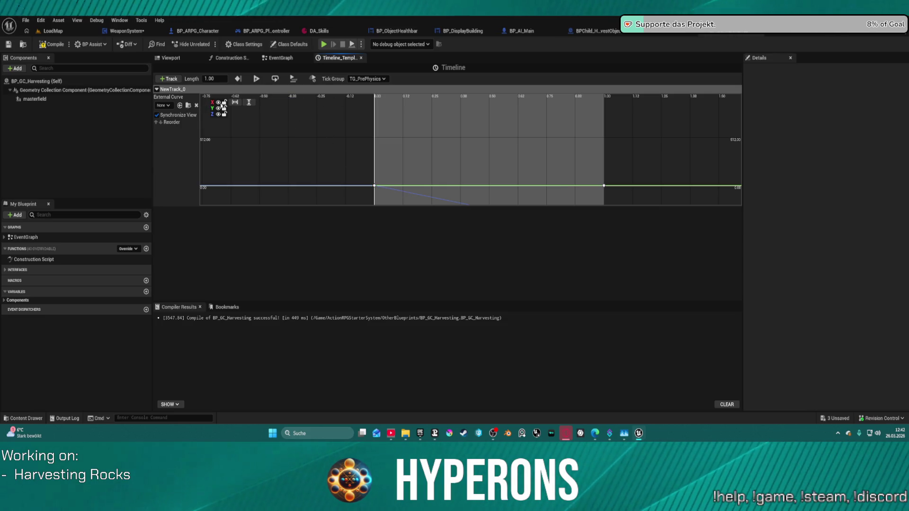
Raise the end key at time 1.00 from -500 to a value of 0.
{"action": "scroll", "coordinate": [381, 177], "scroll_direction": "down", "scroll_amount": 2}
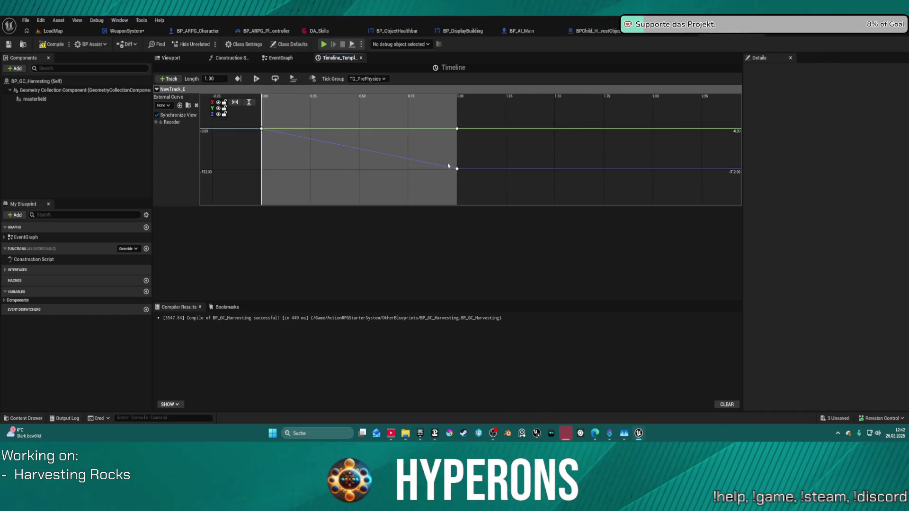
{"action": "left_click", "coordinate": [457, 168]}
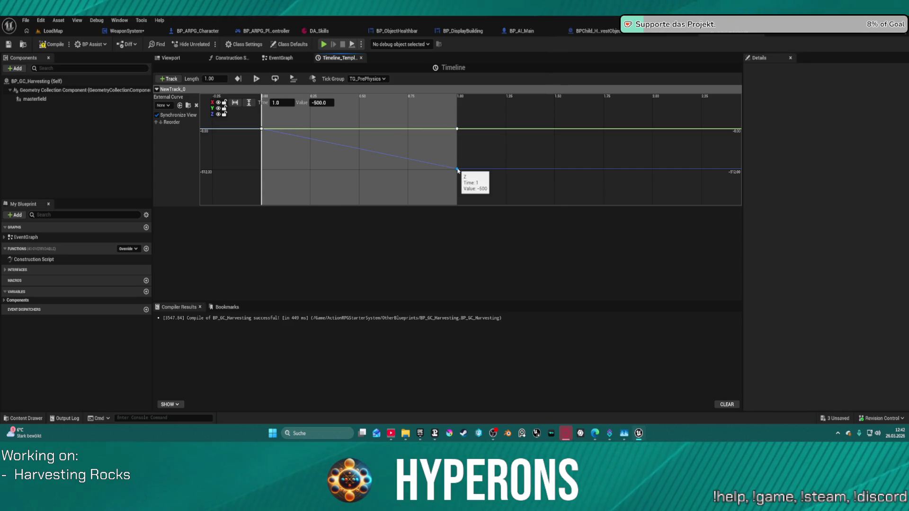
{"action": "left_click_drag", "start_coordinate": [457, 169], "coordinate": [457, 129]}
{"action": "left_click", "coordinate": [325, 103]}
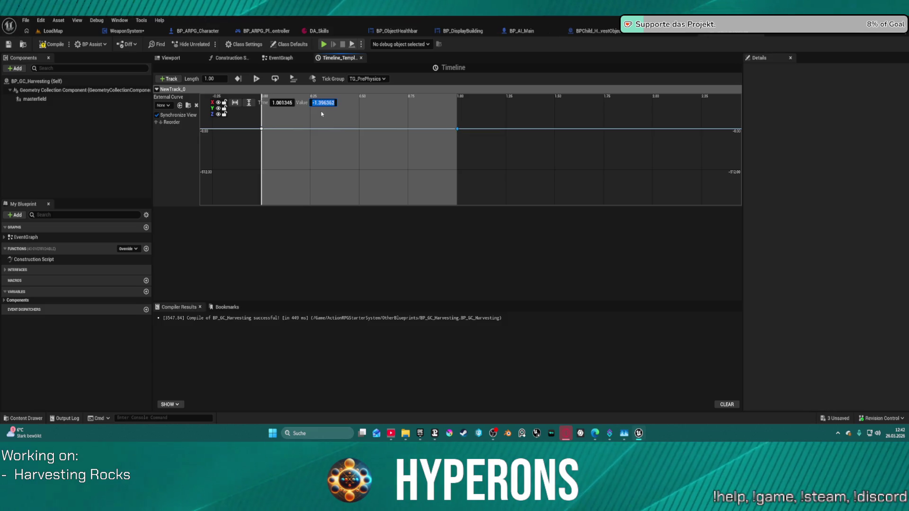
{"action": "type", "text": "0"}
{"action": "key", "text": "Return"}
{"action": "key", "text": "Return"}
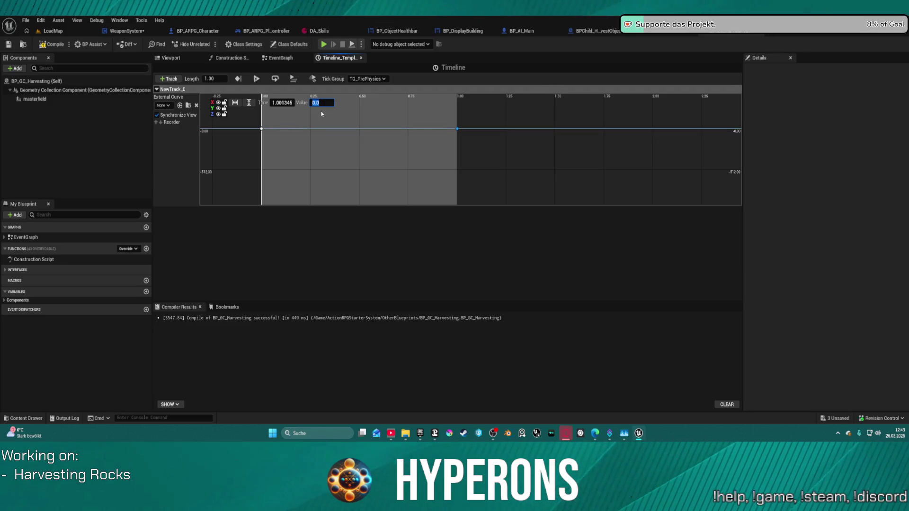
{"action": "left_click", "coordinate": [478, 136]}
{"action": "mouse_move", "coordinate": [511, 142]}
{"action": "left_mouse_down"}
{"action": "mouse_move", "coordinate": [341, 144]}
{"action": "mouse_move", "coordinate": [403, 169]}
{"action": "left_mouse_up"}
{"action": "scroll", "coordinate": [374, 144], "scroll_direction": "up", "scroll_amount": 1}
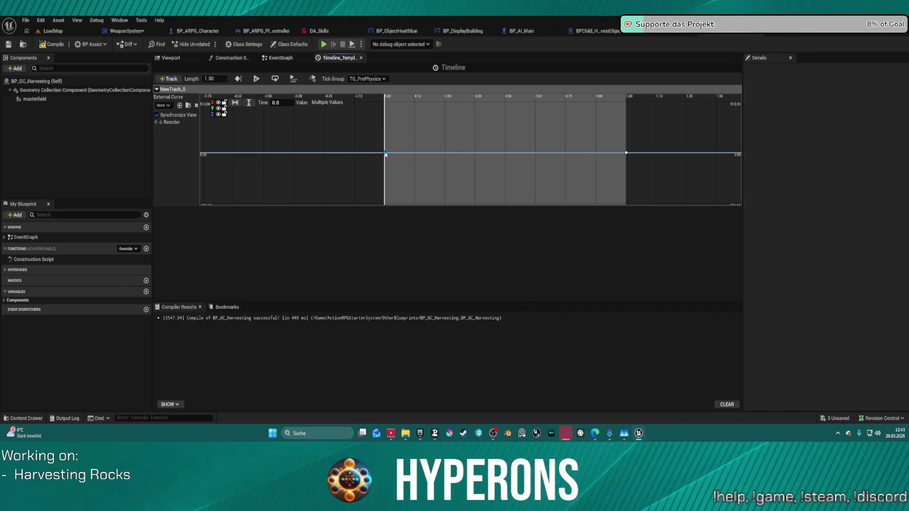
Set the first curve's key at time 0 to a value of 1.
{"action": "left_click", "coordinate": [223, 113]}
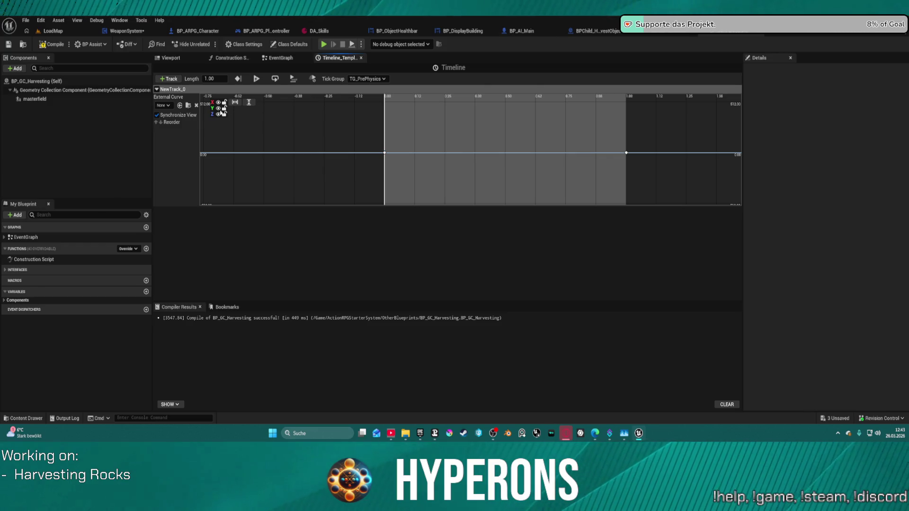
{"action": "left_click", "coordinate": [384, 153]}
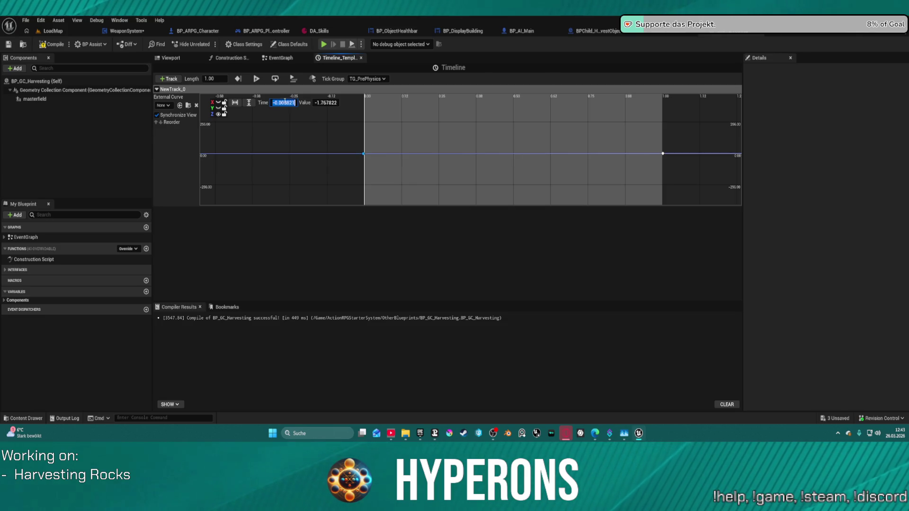
{"action": "type", "text": "0"}
{"action": "left_click", "coordinate": [323, 103]}
{"action": "type", "text": "1"}
{"action": "key", "text": "Return"}
{"action": "left_click", "coordinate": [228, 108]}
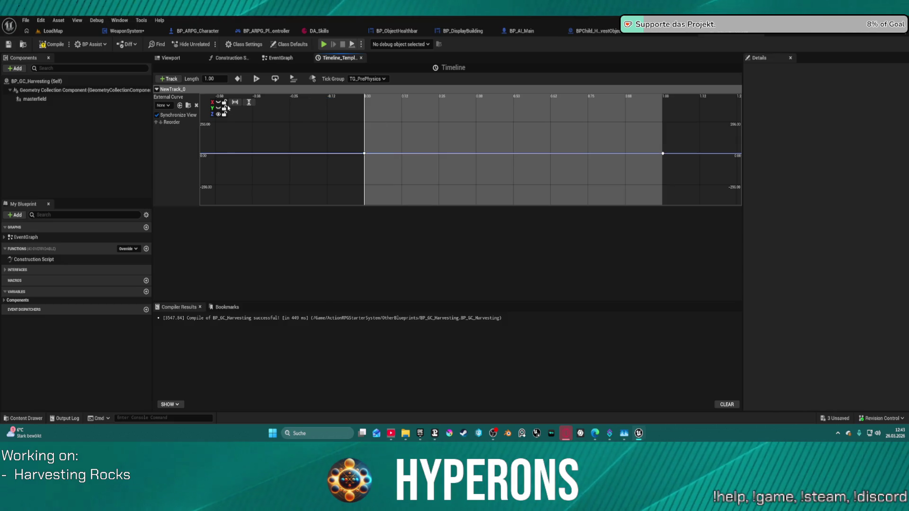
Hide the Z and Y curves and set the X key at time 0 to 1.0.
{"action": "left_click", "coordinate": [218, 114]}
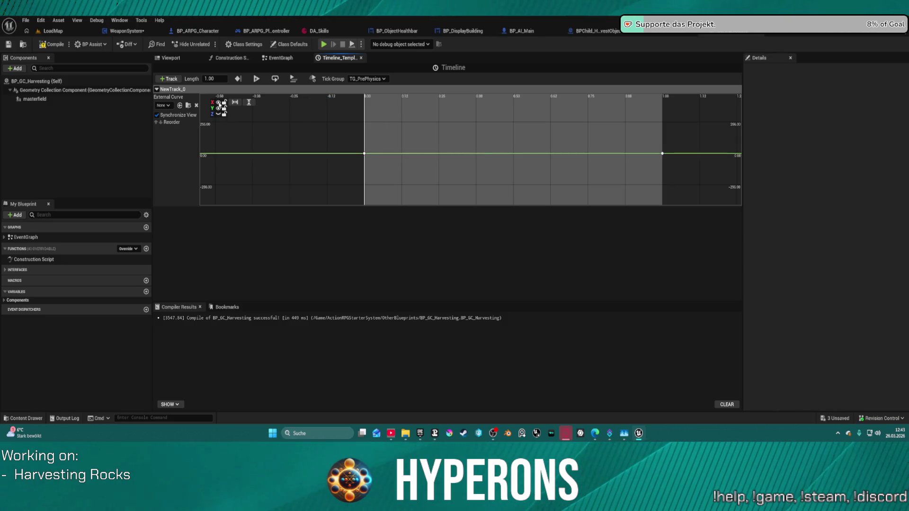
{"action": "left_click_drag", "start_coordinate": [379, 156], "coordinate": [384, 160]}
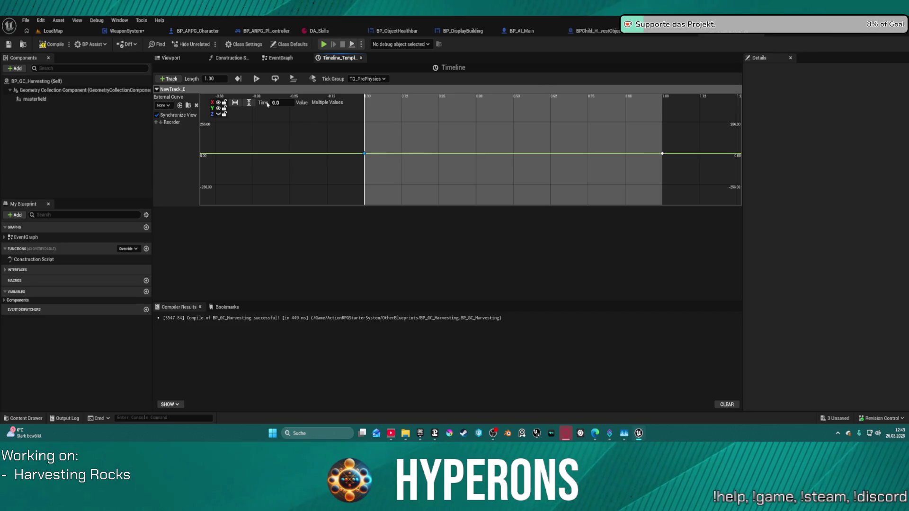
{"action": "left_click", "coordinate": [218, 108]}
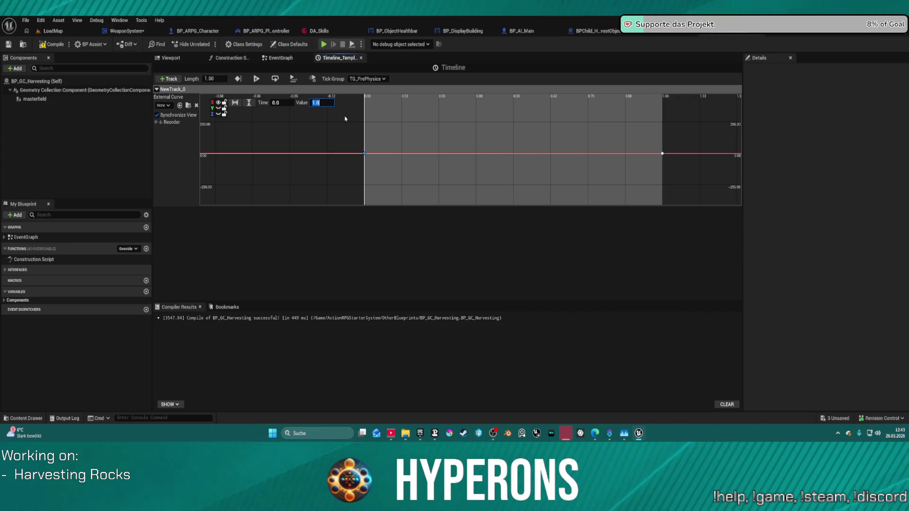
{"action": "key", "text": "Return"}
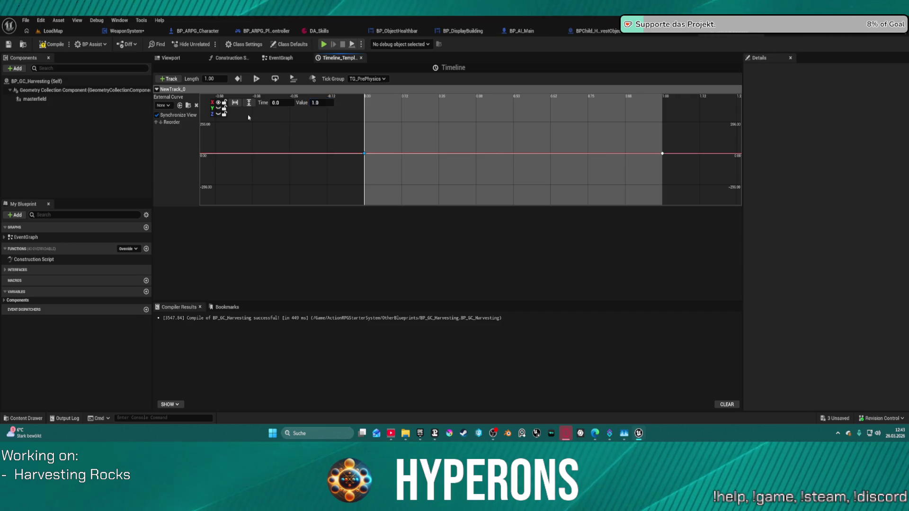
{"action": "left_click", "coordinate": [249, 117]}
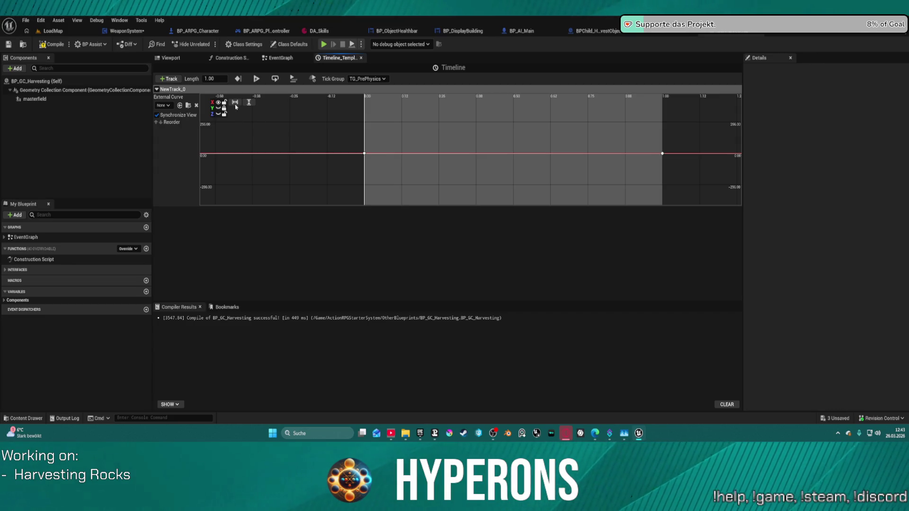
Show only the Y curve and set its time-0 key to 1.0.
{"action": "left_click", "coordinate": [218, 103]}
{"action": "left_click", "coordinate": [218, 108]}
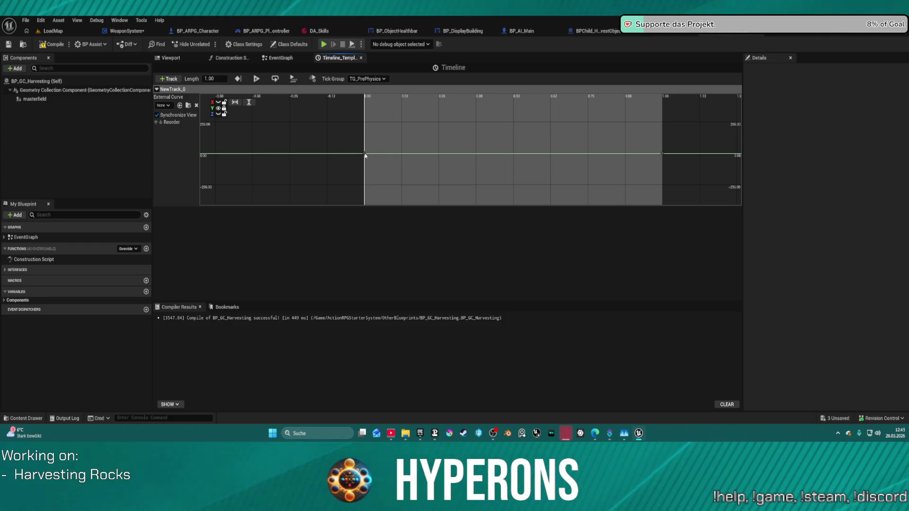
{"action": "left_click", "coordinate": [224, 114]}
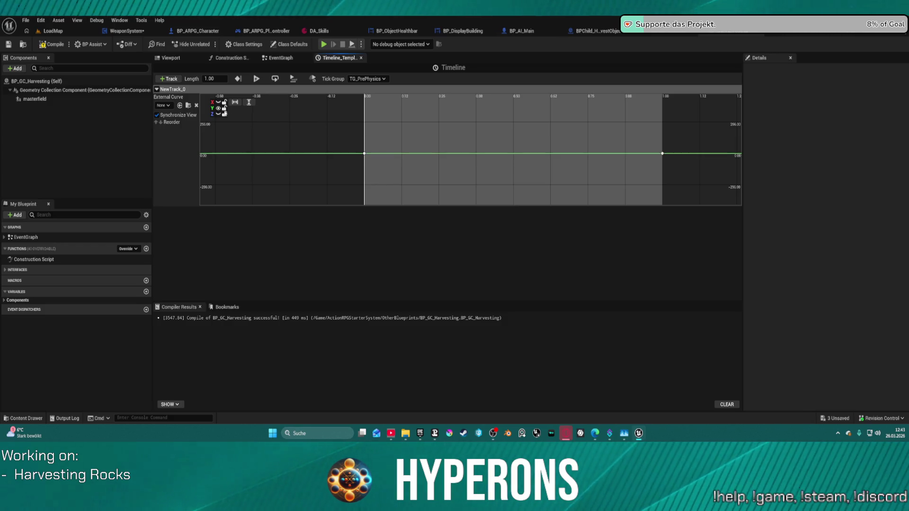
{"action": "left_click", "coordinate": [364, 154]}
{"action": "left_click", "coordinate": [320, 104]}
{"action": "type", "text": "1"}
{"action": "key", "text": "Return"}
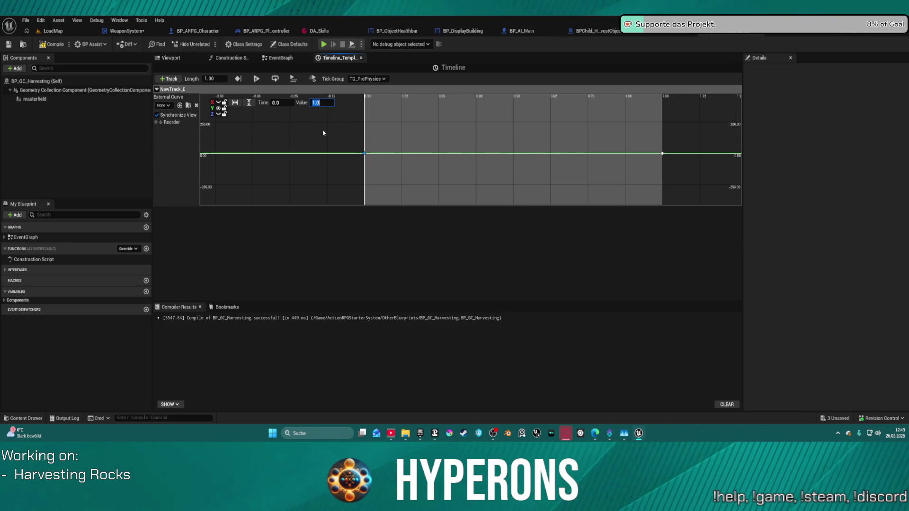
Fit the curve view, toggle the Y and Z curves' visibility, and return to the EventGraph.
{"action": "left_click", "coordinate": [249, 103]}
{"action": "left_click", "coordinate": [481, 144]}
{"action": "scroll", "coordinate": [480, 144], "scroll_direction": "down", "scroll_amount": 1}
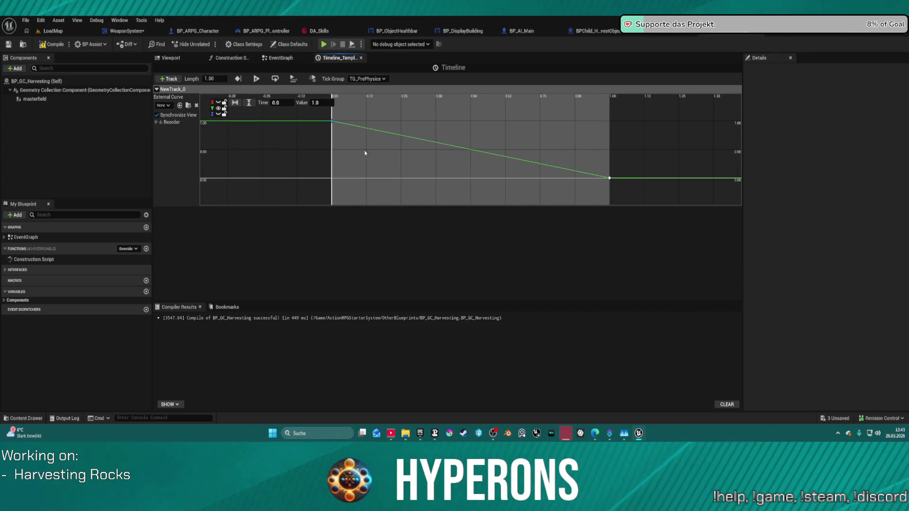
{"action": "left_click", "coordinate": [220, 108]}
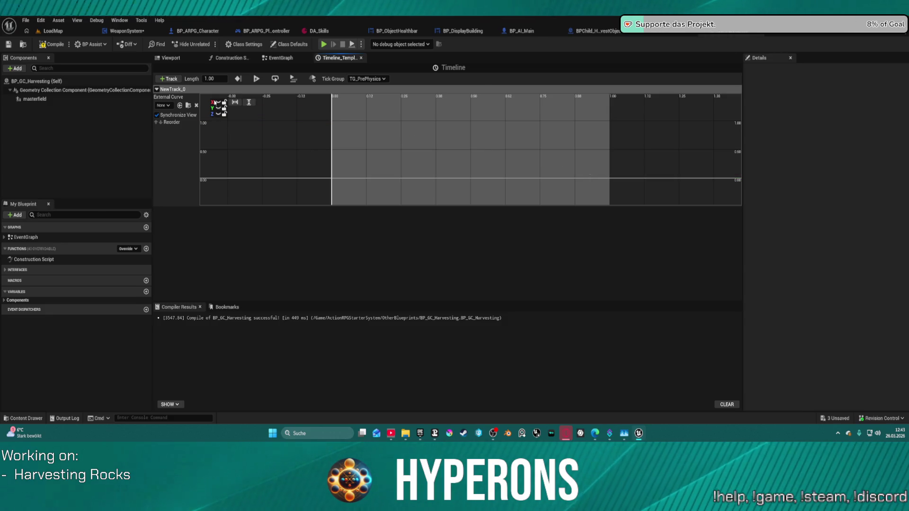
{"action": "left_click", "coordinate": [217, 103]}
{"action": "left_click", "coordinate": [218, 102]}
{"action": "left_click", "coordinate": [218, 114]}
{"action": "left_click", "coordinate": [219, 114]}
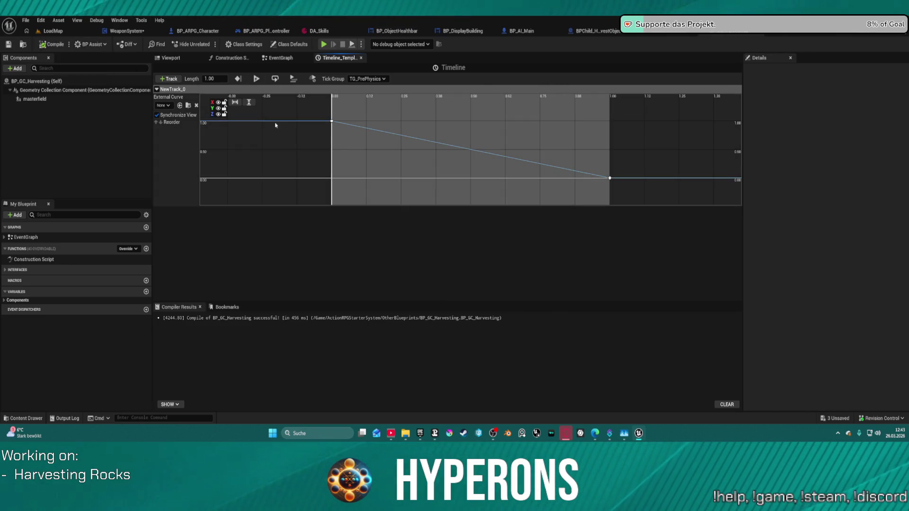
{"action": "left_click", "coordinate": [280, 58]}
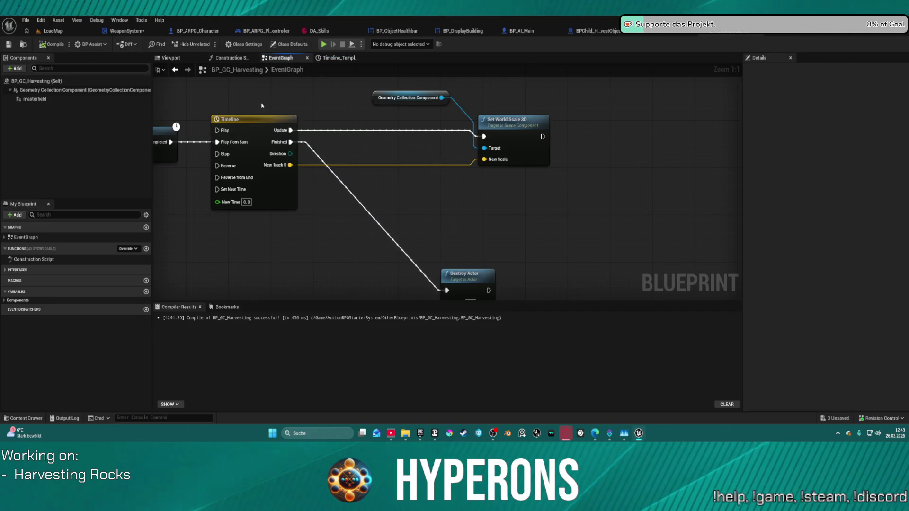
{"action": "left_click_drag", "start_coordinate": [262, 106], "coordinate": [439, 112]}
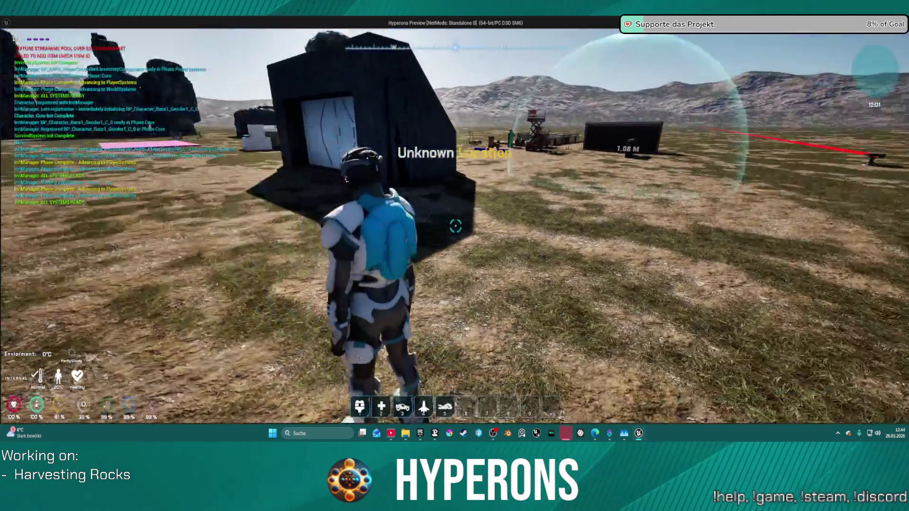
Equip the Harvester tool from the inventory.
{"action": "key", "text": "i"}
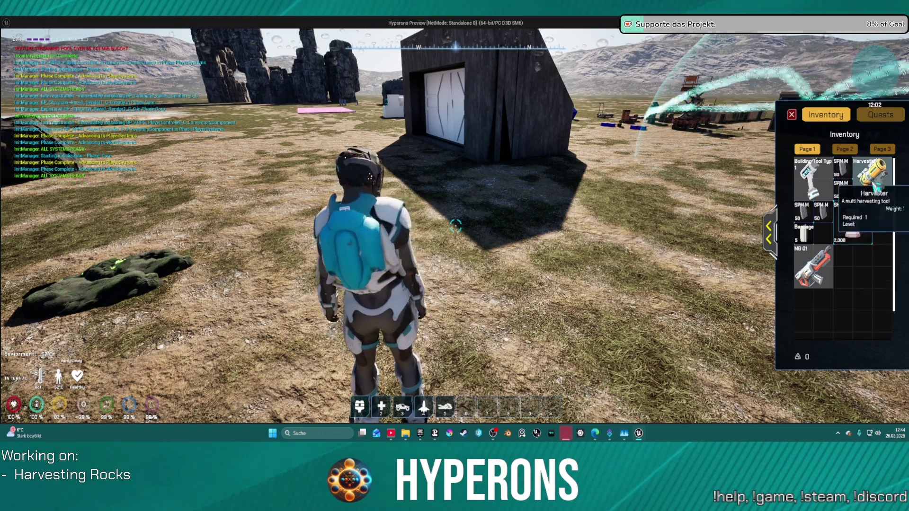
{"action": "right_click", "coordinate": [873, 179]}
{"action": "key", "text": "i"}
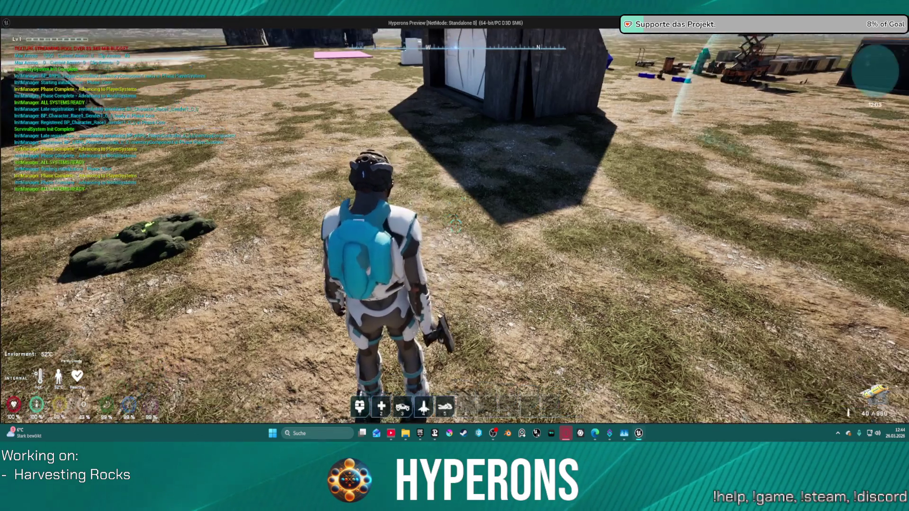
Fire the mining laser at a rock until it shatters, then close the game preview.
{"action": "key", "text": "w"}
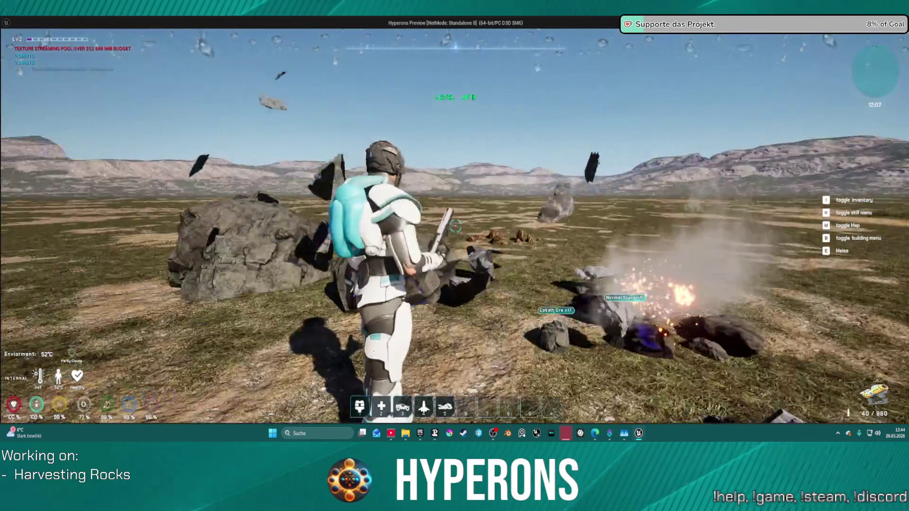
{"action": "key", "text": "w"}
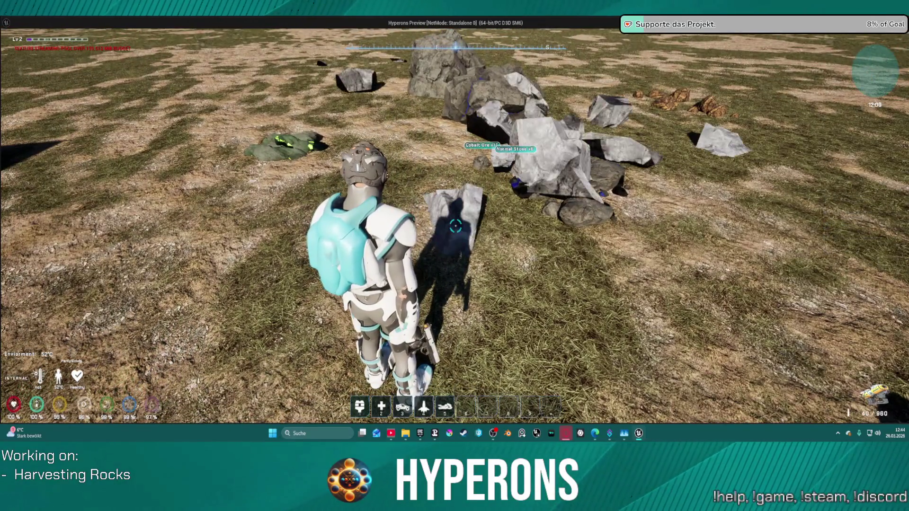
{"action": "mouse_move", "coordinate": [454, 226]}
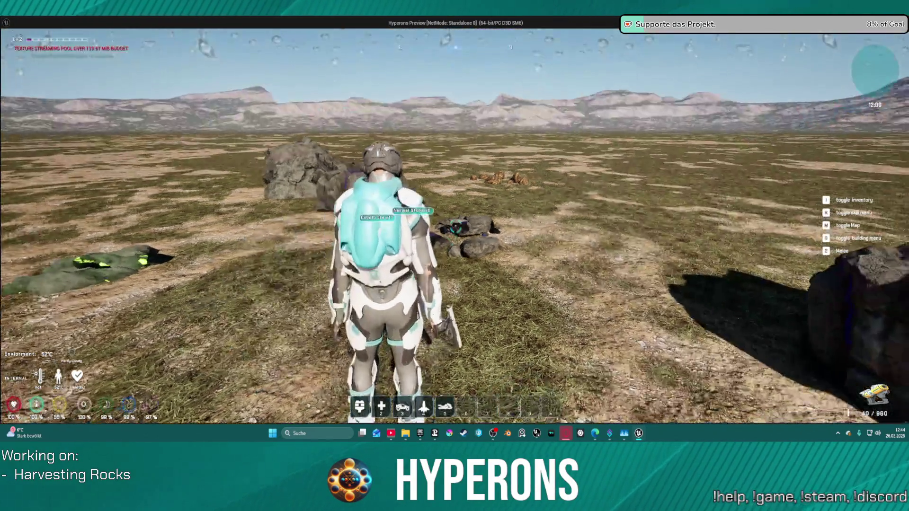
{"action": "key", "text": "s"}
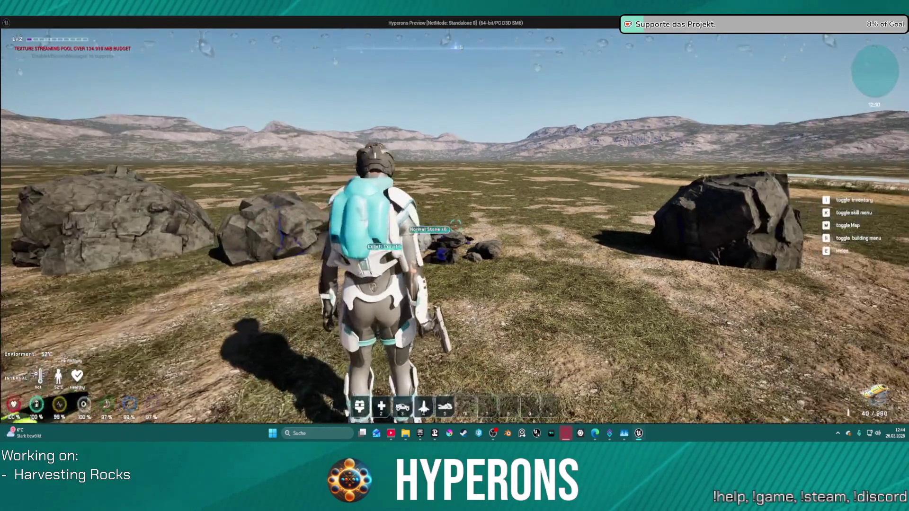
{"action": "key", "text": "w"}
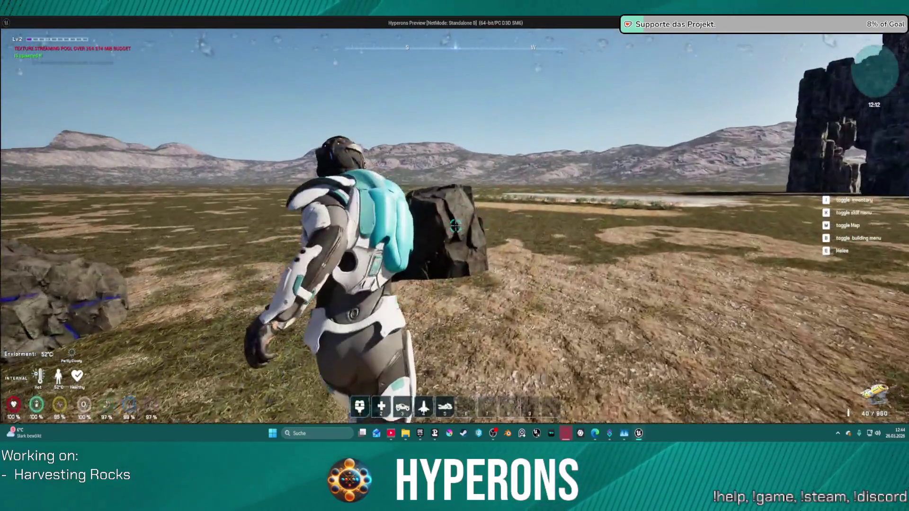
{"action": "left_click", "coordinate": [455, 227]}
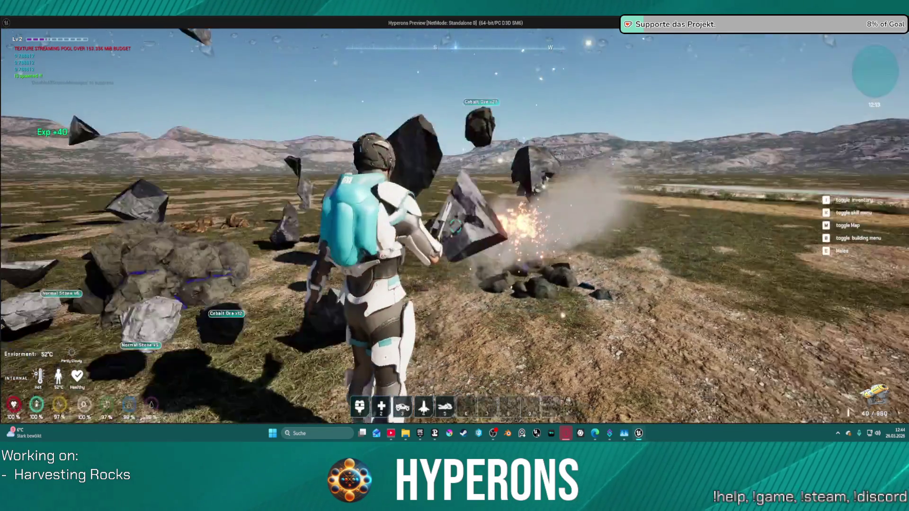
{"action": "mouse_move", "coordinate": [455, 226]}
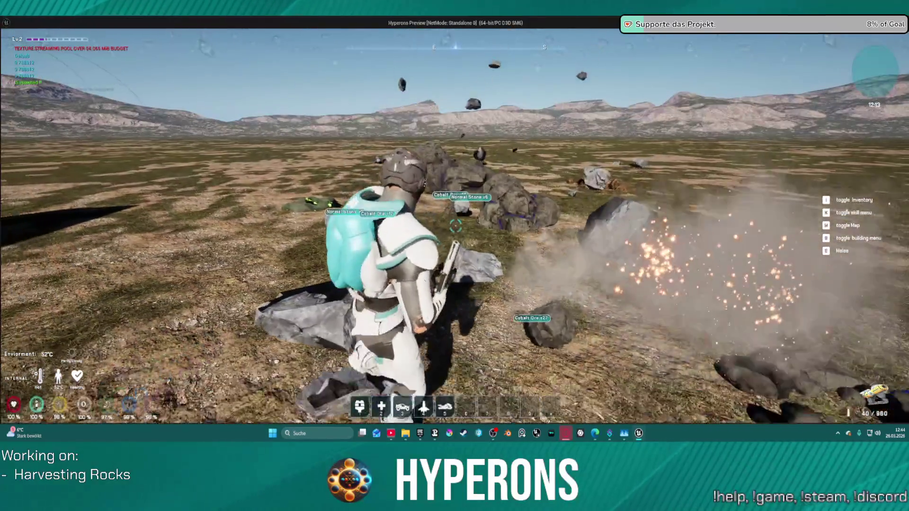
{"action": "key", "text": "s"}
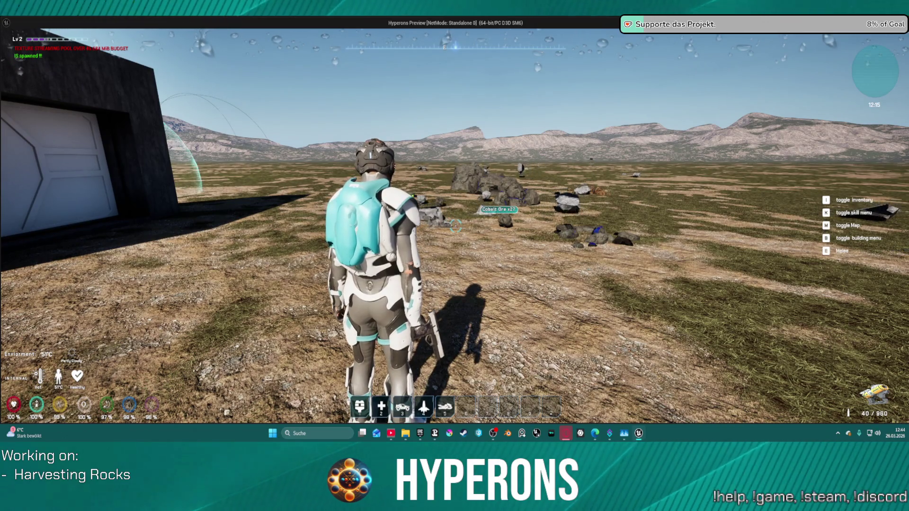
{"action": "key", "text": "w"}
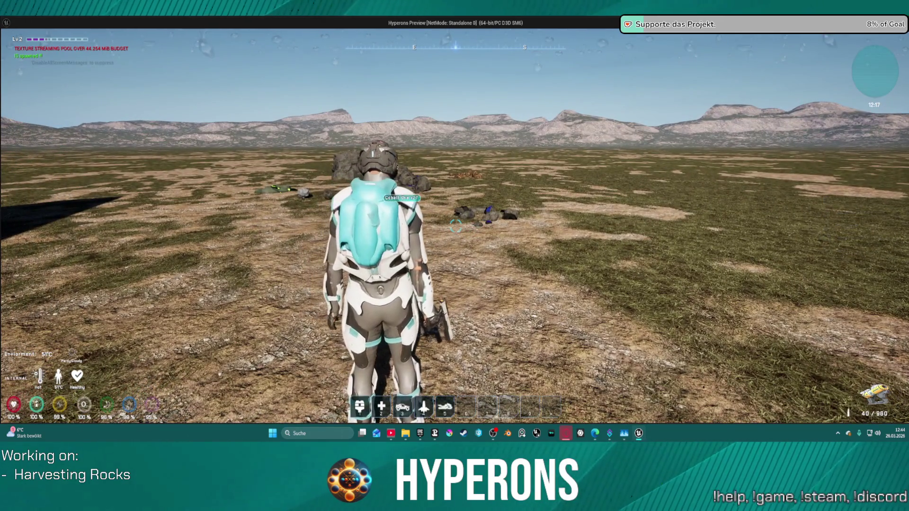
{"action": "key", "text": "Escape"}
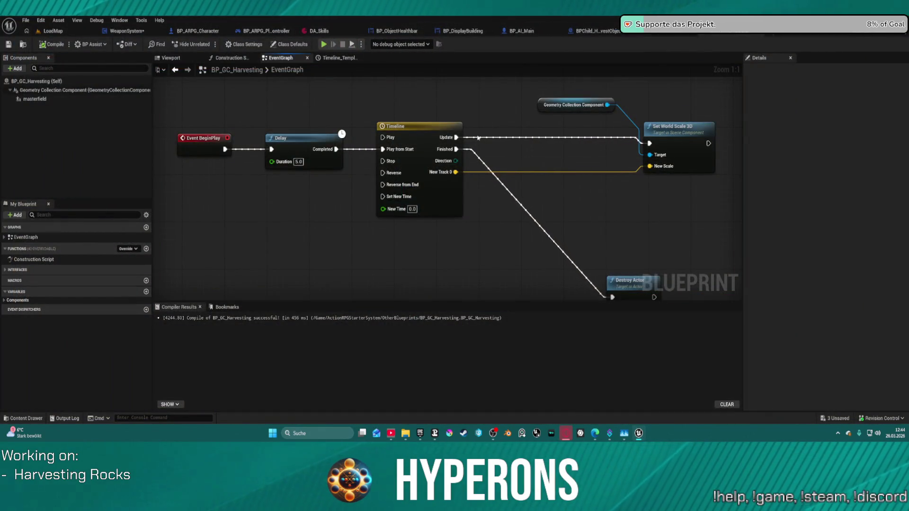
Rearrange the EventGraph: move Destroy Actor up, and shift Event BeginPlay and Delay left.
{"action": "left_click", "coordinate": [446, 201]}
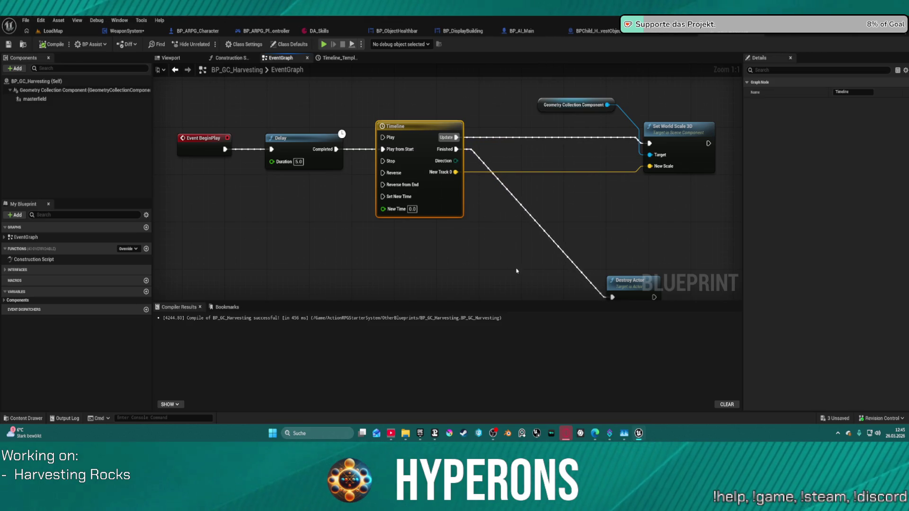
{"action": "mouse_move", "coordinate": [586, 233]}
{"action": "left_mouse_down"}
{"action": "mouse_move", "coordinate": [519, 187]}
{"action": "mouse_move", "coordinate": [588, 200]}
{"action": "mouse_move", "coordinate": [533, 202]}
{"action": "left_mouse_up"}
{"action": "left_click_drag", "start_coordinate": [530, 263], "coordinate": [493, 192]}
{"action": "left_click_drag", "start_coordinate": [417, 153], "coordinate": [658, 154]}
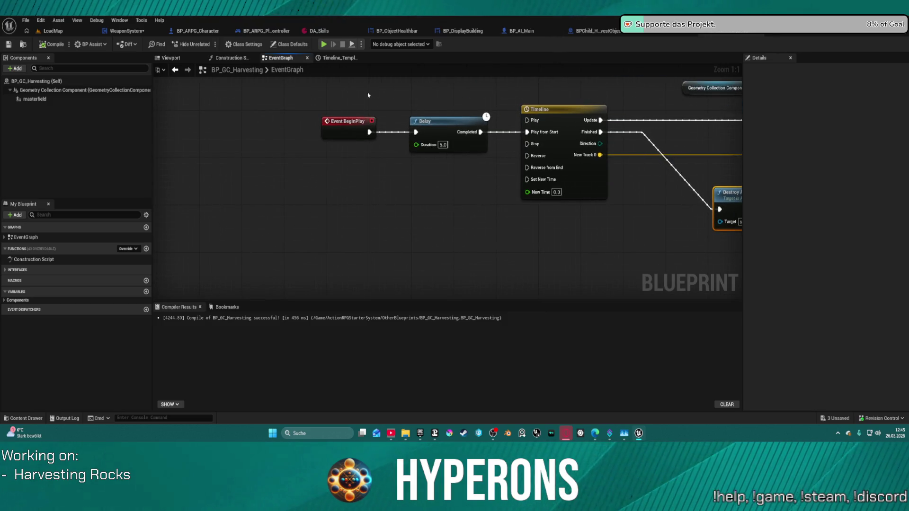
{"action": "mouse_move", "coordinate": [323, 103]}
{"action": "left_mouse_down"}
{"action": "mouse_move", "coordinate": [489, 159]}
{"action": "mouse_move", "coordinate": [355, 134]}
{"action": "mouse_move", "coordinate": [244, 134]}
{"action": "mouse_move", "coordinate": [309, 146]}
{"action": "left_mouse_up"}
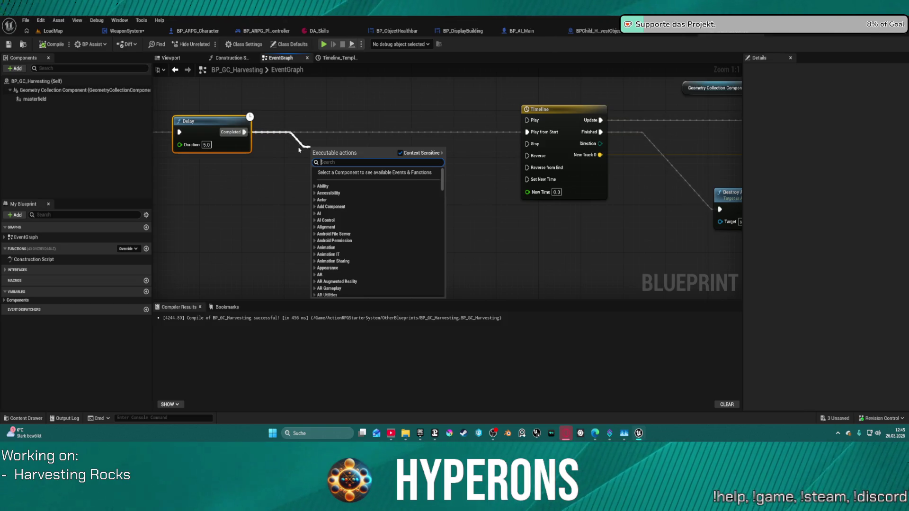
Place a Geometry Collection Component getter and create a Set Enable Gravity node from it.
{"action": "left_click", "coordinate": [175, 79]}
{"action": "left_click_drag", "start_coordinate": [80, 90], "coordinate": [292, 157]}
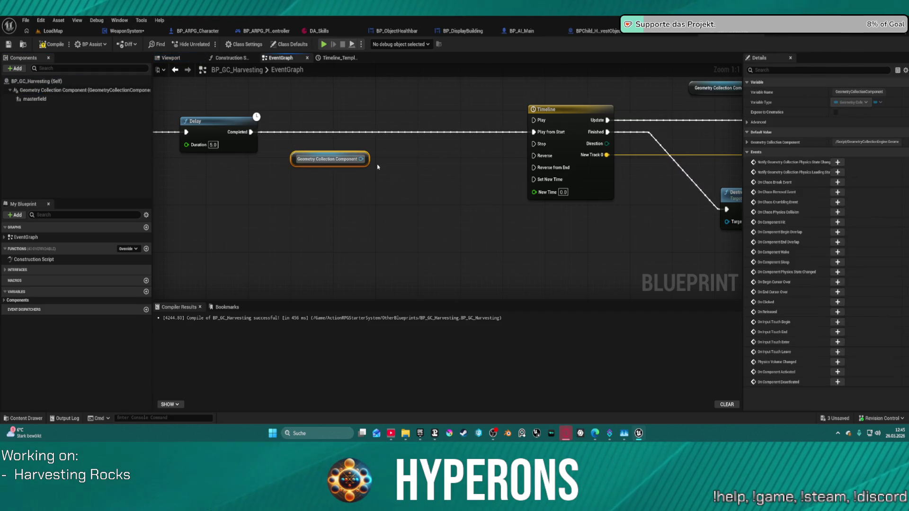
{"action": "left_click_drag", "start_coordinate": [361, 160], "coordinate": [384, 184]}
{"action": "type", "text": "set "}
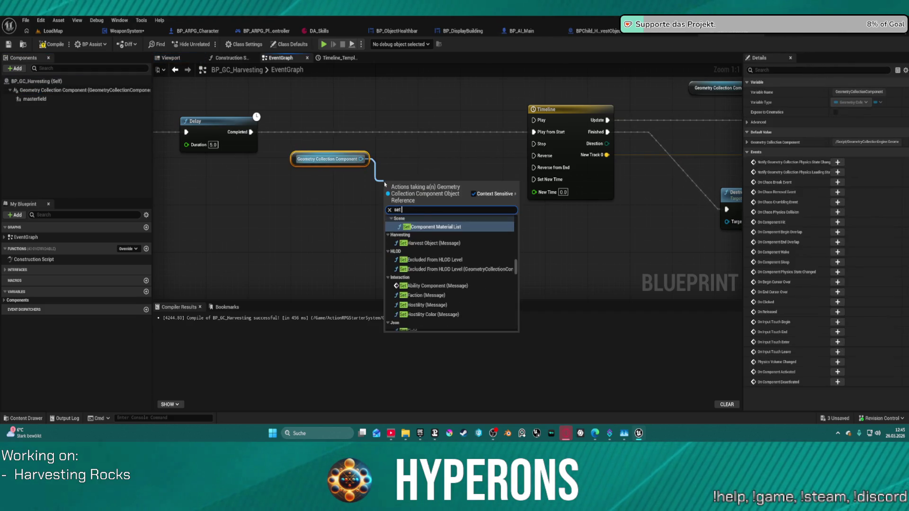
{"action": "type", "text": "grav"}
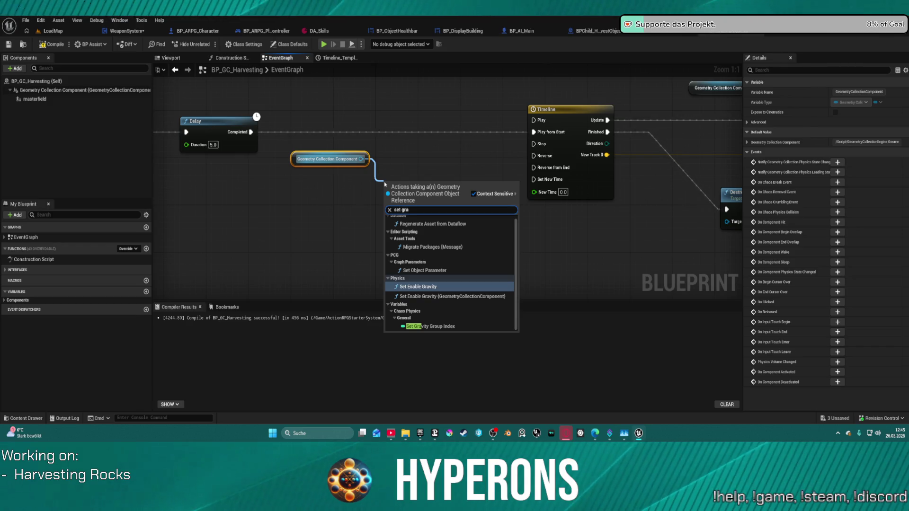
{"action": "key", "text": "Return"}
{"action": "scroll", "coordinate": [431, 183], "scroll_direction": "down", "scroll_amount": 3}
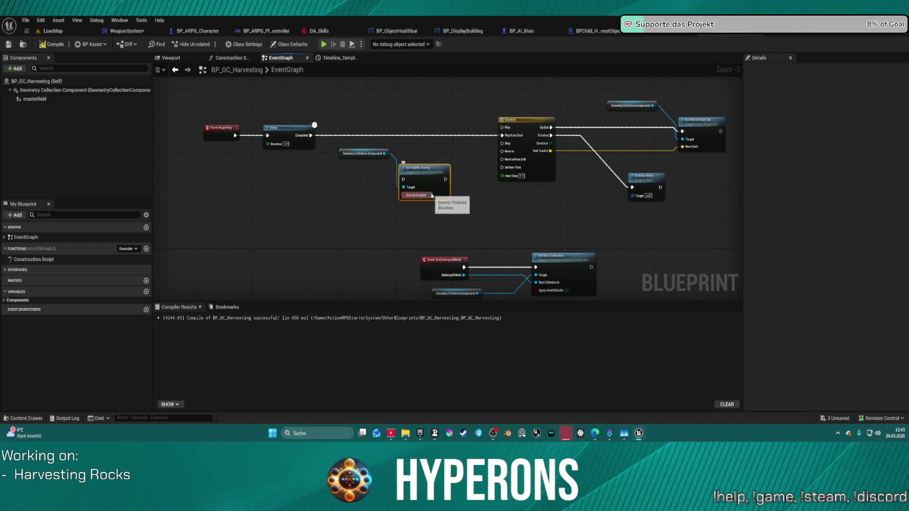
Wire Set Enable Gravity between Delay Completed and Timeline Play, aligning the nodes.
{"action": "left_click_drag", "start_coordinate": [404, 179], "coordinate": [311, 136]}
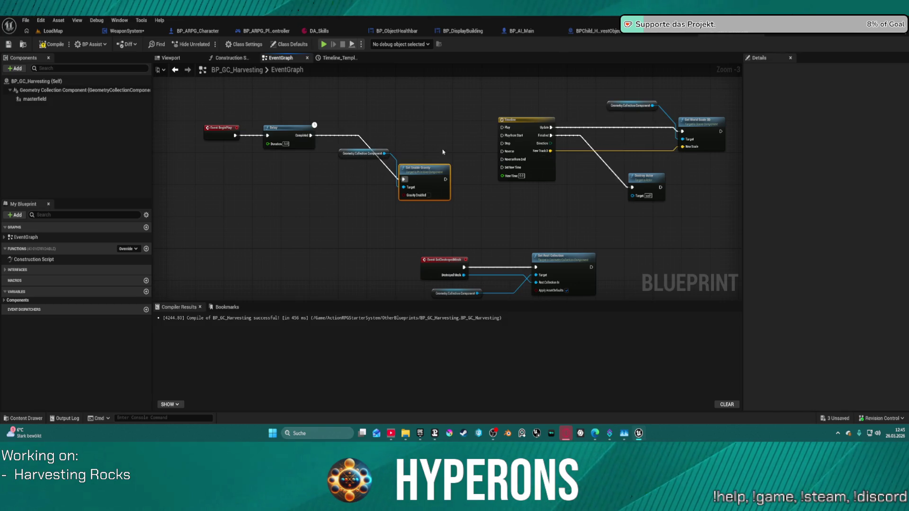
{"action": "left_click_drag", "start_coordinate": [446, 179], "coordinate": [502, 127]}
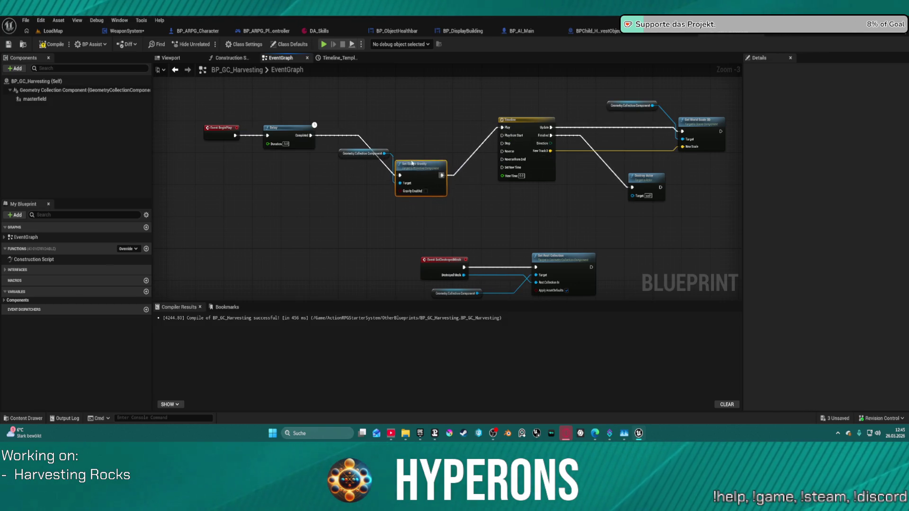
{"action": "left_click_drag", "start_coordinate": [412, 187], "coordinate": [393, 135]}
{"action": "left_click_drag", "start_coordinate": [346, 156], "coordinate": [304, 159]}
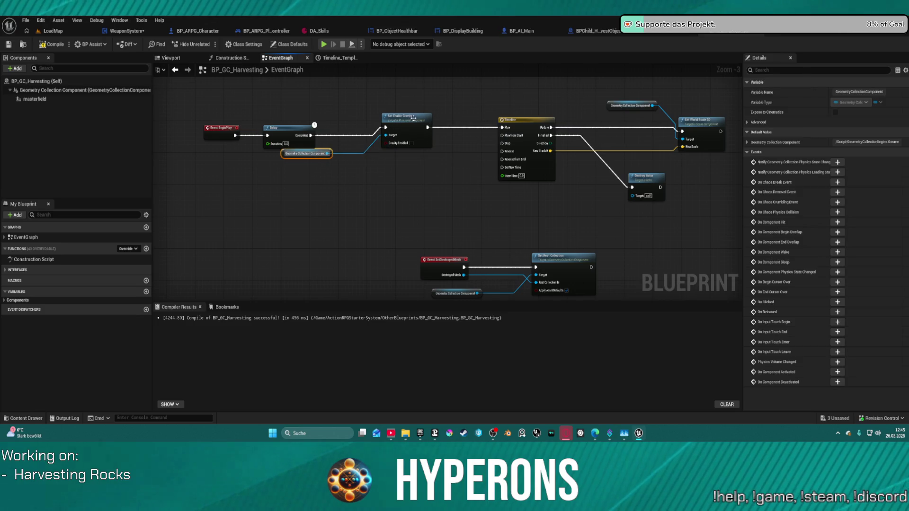
{"action": "left_click_drag", "start_coordinate": [413, 118], "coordinate": [390, 135]}
{"action": "left_click_drag", "start_coordinate": [326, 153], "coordinate": [376, 189]}
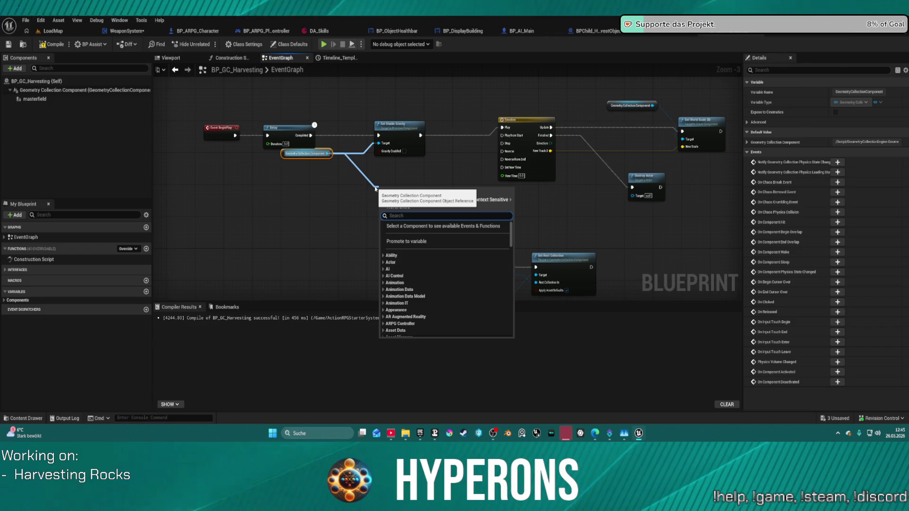
Add Set Simulate Physics for the component and chain it after Set Enable Gravity.
{"action": "type", "text": "physic"}
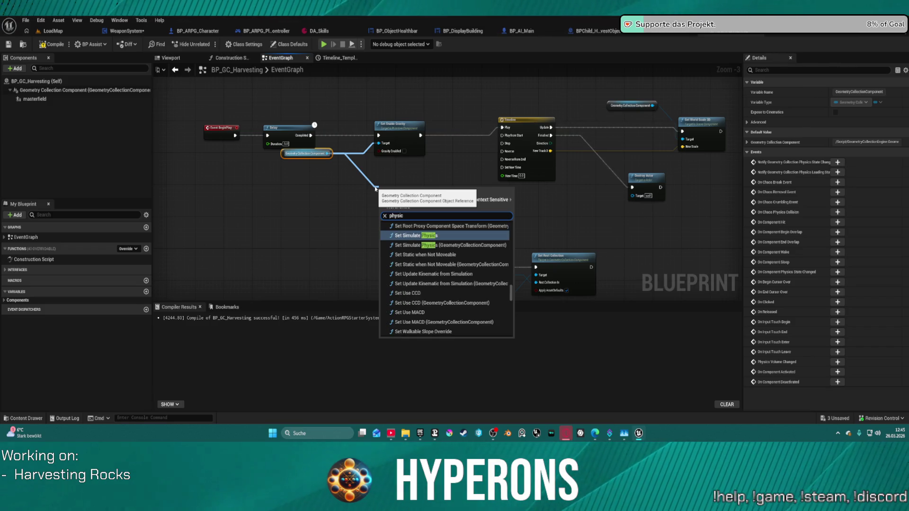
{"action": "key", "text": "Return"}
{"action": "mouse_move", "coordinate": [393, 195]}
{"action": "left_mouse_down"}
{"action": "mouse_move", "coordinate": [448, 130]}
{"action": "mouse_move", "coordinate": [437, 135]}
{"action": "mouse_move", "coordinate": [501, 135]}
{"action": "left_mouse_up"}
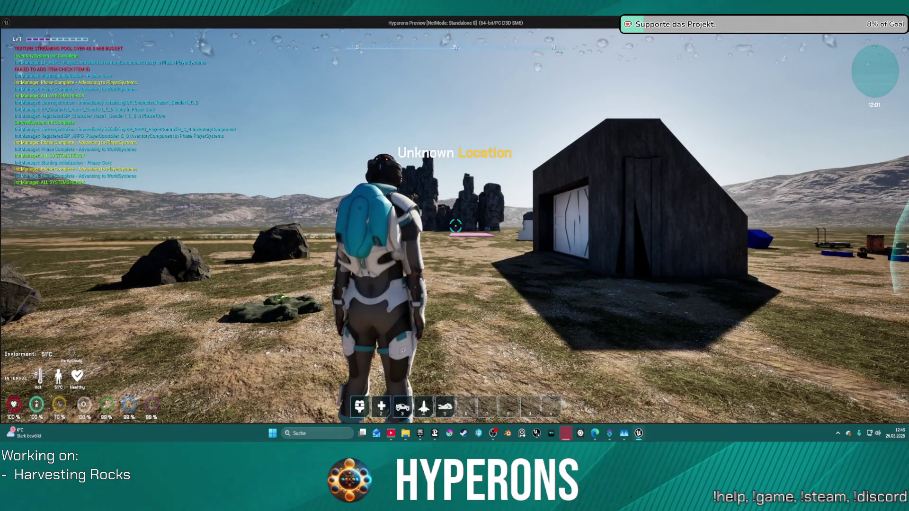
Walk the character and equip the harvester from the inventory.
{"action": "key", "text": "w"}
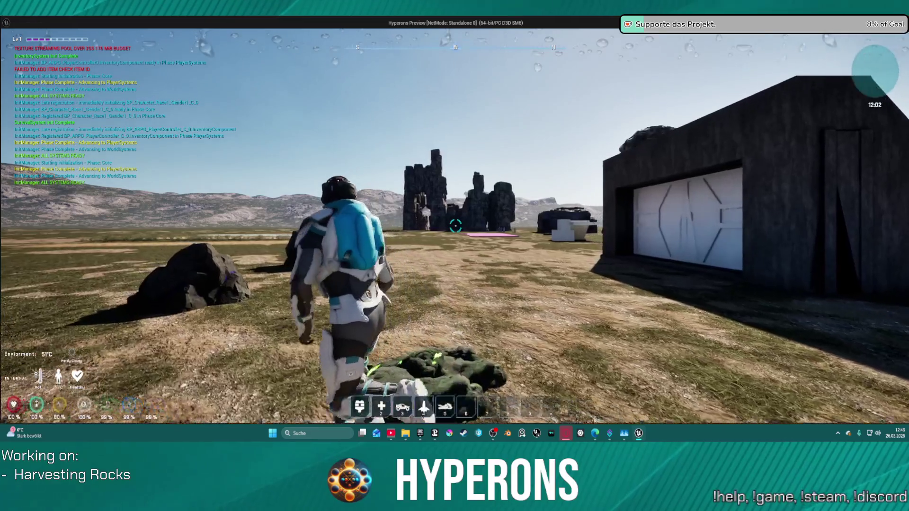
{"action": "key", "text": "a"}
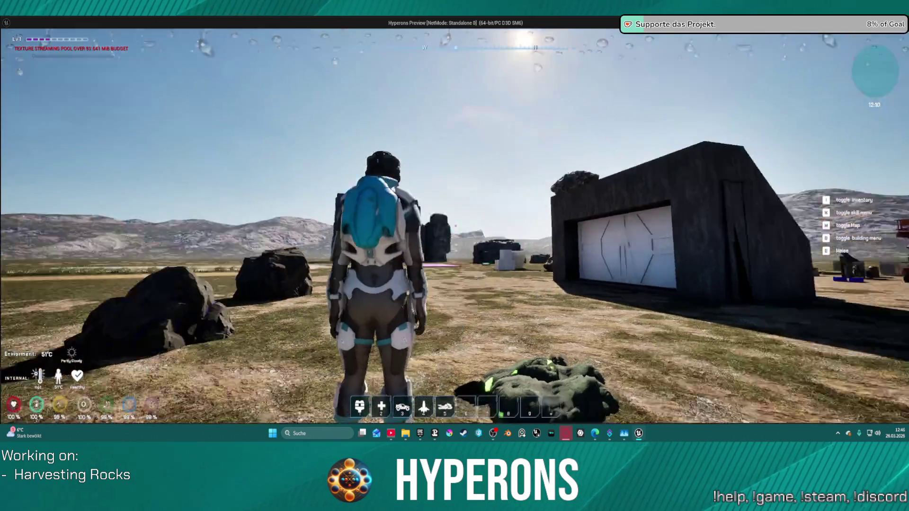
{"action": "key", "text": "i"}
{"action": "double_click", "coordinate": [870, 179]}
{"action": "key", "text": "i"}
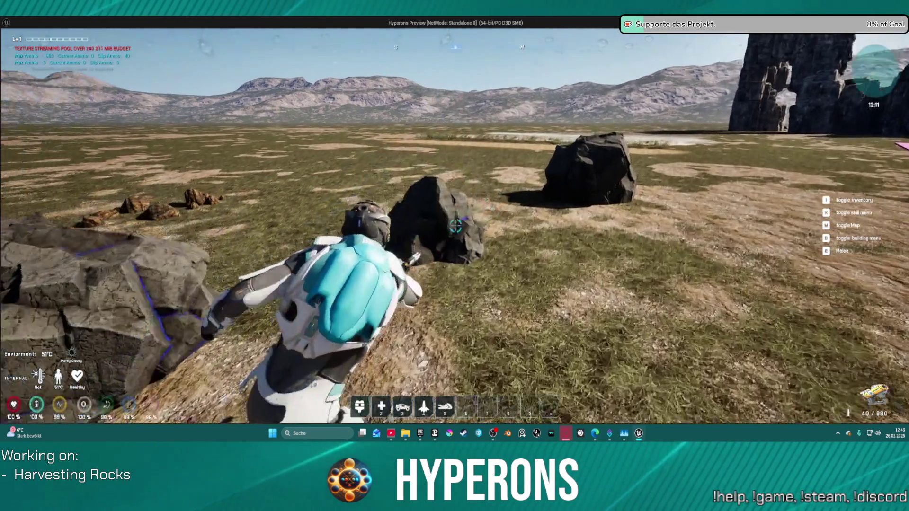
Shoot the small rock and the Cobalt rock cluster with the harvester, then stop the preview.
{"action": "left_click", "coordinate": [454, 228]}
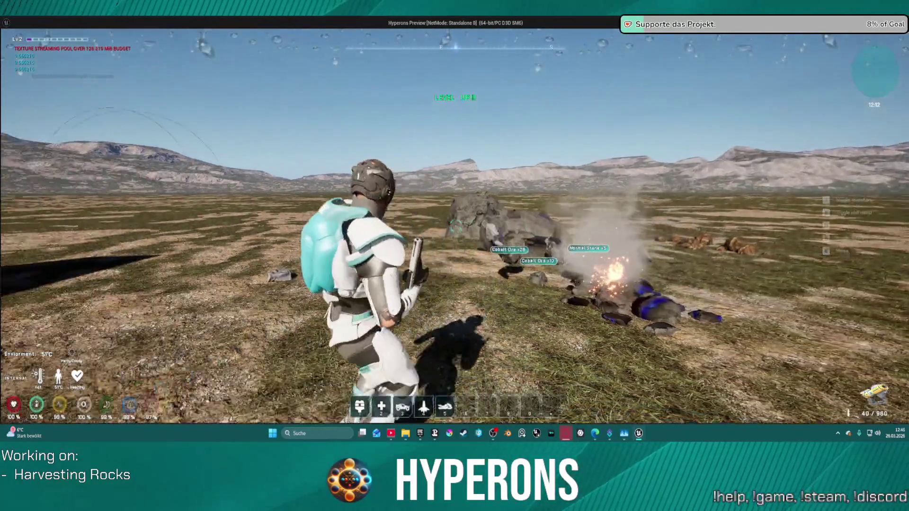
{"action": "key", "text": "w"}
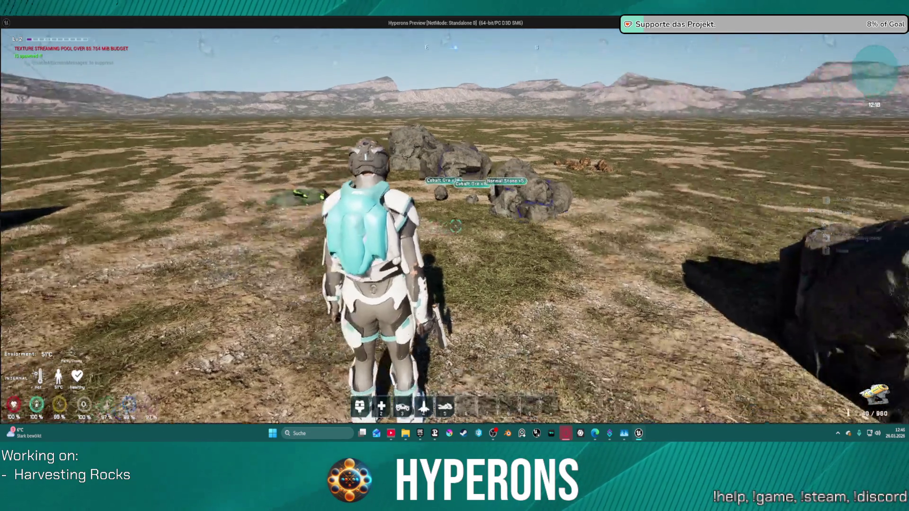
{"action": "left_click", "coordinate": [455, 227]}
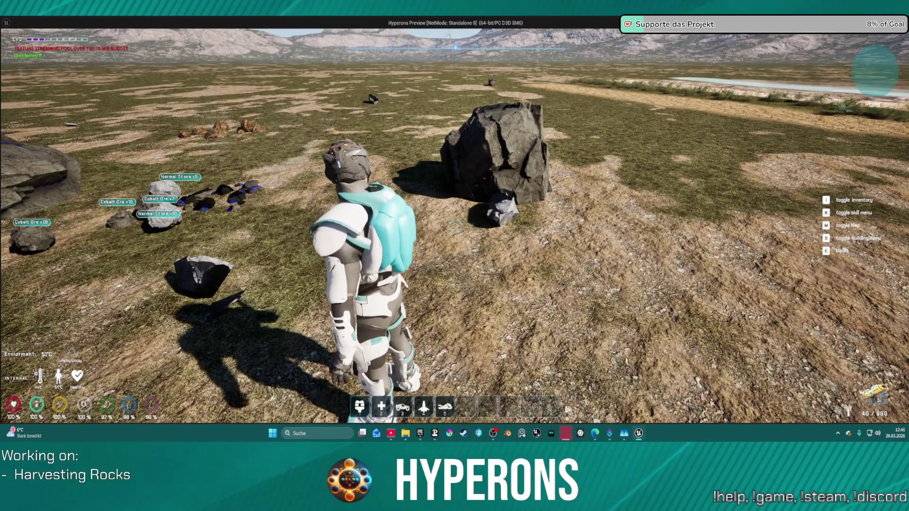
{"action": "key", "text": "w"}
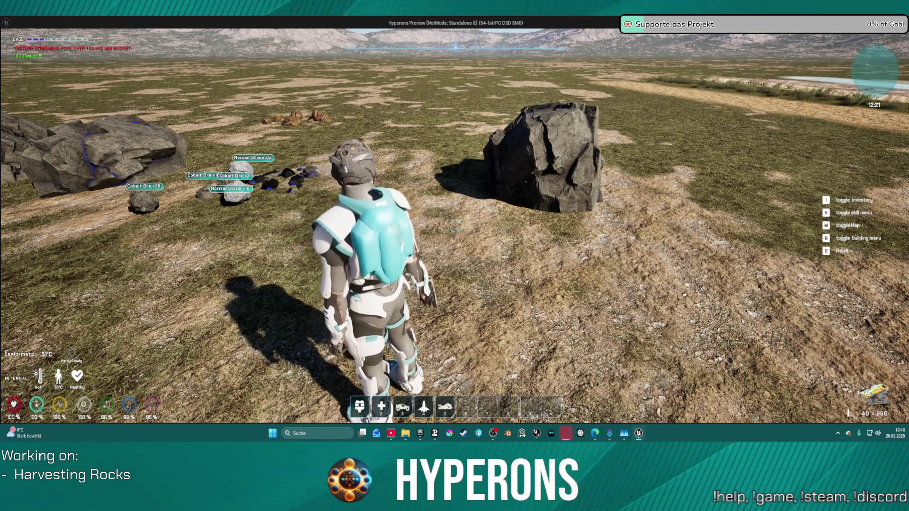
{"action": "key", "text": "Escape"}
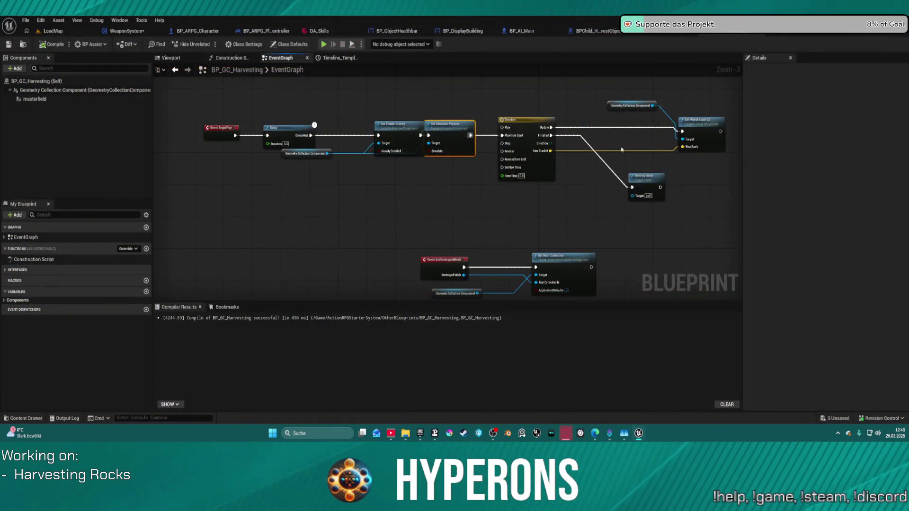
Move the Delay and Set nodes closer to BeginPlay, then start a node in the Construction Script.
{"action": "scroll", "coordinate": [540, 158], "scroll_direction": "up", "scroll_amount": 3}
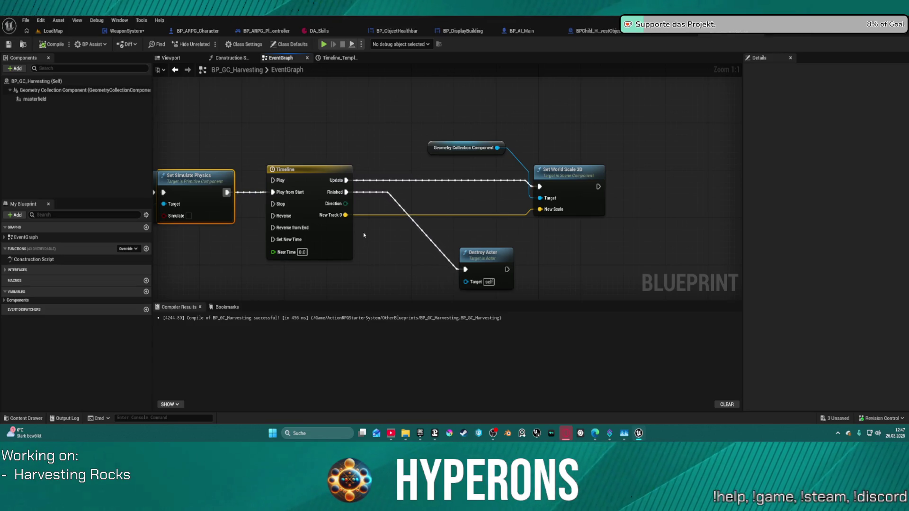
{"action": "mouse_move", "coordinate": [365, 229]}
{"action": "left_mouse_down"}
{"action": "mouse_move", "coordinate": [539, 227]}
{"action": "mouse_move", "coordinate": [741, 207]}
{"action": "left_mouse_up"}
{"action": "left_click_drag", "start_coordinate": [304, 148], "coordinate": [588, 227]}
{"action": "mouse_move", "coordinate": [328, 160]}
{"action": "left_mouse_down"}
{"action": "mouse_move", "coordinate": [244, 159]}
{"action": "mouse_move", "coordinate": [412, 165]}
{"action": "left_mouse_up"}
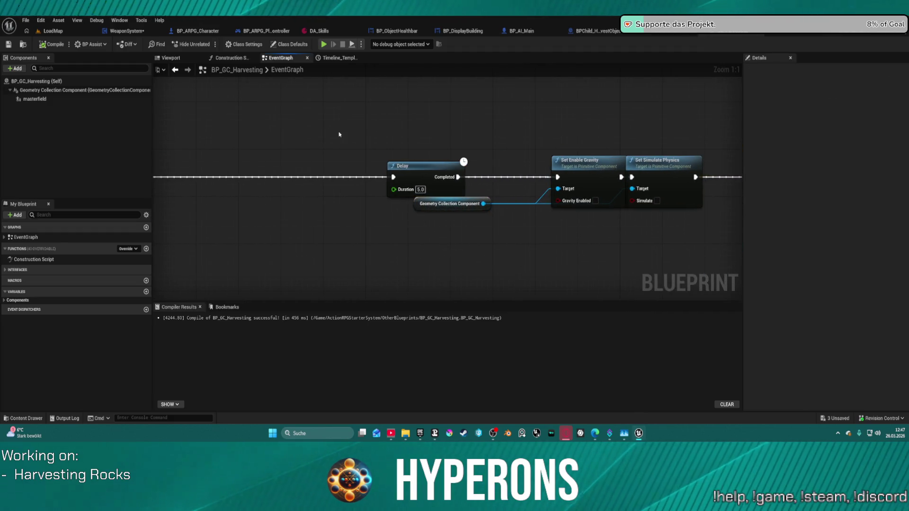
{"action": "left_click_drag", "start_coordinate": [339, 136], "coordinate": [629, 223]}
{"action": "mouse_move", "coordinate": [653, 174]}
{"action": "left_mouse_down"}
{"action": "mouse_move", "coordinate": [416, 173]}
{"action": "mouse_move", "coordinate": [638, 173]}
{"action": "left_mouse_up"}
{"action": "scroll", "coordinate": [466, 149], "scroll_direction": "down", "scroll_amount": 2}
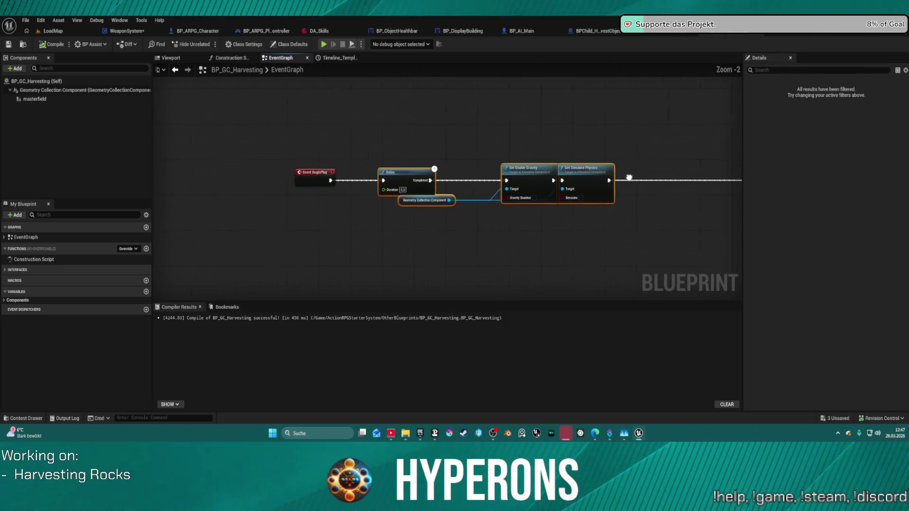
{"action": "left_click", "coordinate": [230, 58]}
{"action": "left_click_drag", "start_coordinate": [471, 186], "coordinate": [532, 195]}
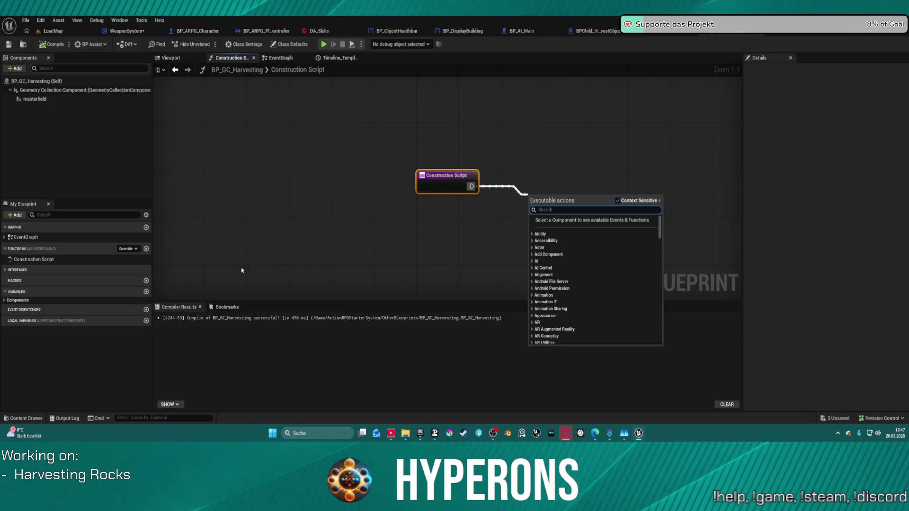
{"action": "type", "text": "get actor"}
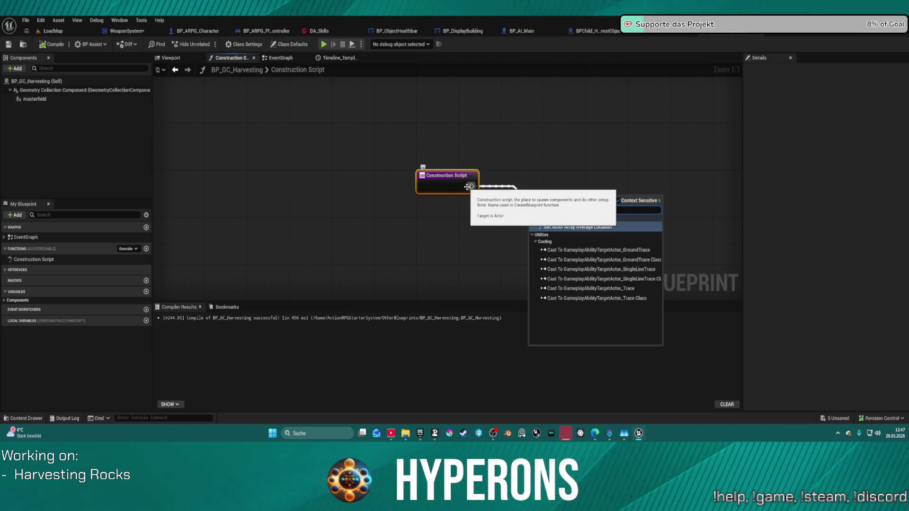
{"action": "left_click", "coordinate": [516, 128]}
{"action": "left_click_drag", "start_coordinate": [472, 187], "coordinate": [547, 182]}
{"action": "type", "text": "get actor tra"}
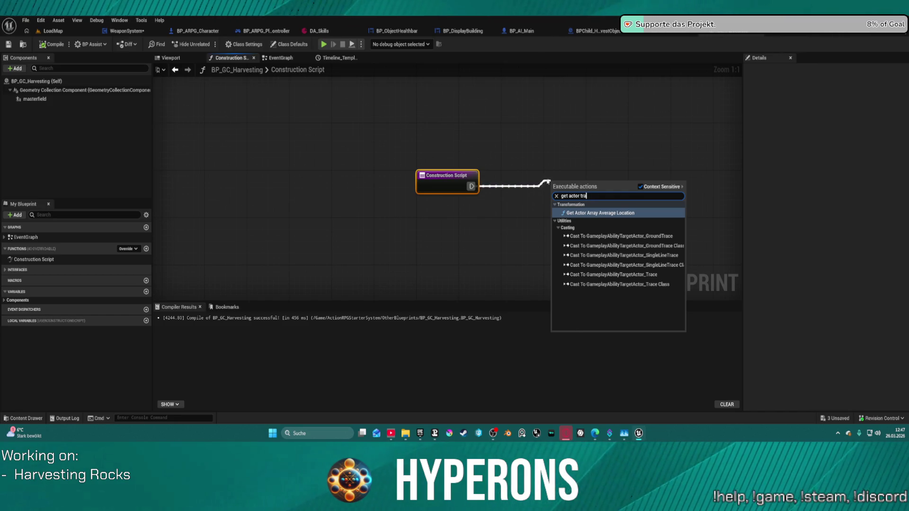
{"action": "key", "text": "BackSpace"}
{"action": "key", "text": "BackSpace"}
{"action": "key", "text": "BackSpace"}
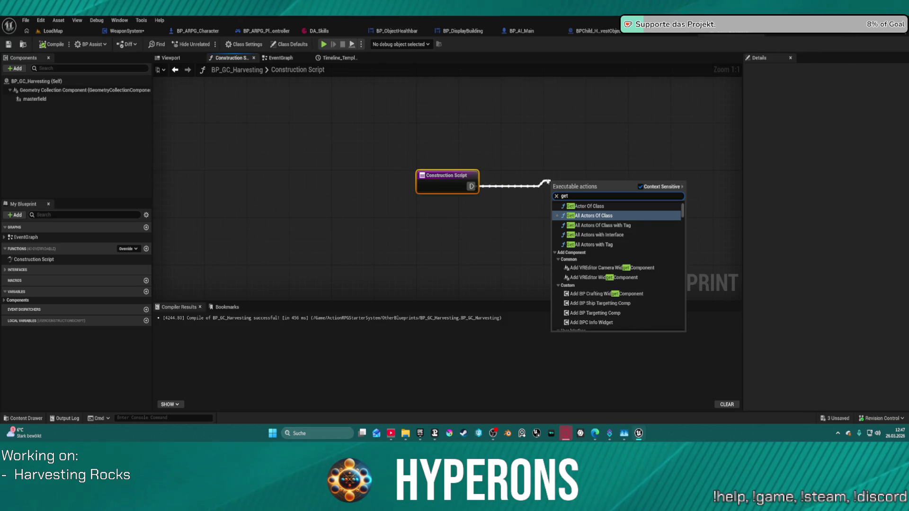
{"action": "type", "text": " Tra"}
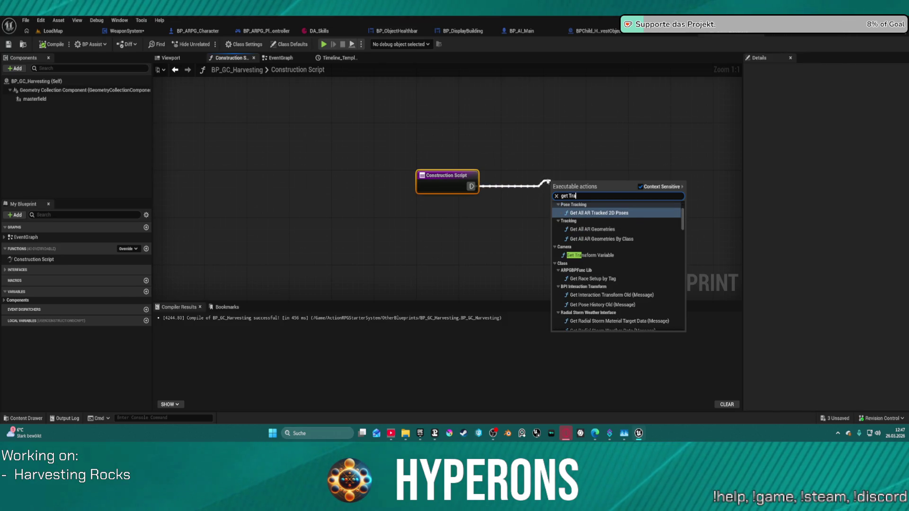
{"action": "type", "text": "nsform"}
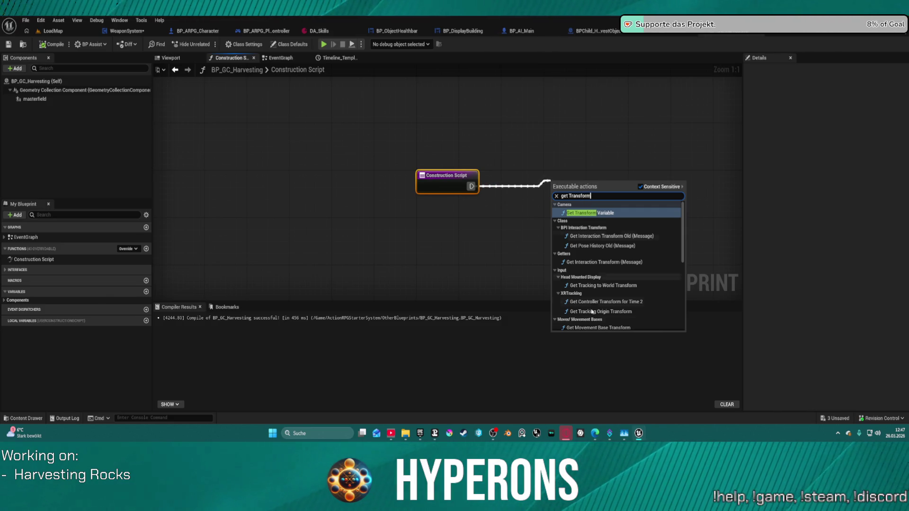
{"action": "scroll", "coordinate": [591, 311], "scroll_direction": "down", "scroll_amount": 5}
{"action": "scroll", "coordinate": [634, 297], "scroll_direction": "down", "scroll_amount": 5}
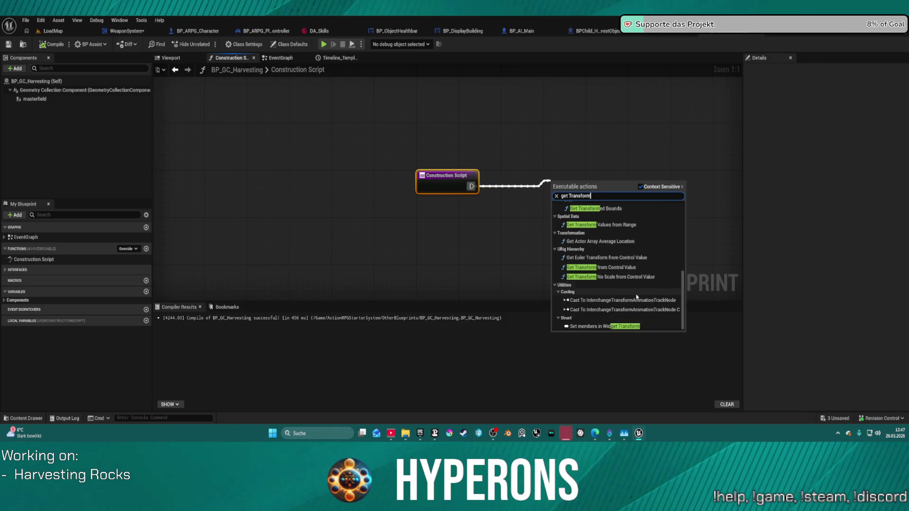
{"action": "scroll", "coordinate": [648, 268], "scroll_direction": "up", "scroll_amount": 3}
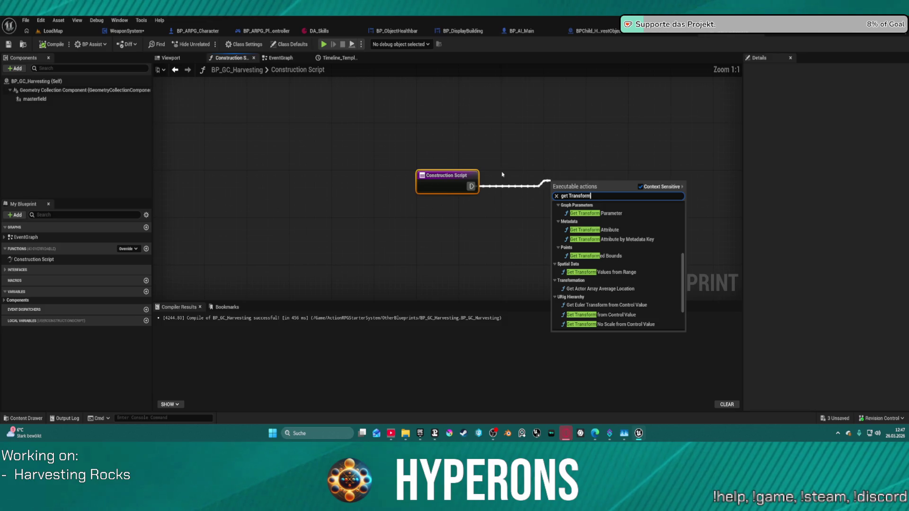
{"action": "key", "text": "Escape"}
{"action": "right_click", "coordinate": [528, 150]}
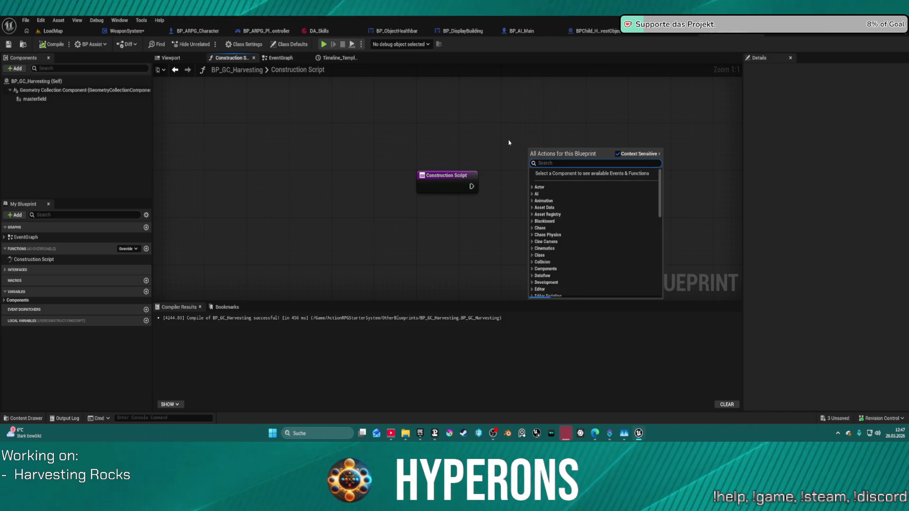
{"action": "left_click", "coordinate": [37, 81]}
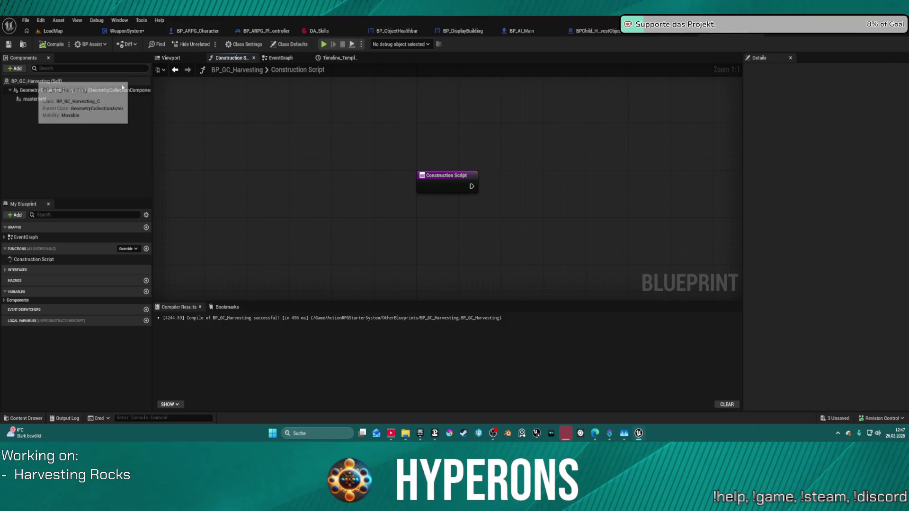